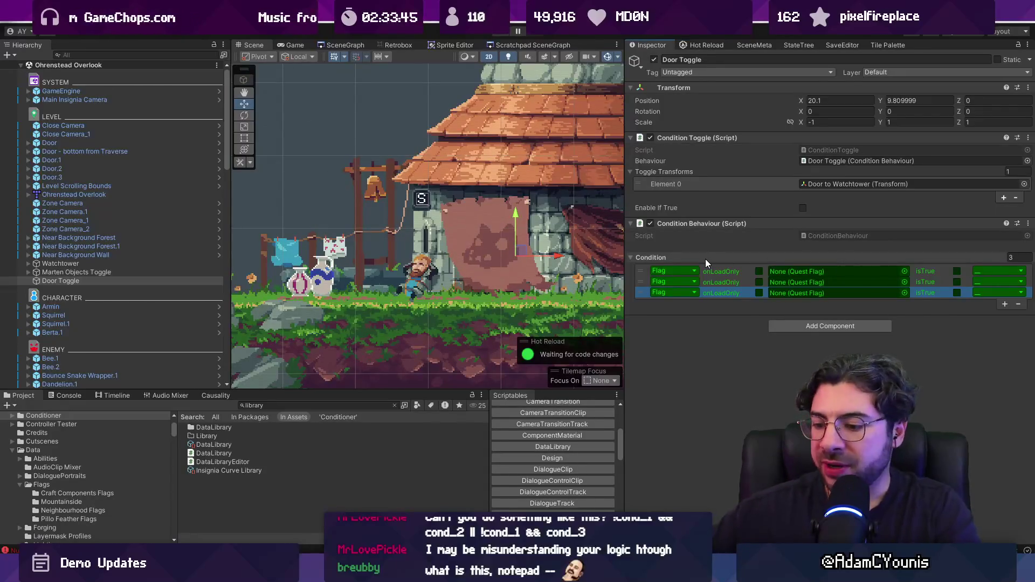
Replace the Notepad stream title 'Demo Updates' with 'Music Meeting', save, and return to Unity.
{"action": "key", "text": "alt+Tab"}
{"action": "key", "text": "ctrl+a"}
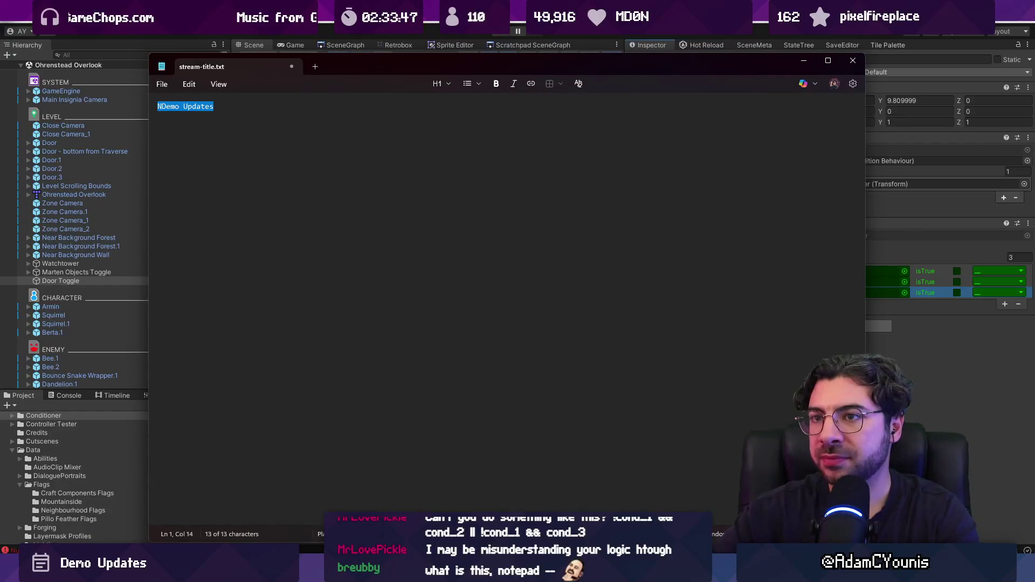
{"action": "type", "text": "Music Meeting"}
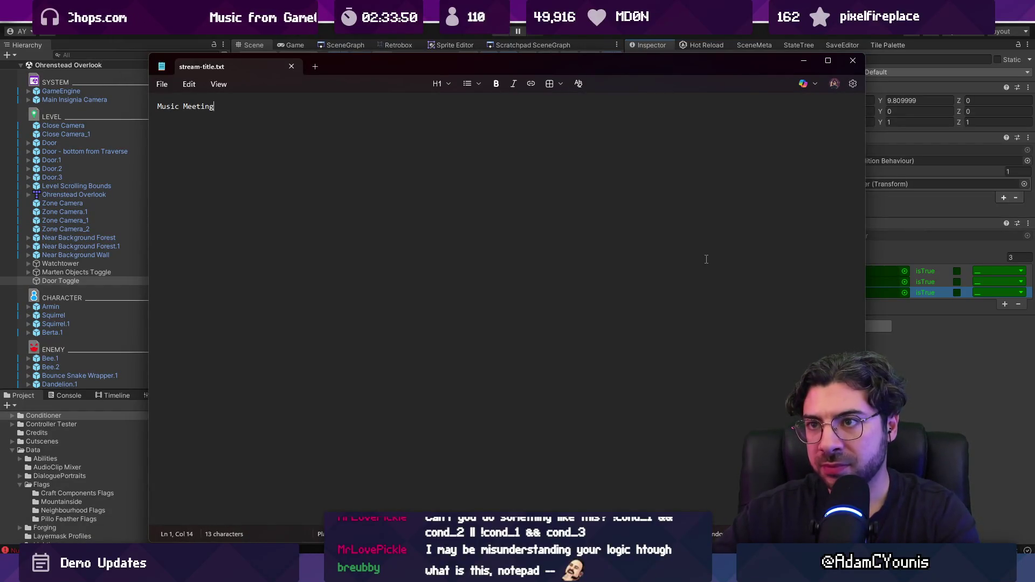
{"action": "key", "text": "ctrl+s"}
{"action": "key", "text": "alt+Tab"}
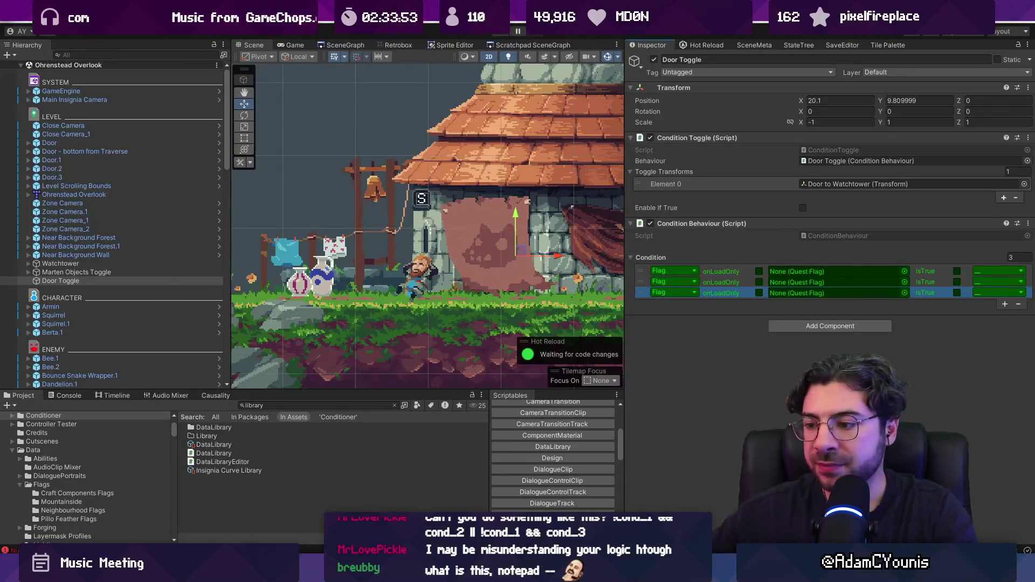
{"action": "mouse_move", "coordinate": [459, 572]}
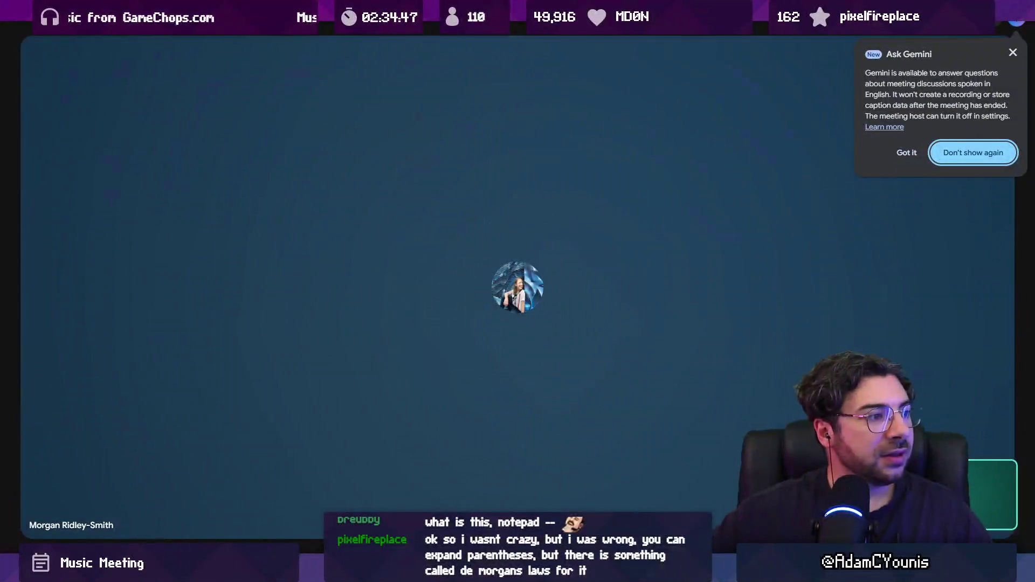
Dismiss the Ask Gemini announcement and bring up the Meeting tools panel.
{"action": "left_click", "coordinate": [1015, 56]}
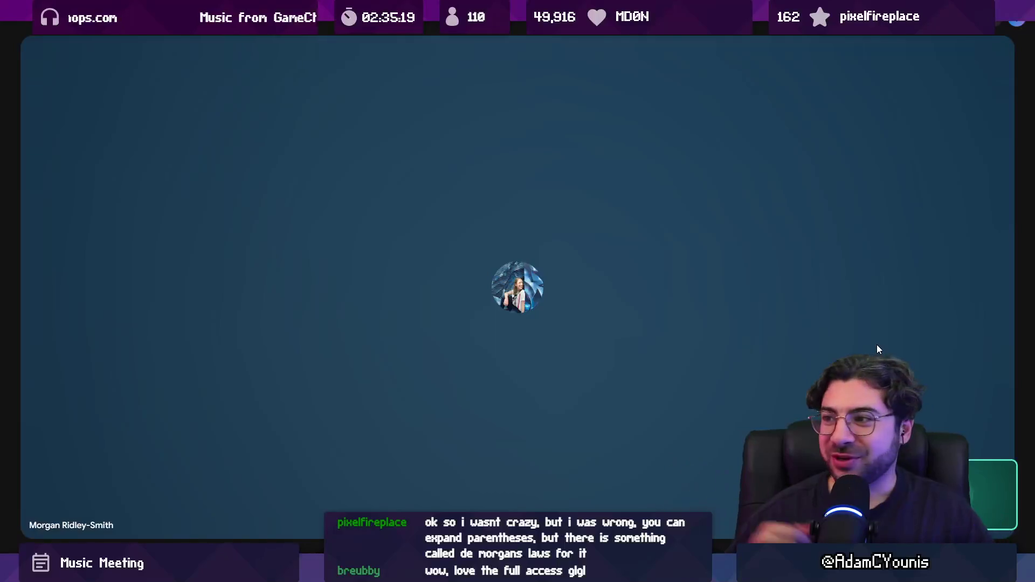
{"action": "left_click", "coordinate": [971, 561]}
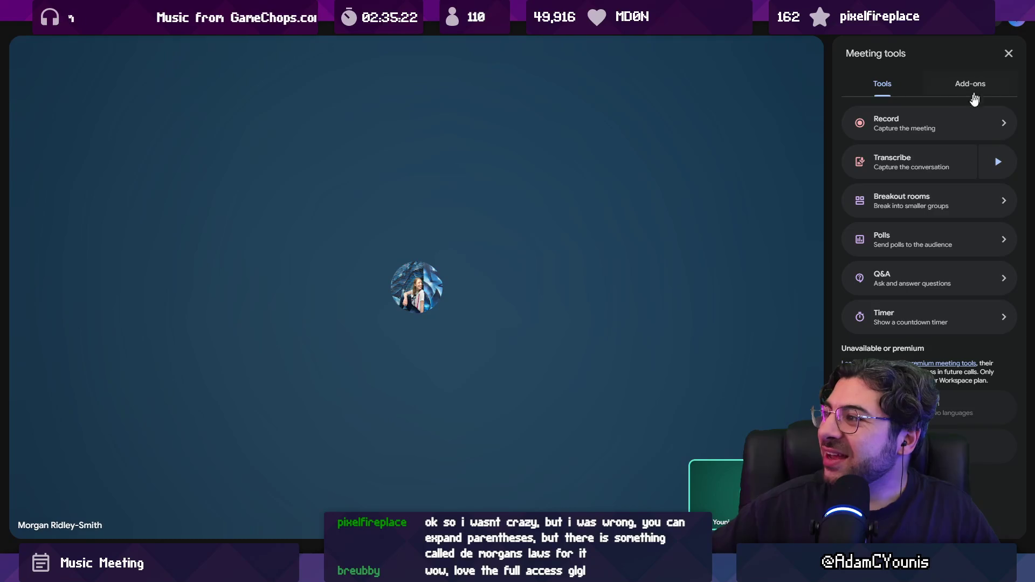
Start recording the call from Meeting tools, confirm everyone is ready, and close the side panel.
{"action": "left_click", "coordinate": [947, 123]}
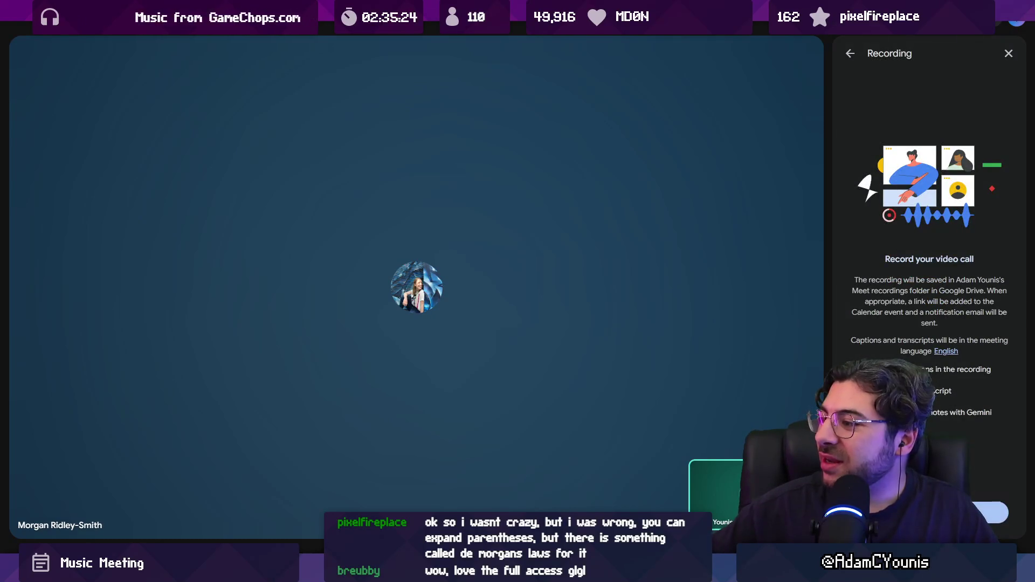
{"action": "left_click", "coordinate": [993, 513]}
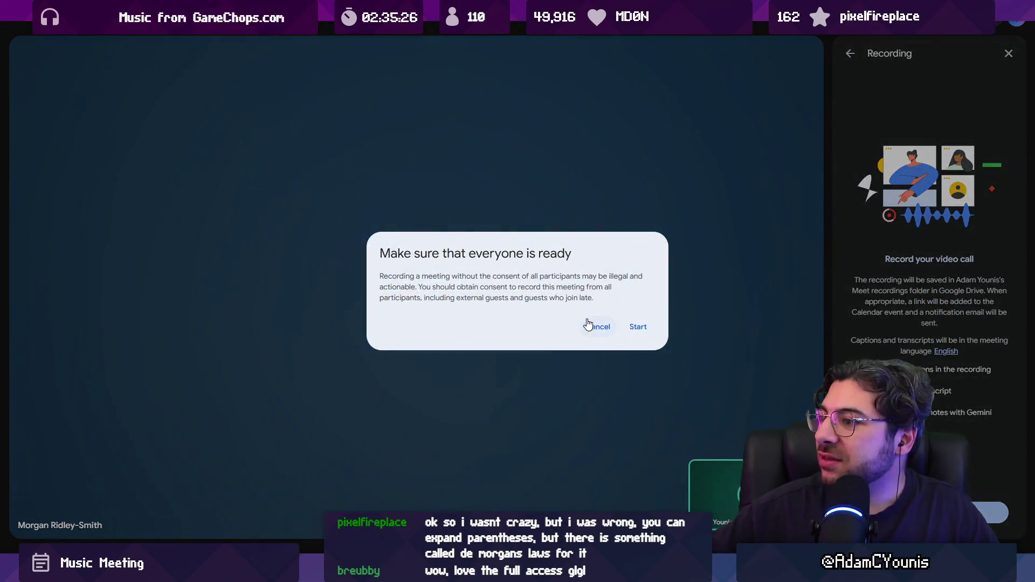
{"action": "left_click", "coordinate": [637, 327]}
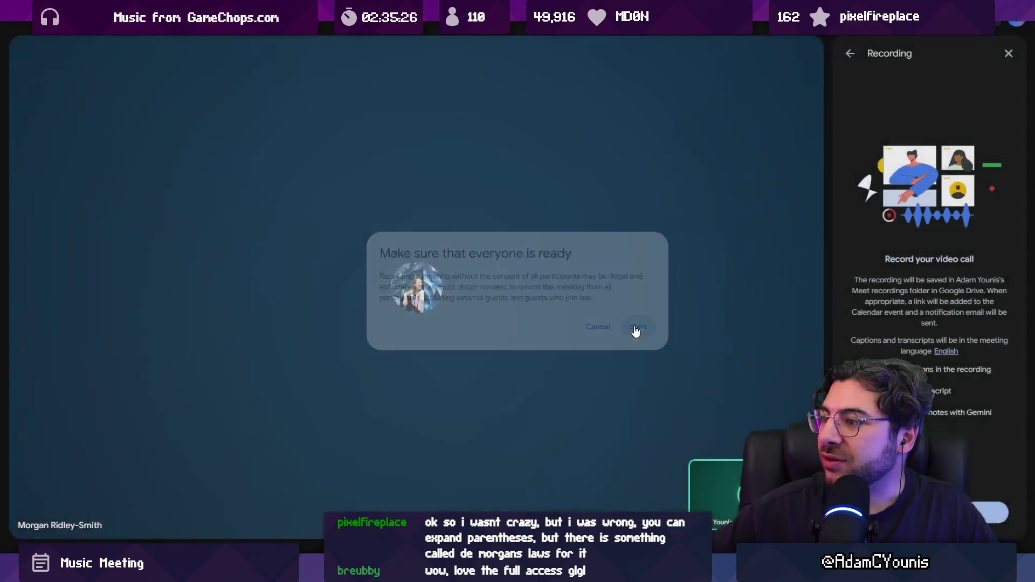
{"action": "left_click", "coordinate": [1009, 54]}
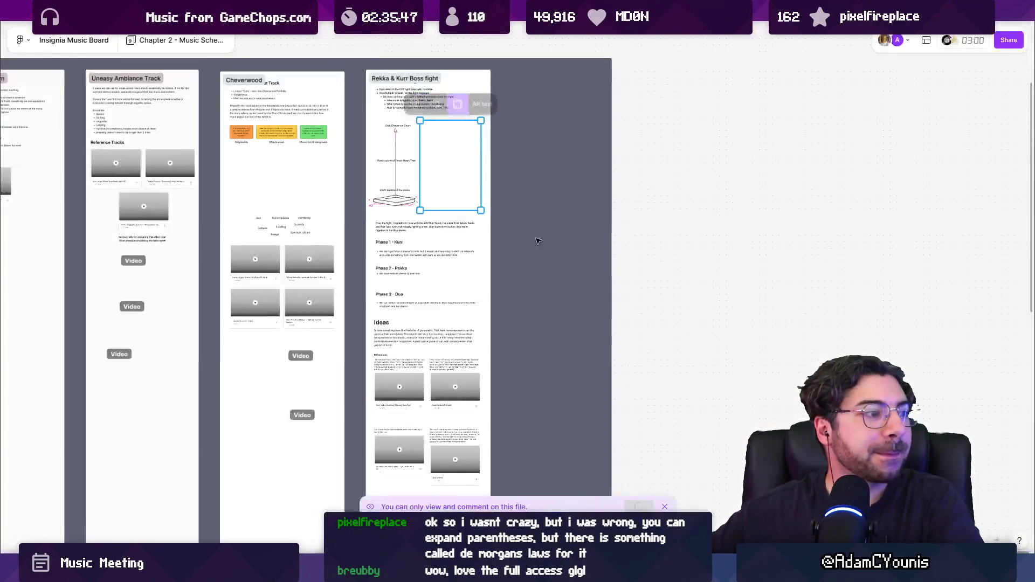
Zoom over the Insignia Music Board columns and play the forest scenery reference video.
{"action": "scroll", "coordinate": [582, 203], "scroll_direction": "down", "scroll_amount": 5}
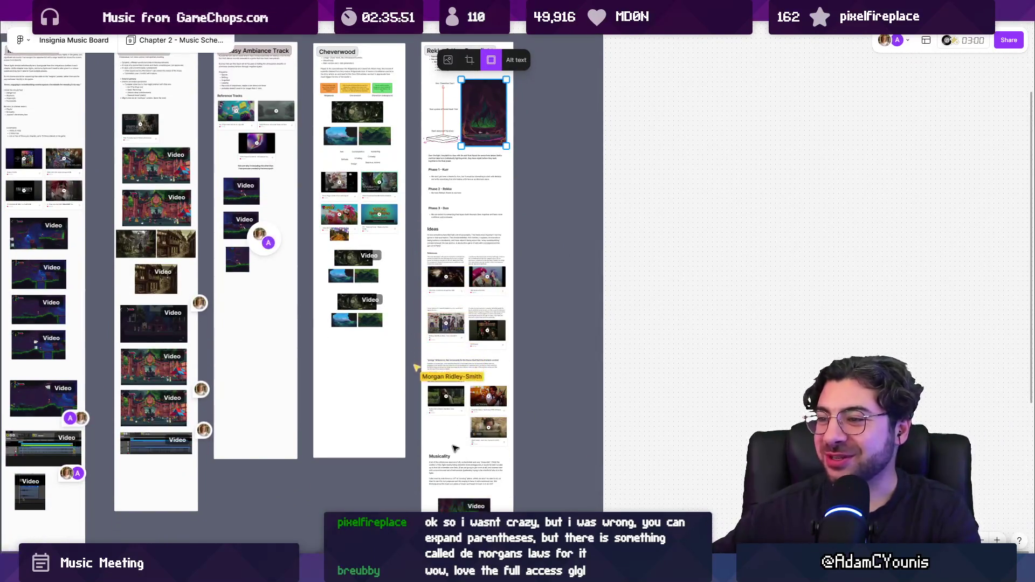
{"action": "scroll", "coordinate": [468, 460], "scroll_direction": "down", "scroll_amount": 5}
{"action": "scroll", "coordinate": [475, 501], "scroll_direction": "up", "scroll_amount": 10}
{"action": "scroll", "coordinate": [475, 501], "scroll_direction": "down", "scroll_amount": 10}
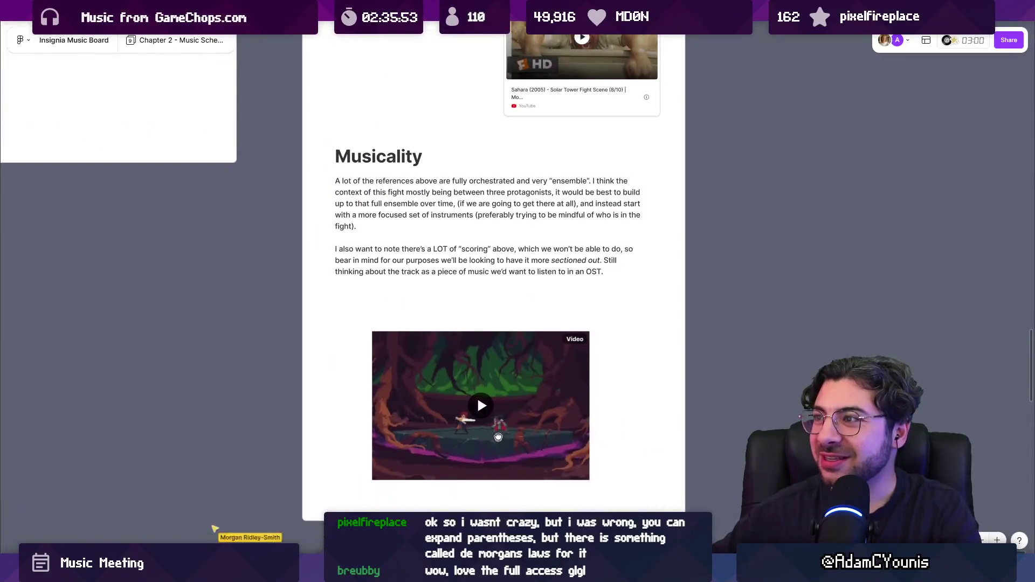
{"action": "scroll", "coordinate": [614, 402], "scroll_direction": "down", "scroll_amount": 3}
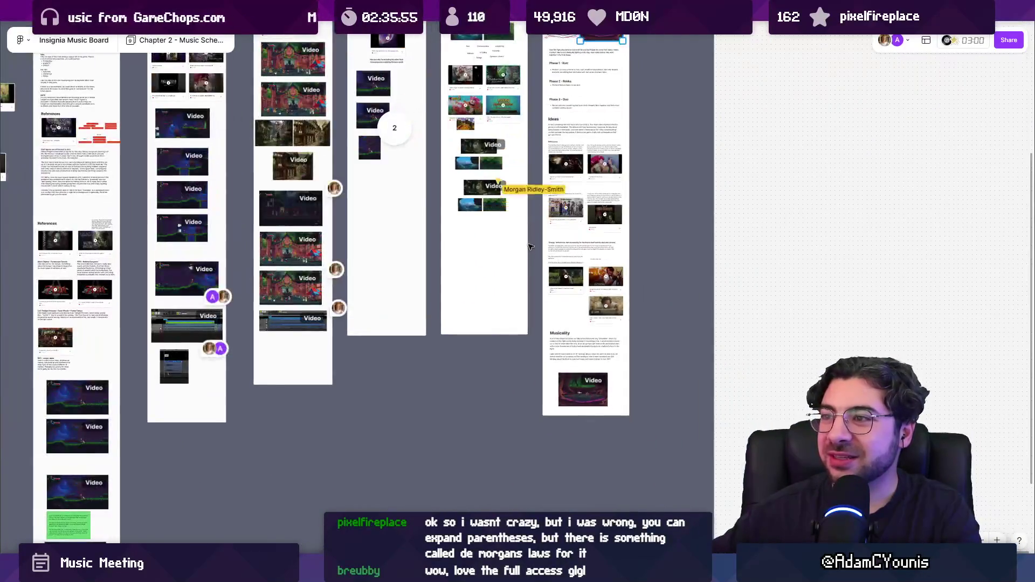
{"action": "scroll", "coordinate": [491, 209], "scroll_direction": "up", "scroll_amount": 5}
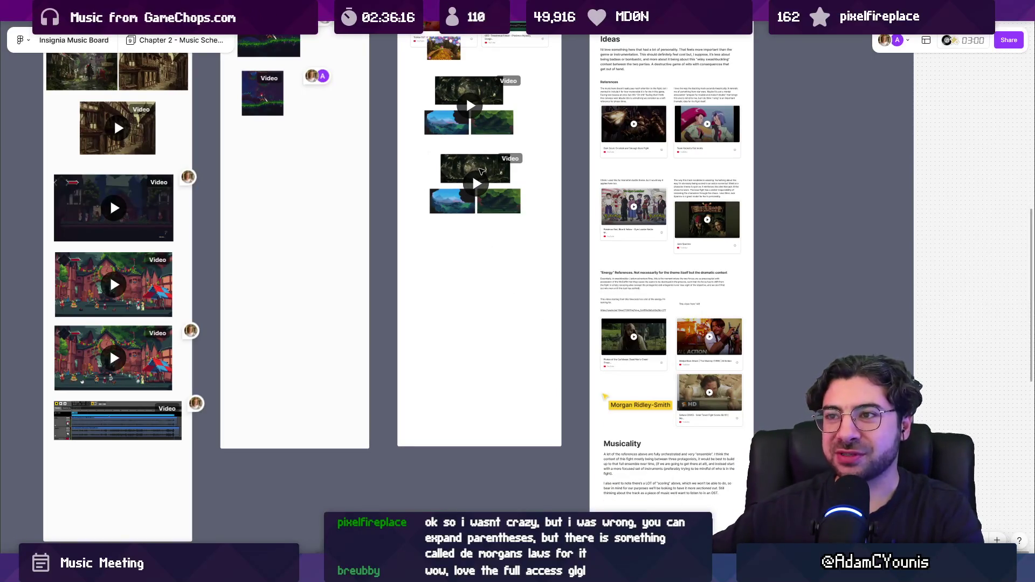
{"action": "scroll", "coordinate": [479, 183], "scroll_direction": "up", "scroll_amount": 10}
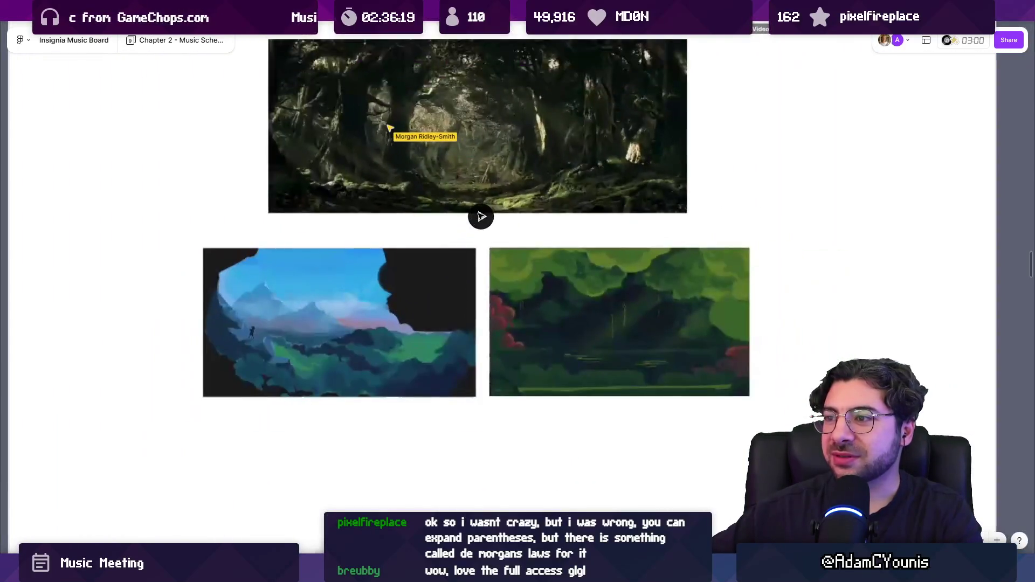
{"action": "left_click", "coordinate": [481, 216]}
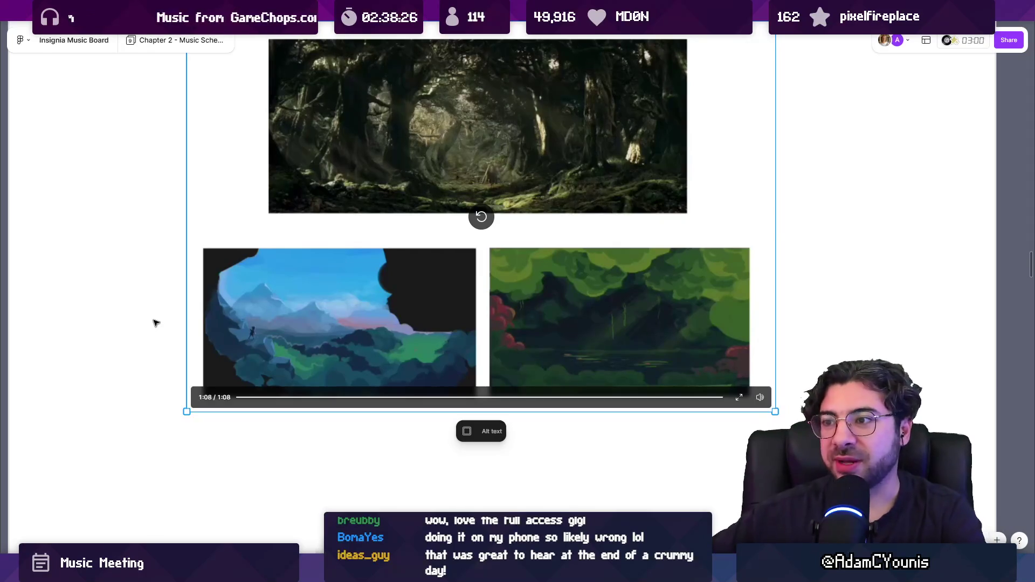
Zoom across the board to the boss fight reference video and play it.
{"action": "scroll", "coordinate": [157, 322], "scroll_direction": "down", "scroll_amount": 5}
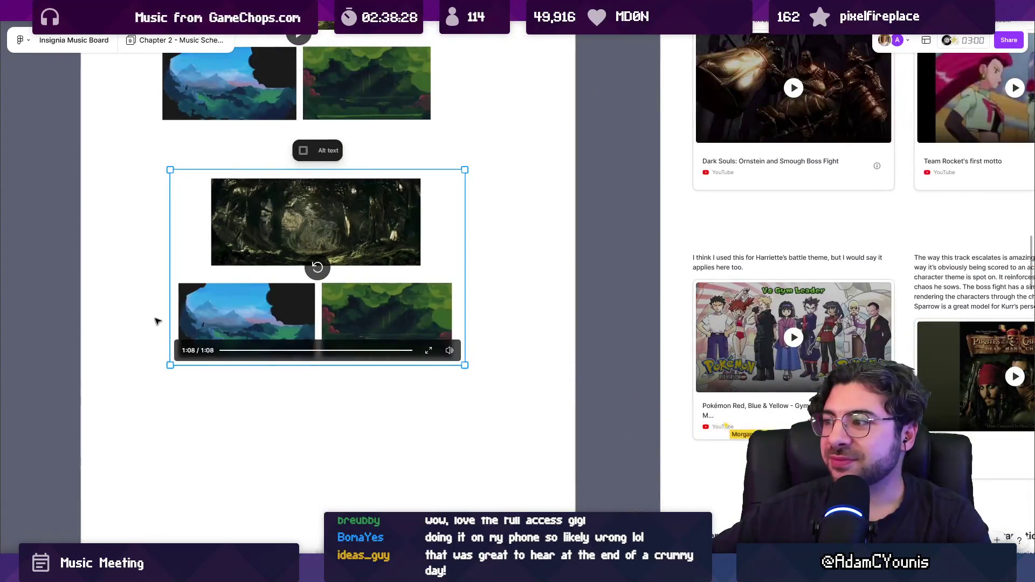
{"action": "scroll", "coordinate": [162, 319], "scroll_direction": "down", "scroll_amount": 5}
{"action": "scroll", "coordinate": [162, 320], "scroll_direction": "down", "scroll_amount": 3}
{"action": "scroll", "coordinate": [185, 305], "scroll_direction": "down", "scroll_amount": 5}
{"action": "scroll", "coordinate": [192, 305], "scroll_direction": "down", "scroll_amount": 2}
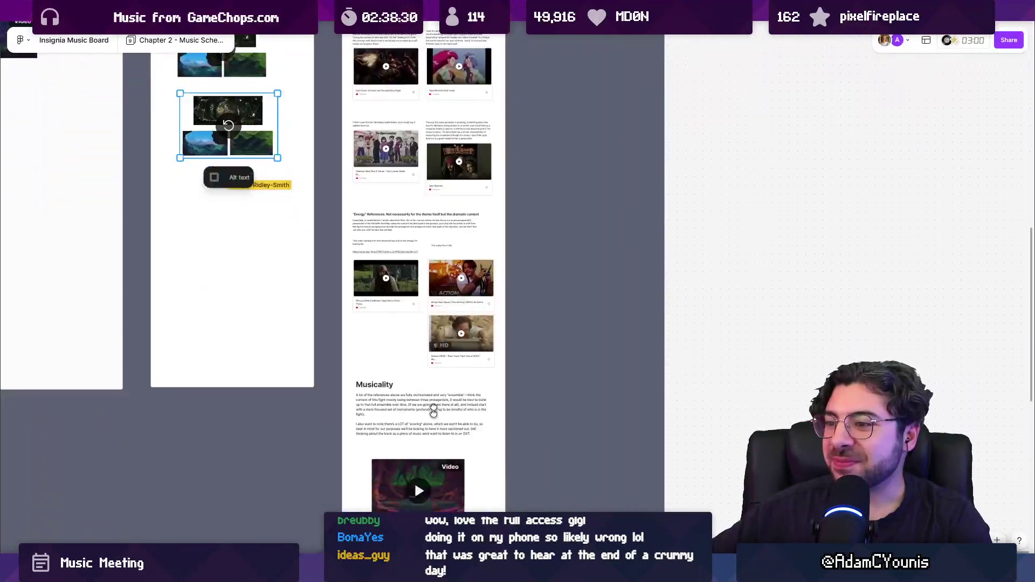
{"action": "scroll", "coordinate": [429, 318], "scroll_direction": "up", "scroll_amount": 5}
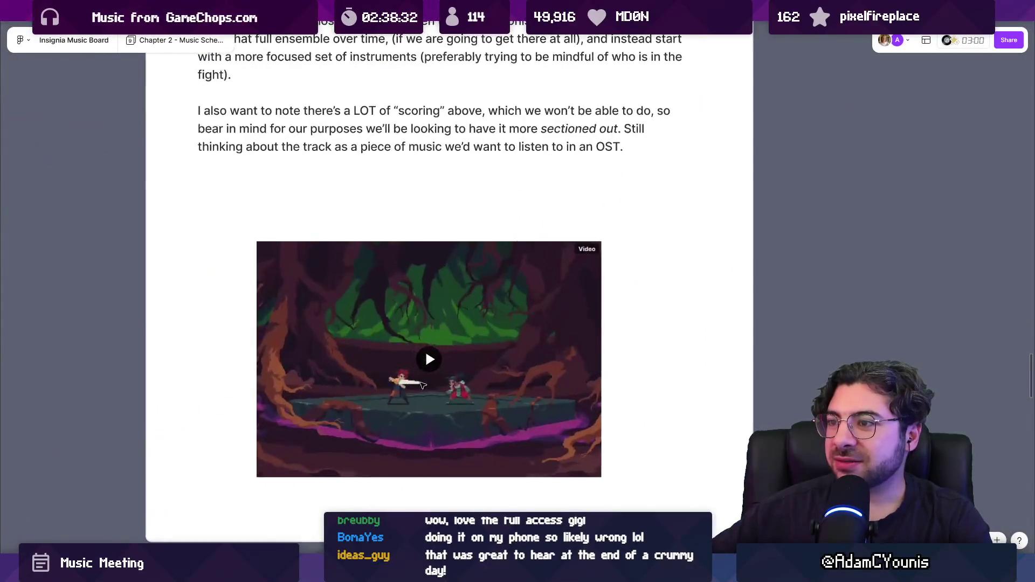
{"action": "scroll", "coordinate": [429, 340], "scroll_direction": "down", "scroll_amount": 2}
{"action": "scroll", "coordinate": [439, 309], "scroll_direction": "up", "scroll_amount": 3}
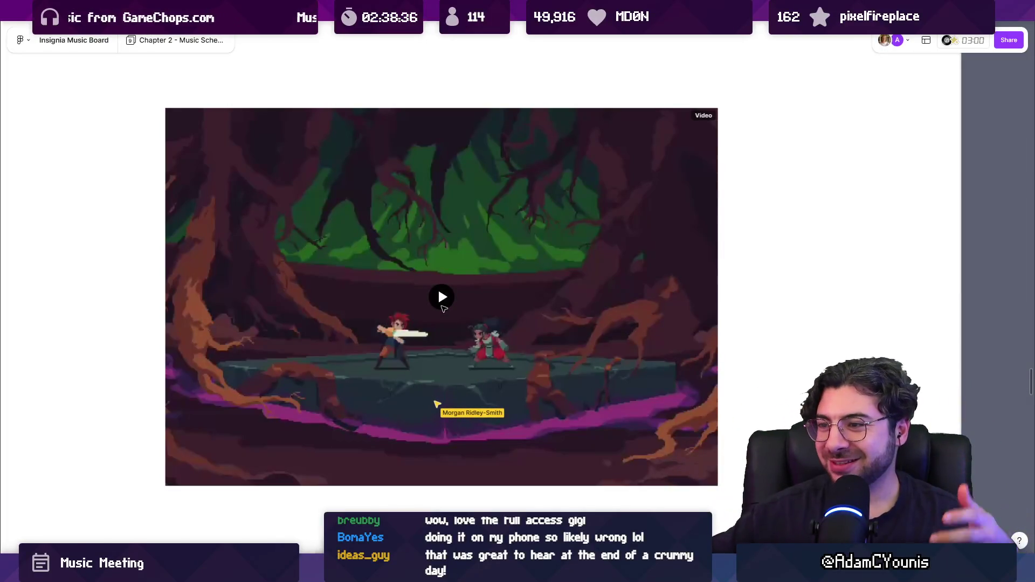
{"action": "left_click", "coordinate": [443, 307]}
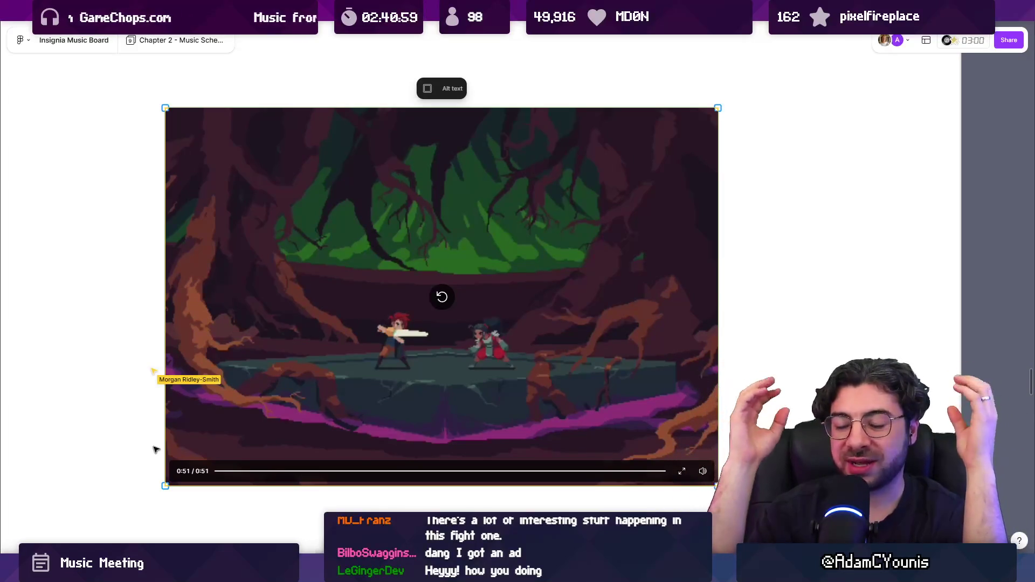
Restart the boss fight video, pause at 0:08, resume, pause again, then deselect it.
{"action": "left_click", "coordinate": [219, 472]}
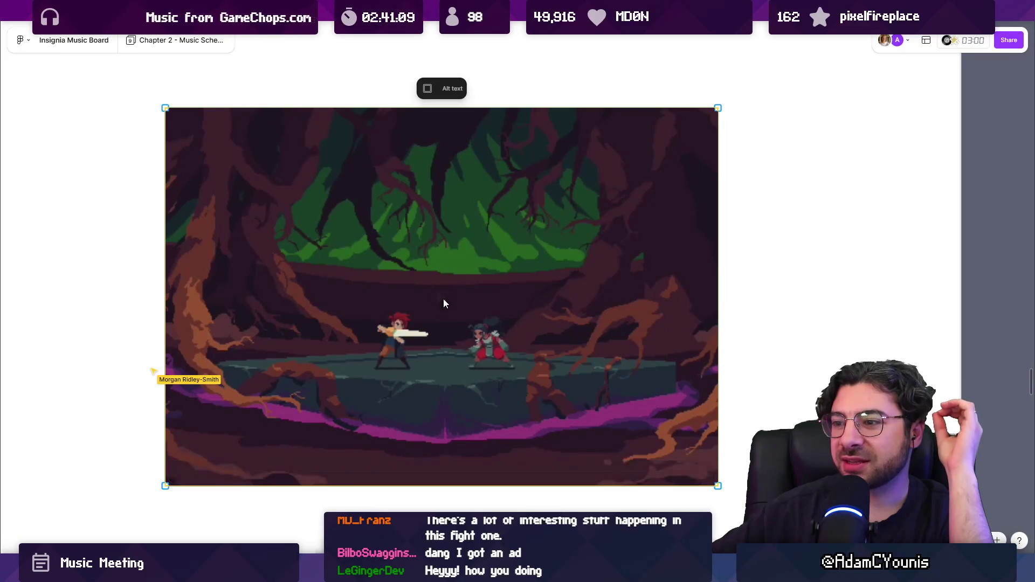
{"action": "left_click", "coordinate": [448, 298]}
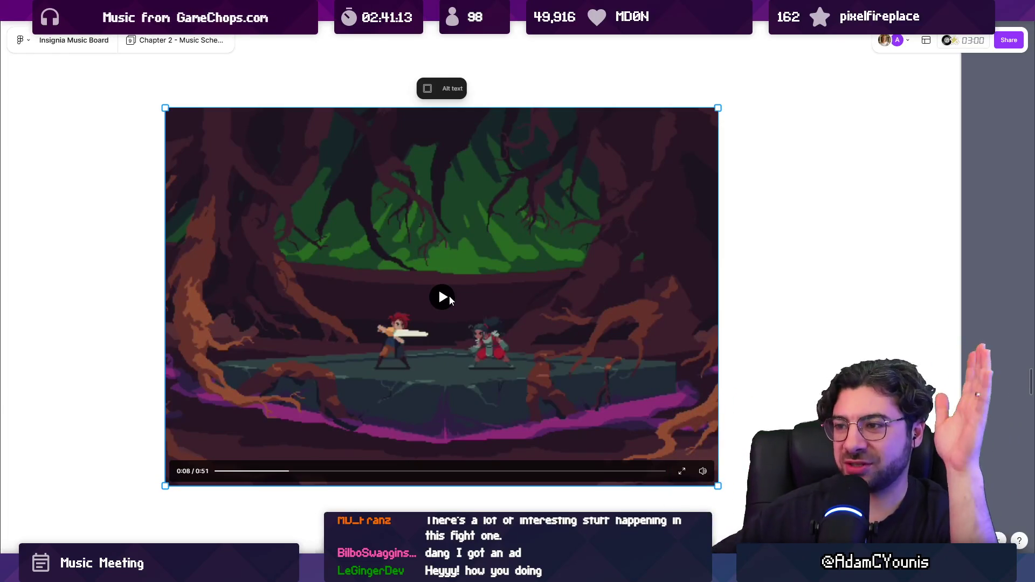
{"action": "left_click", "coordinate": [448, 298]}
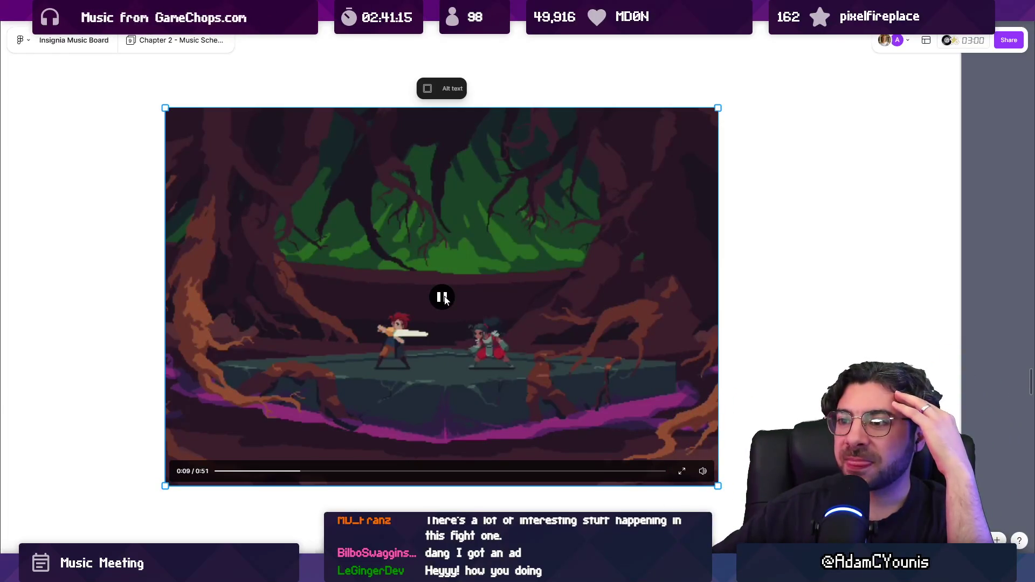
{"action": "left_click", "coordinate": [433, 302]}
{"action": "left_click", "coordinate": [145, 319]}
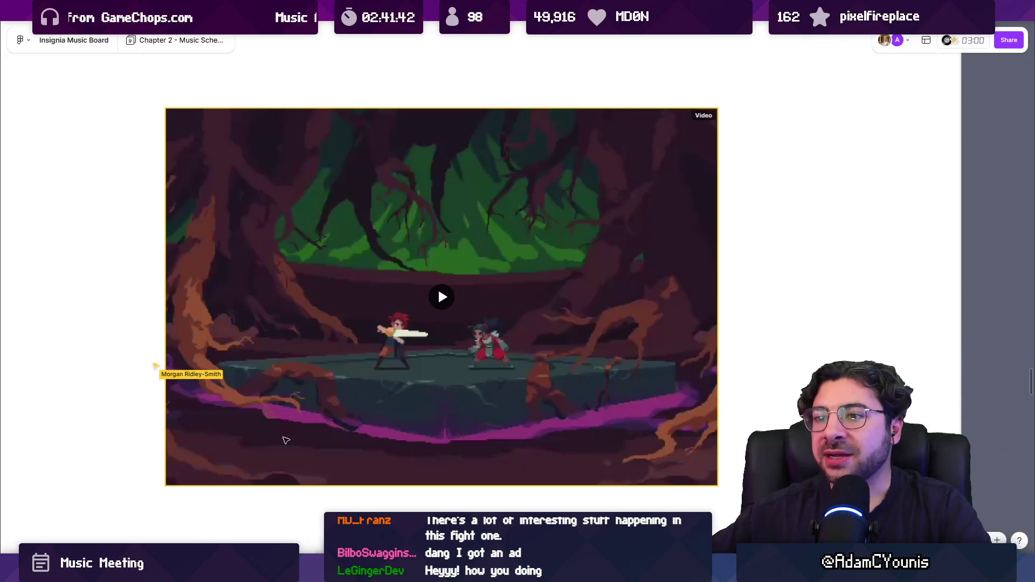
Lengthen the document frame holding the Musicality notes downward.
{"action": "scroll", "coordinate": [286, 440], "scroll_direction": "down", "scroll_amount": 10}
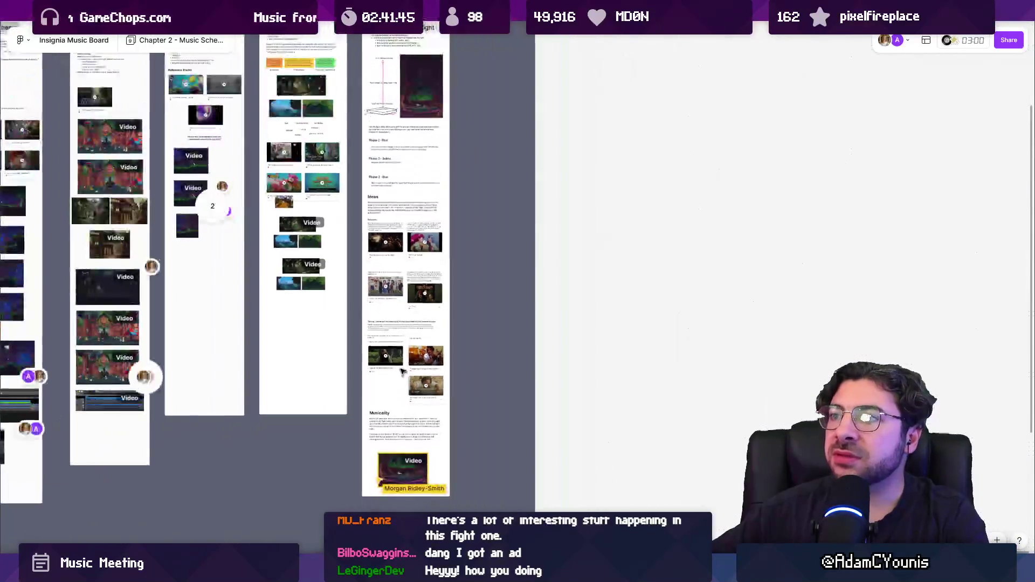
{"action": "scroll", "coordinate": [402, 371], "scroll_direction": "up", "scroll_amount": 5}
{"action": "scroll", "coordinate": [385, 290], "scroll_direction": "down", "scroll_amount": 5}
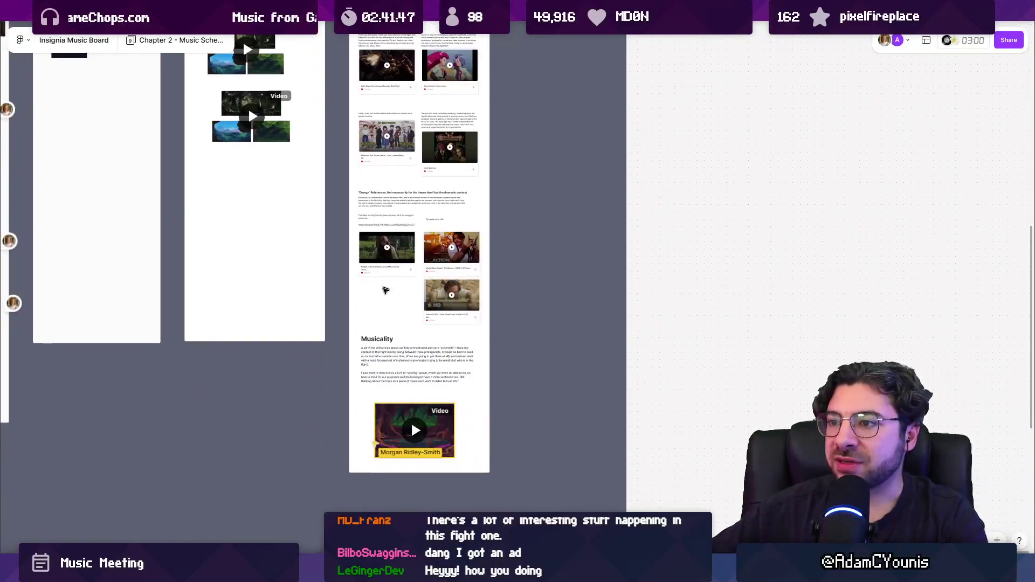
{"action": "scroll", "coordinate": [385, 291], "scroll_direction": "up", "scroll_amount": 3}
{"action": "scroll", "coordinate": [410, 378], "scroll_direction": "down", "scroll_amount": 3}
{"action": "left_click", "coordinate": [406, 336]}
{"action": "left_click_drag", "start_coordinate": [407, 336], "coordinate": [407, 512]}
{"action": "mouse_move", "coordinate": [446, 571]}
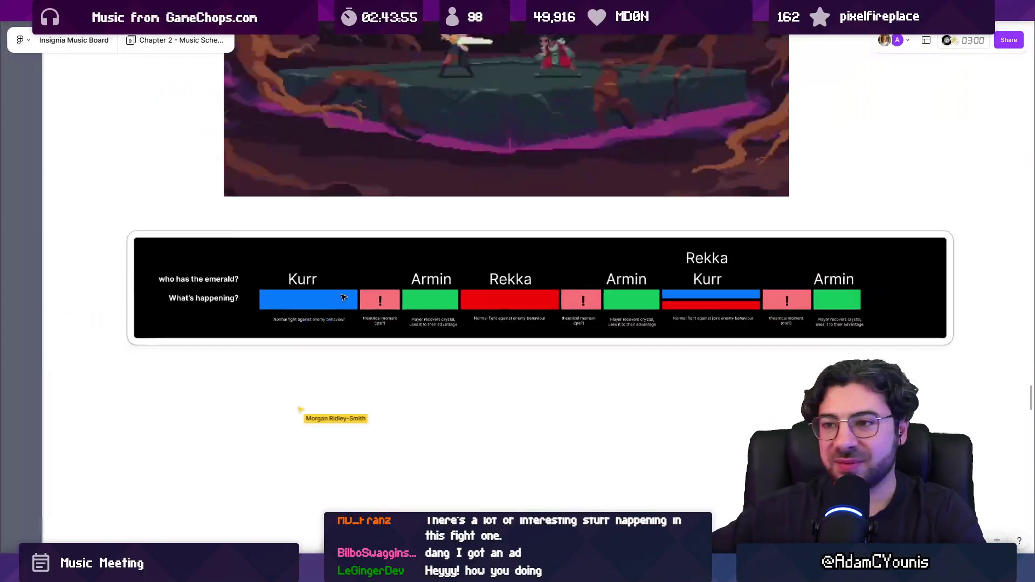
{"action": "scroll", "coordinate": [323, 298], "scroll_direction": "up", "scroll_amount": 5}
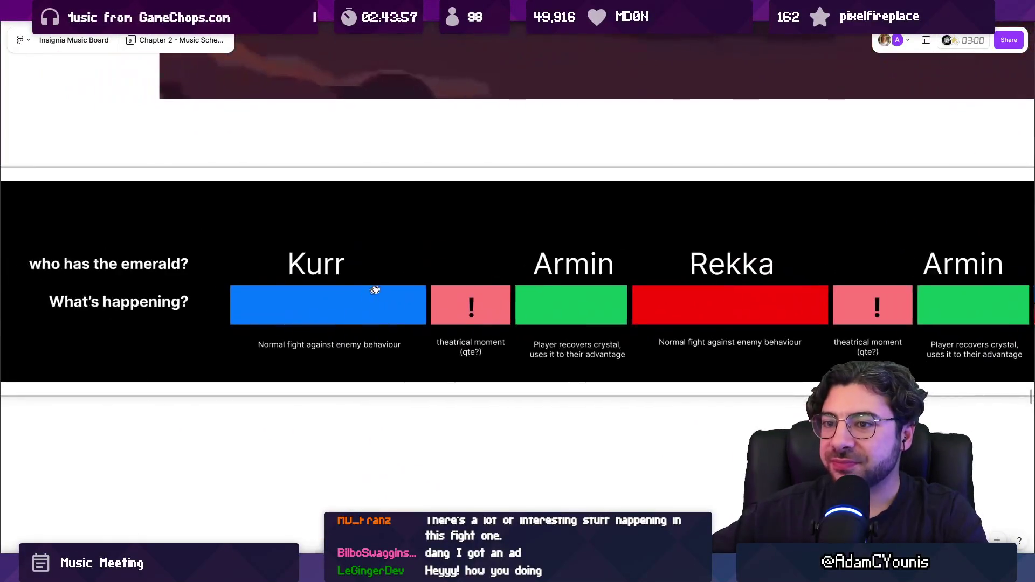
{"action": "left_click_drag", "start_coordinate": [376, 290], "coordinate": [382, 289]}
{"action": "scroll", "coordinate": [370, 253], "scroll_direction": "down", "scroll_amount": 3}
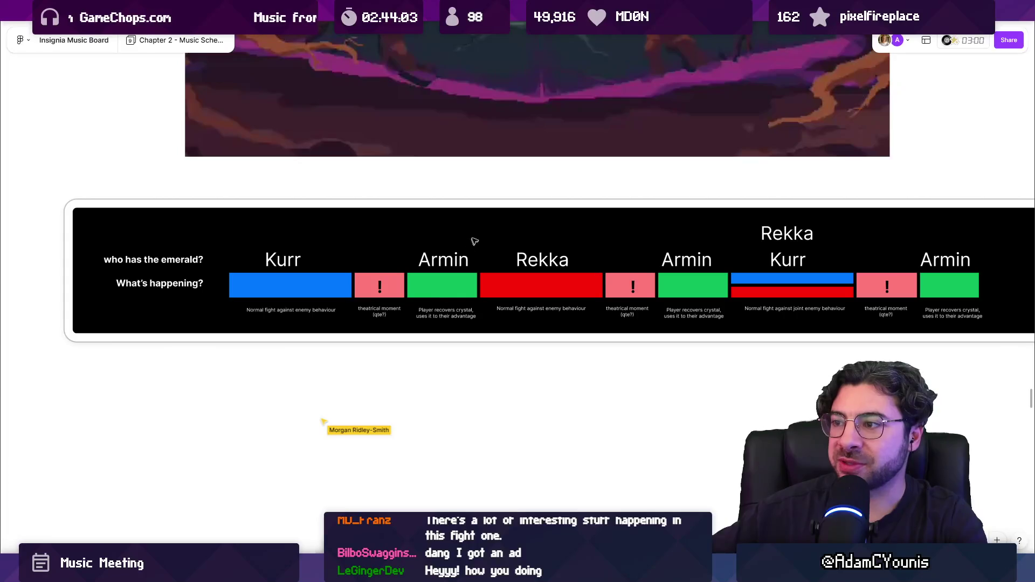
{"action": "scroll", "coordinate": [704, 243], "scroll_direction": "right", "scroll_amount": 3}
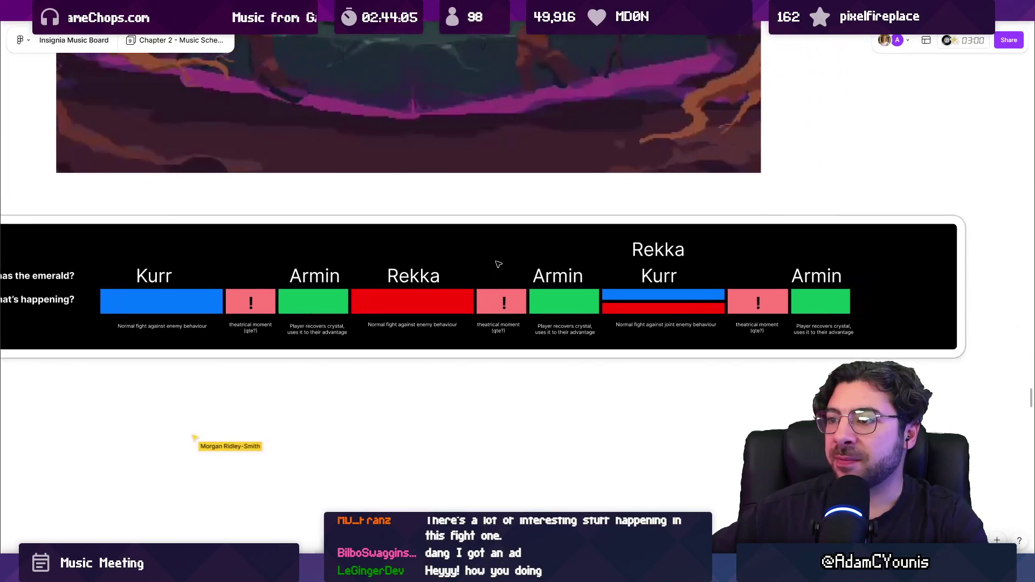
{"action": "scroll", "coordinate": [447, 265], "scroll_direction": "down", "scroll_amount": 1}
{"action": "scroll", "coordinate": [446, 264], "scroll_direction": "left", "scroll_amount": 3}
{"action": "scroll", "coordinate": [446, 265], "scroll_direction": "down", "scroll_amount": 1}
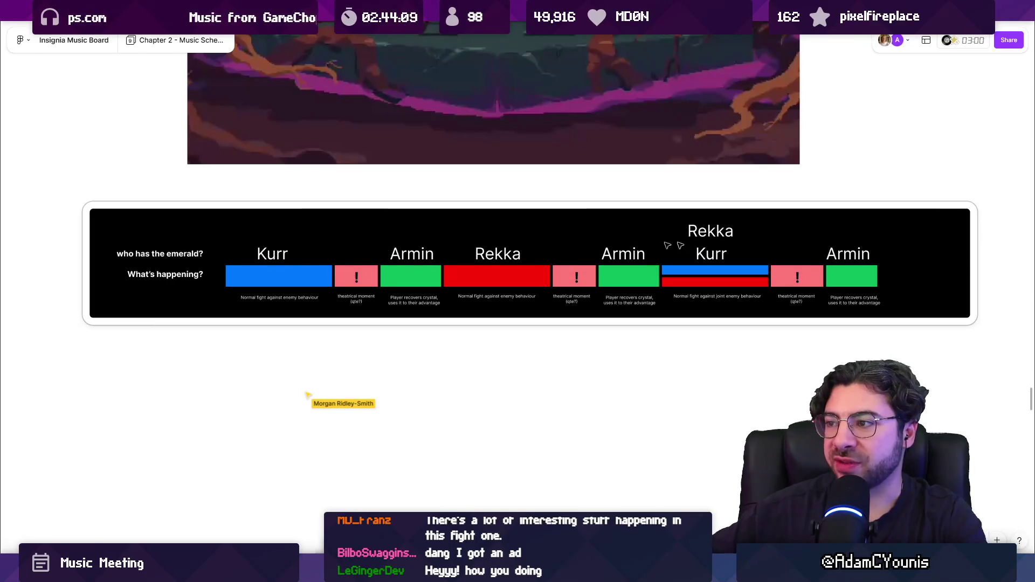
{"action": "scroll", "coordinate": [266, 271], "scroll_direction": "up", "scroll_amount": 3}
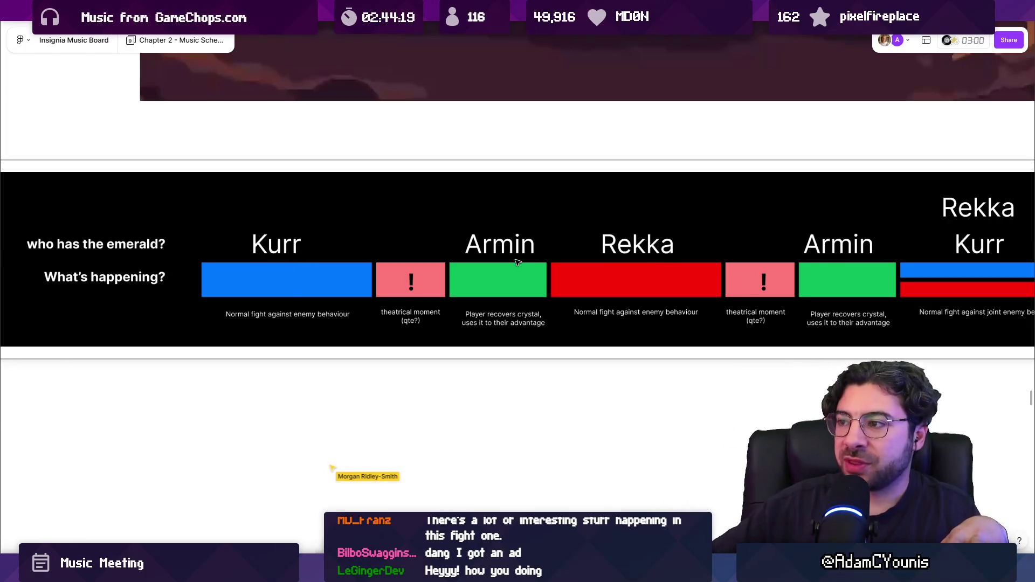
{"action": "scroll", "coordinate": [516, 262], "scroll_direction": "right", "scroll_amount": 4}
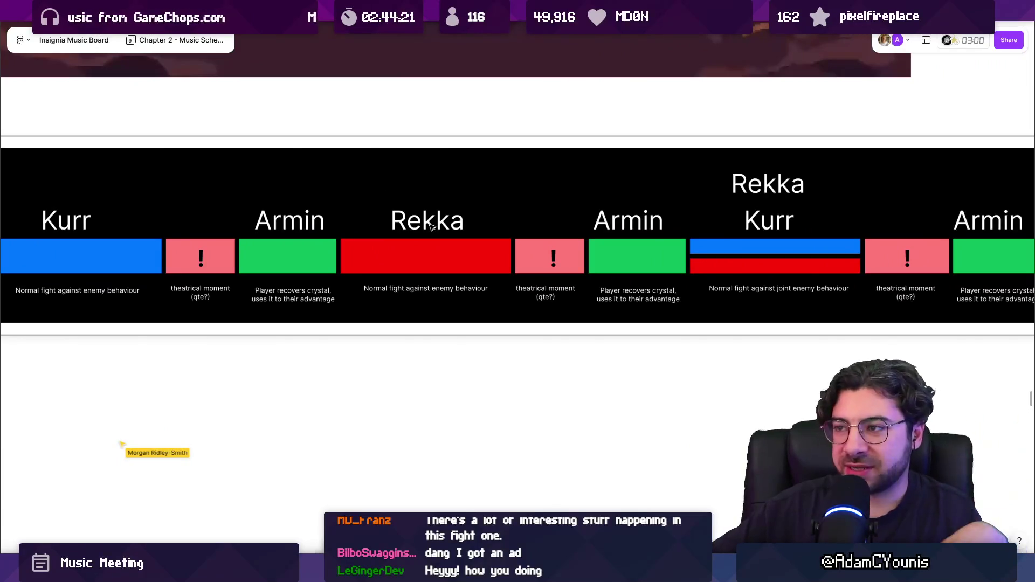
{"action": "scroll", "coordinate": [435, 227], "scroll_direction": "right", "scroll_amount": 4}
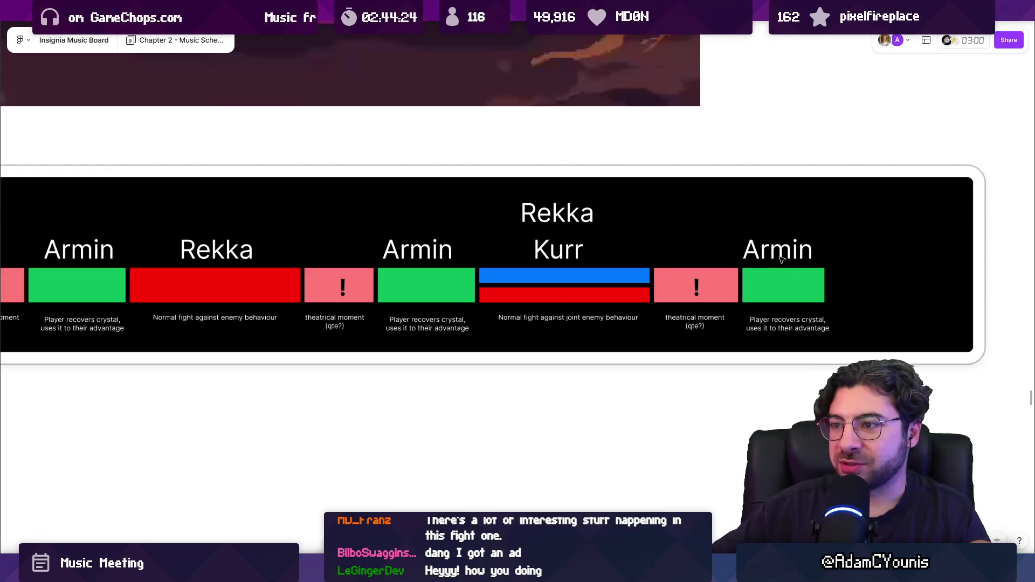
{"action": "scroll", "coordinate": [613, 237], "scroll_direction": "left", "scroll_amount": 4}
{"action": "scroll", "coordinate": [539, 240], "scroll_direction": "down", "scroll_amount": 2}
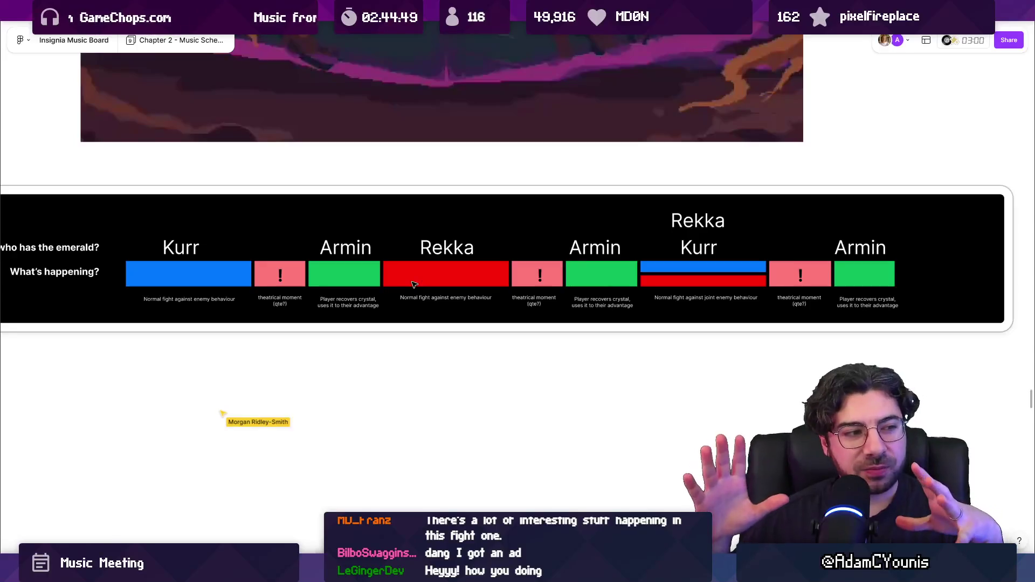
{"action": "scroll", "coordinate": [574, 292], "scroll_direction": "down", "scroll_amount": 2, "text": "ctrl"}
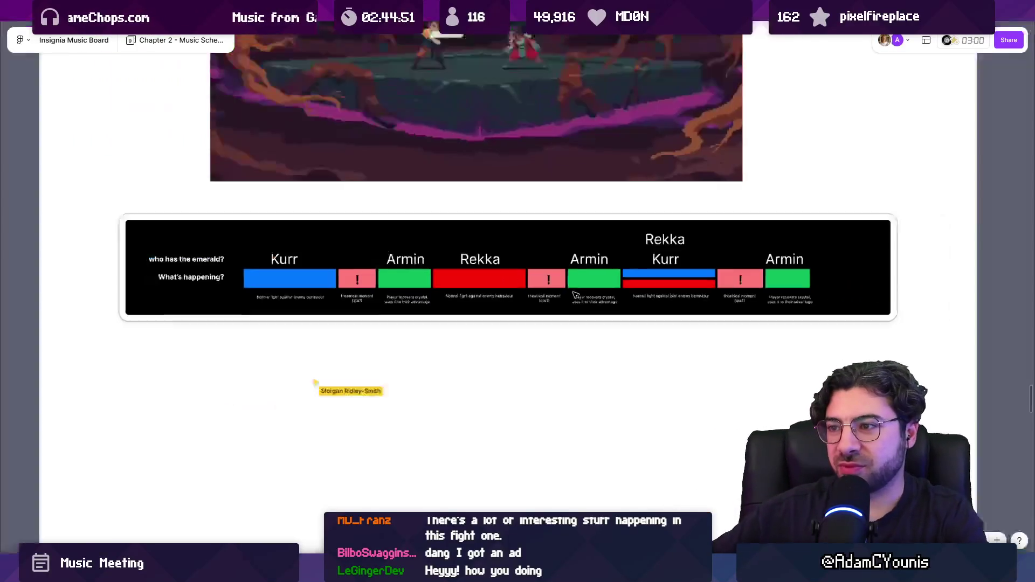
{"action": "scroll", "coordinate": [512, 294], "scroll_direction": "up", "scroll_amount": 1}
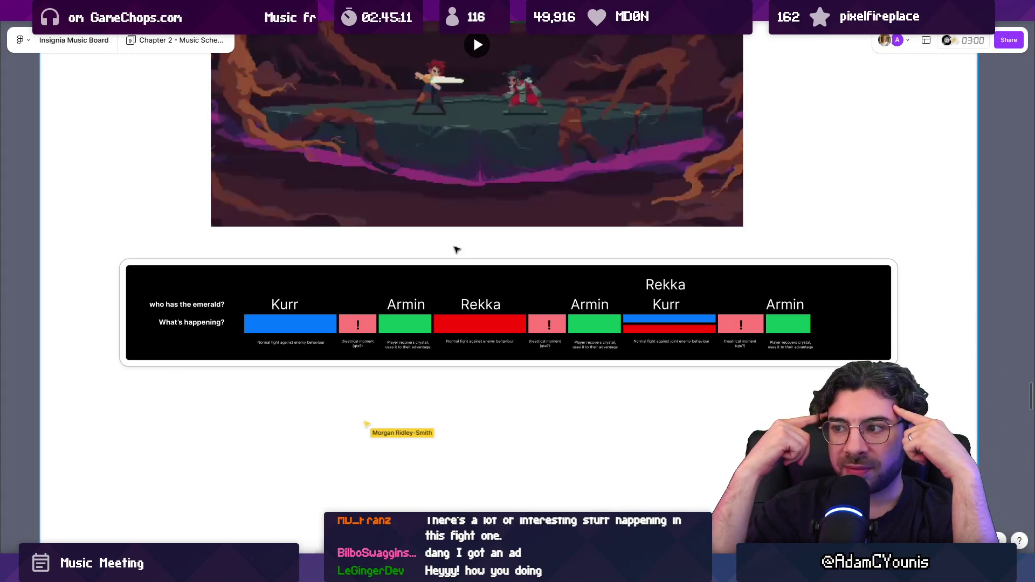
{"action": "mouse_move", "coordinate": [487, 264]}
{"action": "left_mouse_down"}
{"action": "mouse_move", "coordinate": [420, 264]}
{"action": "mouse_move", "coordinate": [440, 272]}
{"action": "left_mouse_up"}
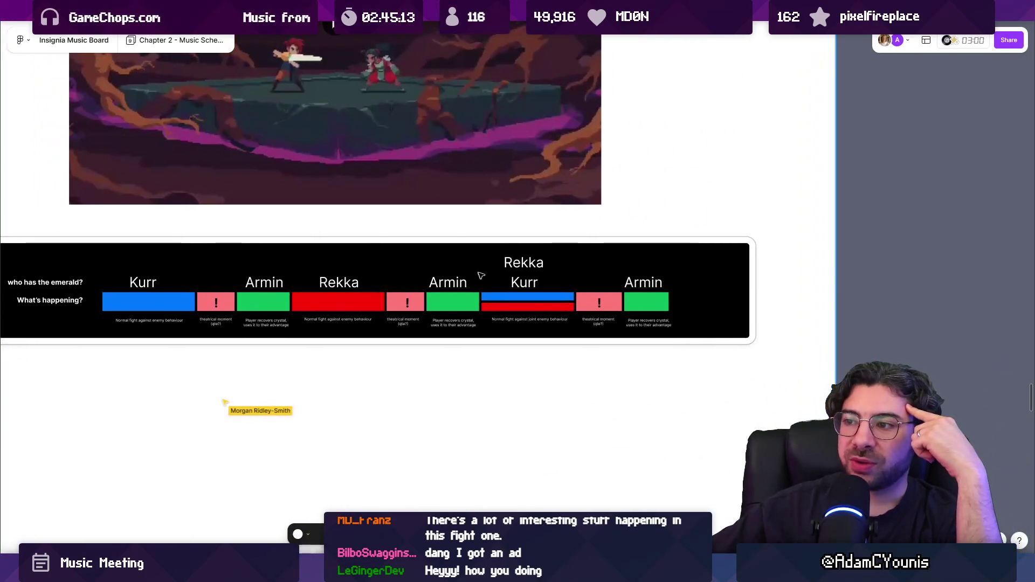
{"action": "left_click", "coordinate": [479, 263]}
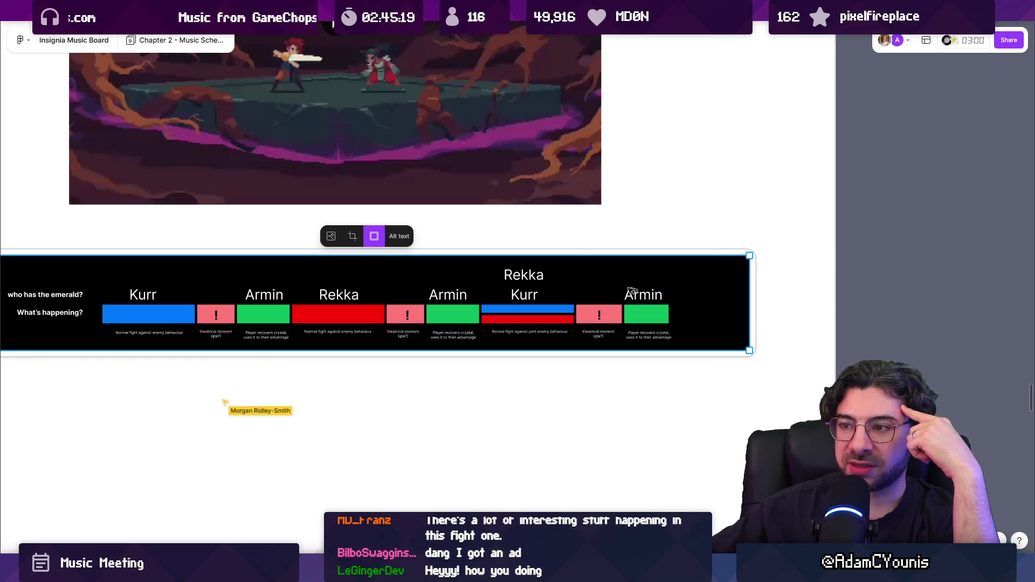
{"action": "scroll", "coordinate": [268, 283], "scroll_direction": "left", "scroll_amount": 2}
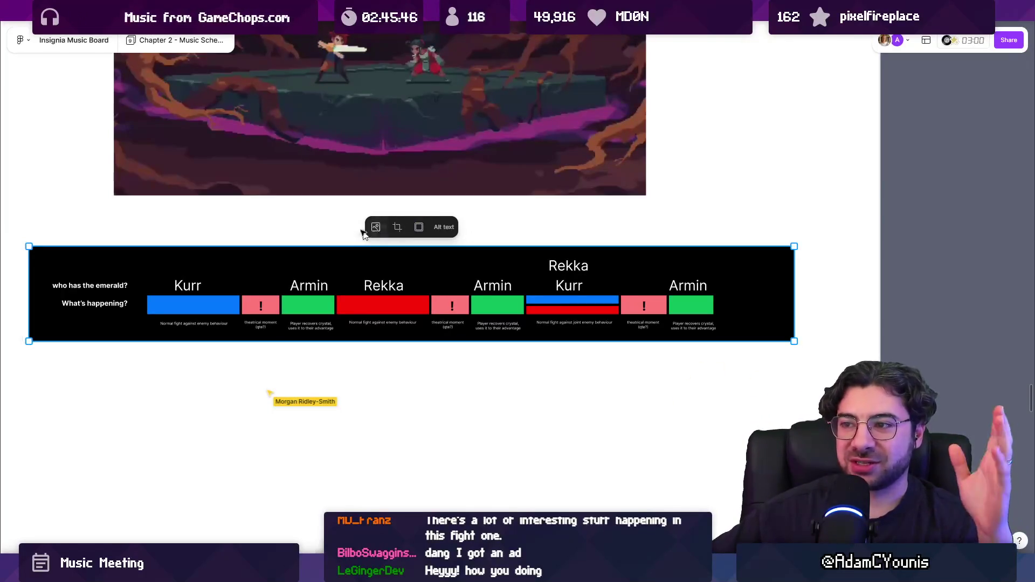
{"action": "left_click", "coordinate": [272, 216]}
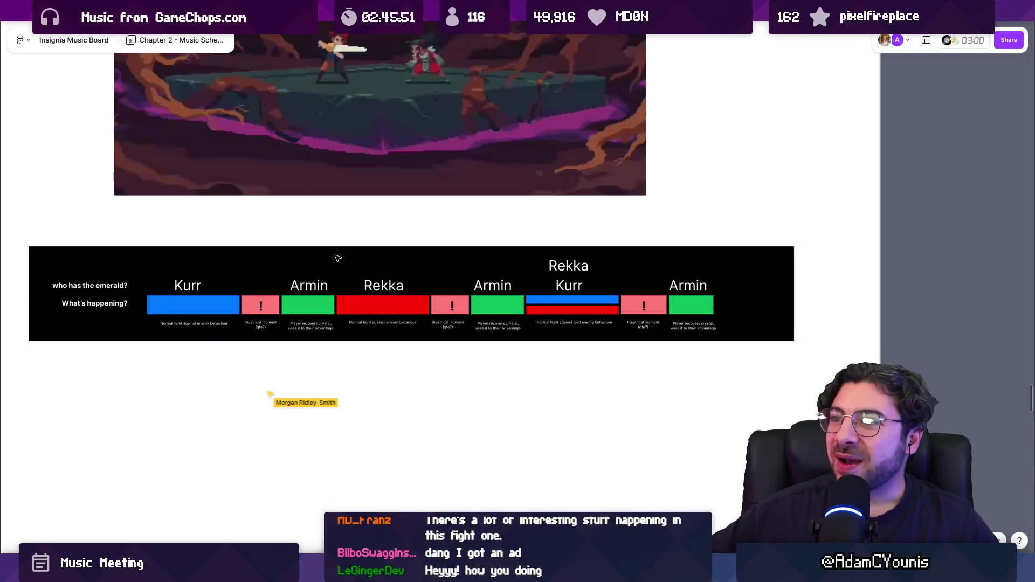
{"action": "mouse_move", "coordinate": [349, 148]}
{"action": "left_mouse_down"}
{"action": "mouse_move", "coordinate": [448, 240]}
{"action": "mouse_move", "coordinate": [448, 284]}
{"action": "left_mouse_up"}
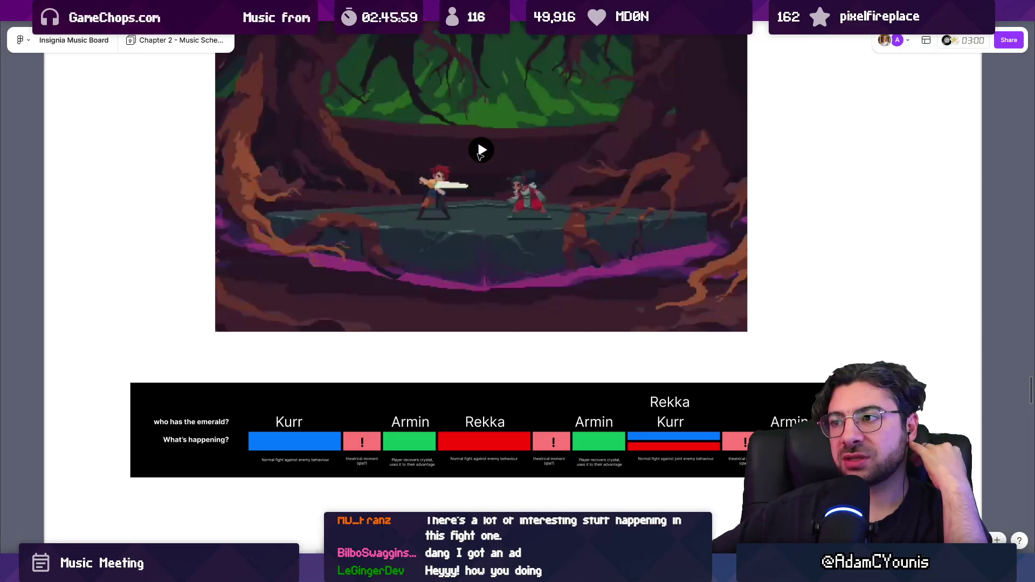
{"action": "left_click", "coordinate": [481, 152]}
{"action": "left_click", "coordinate": [485, 156]}
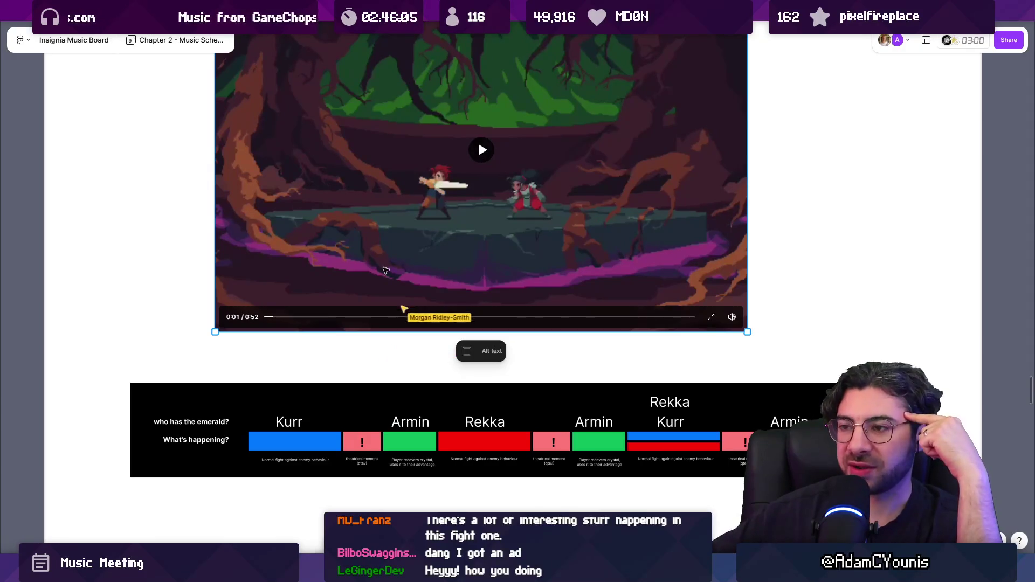
{"action": "left_click_drag", "start_coordinate": [170, 264], "coordinate": [175, 321]}
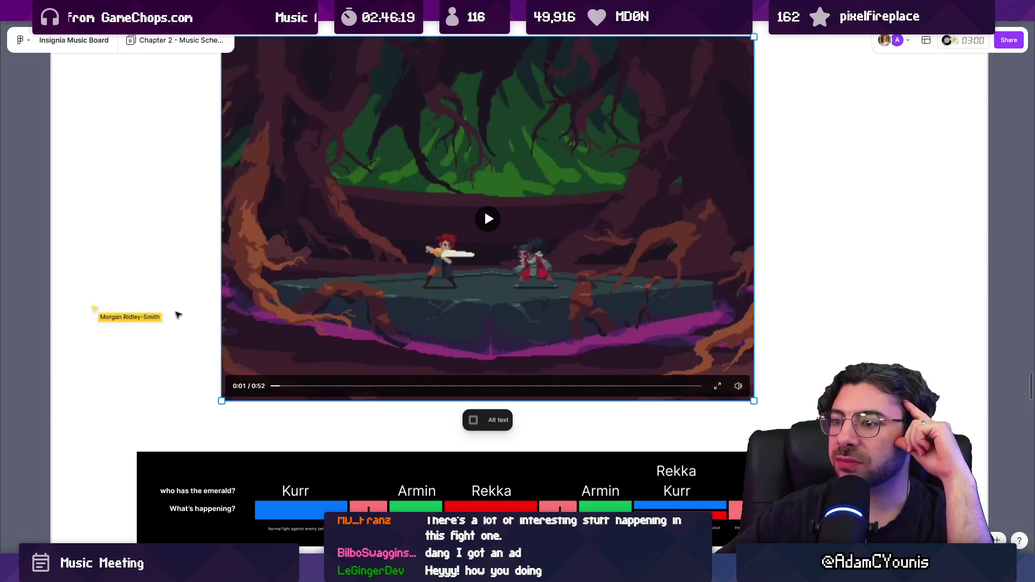
{"action": "scroll", "coordinate": [703, 249], "scroll_direction": "down", "scroll_amount": 1}
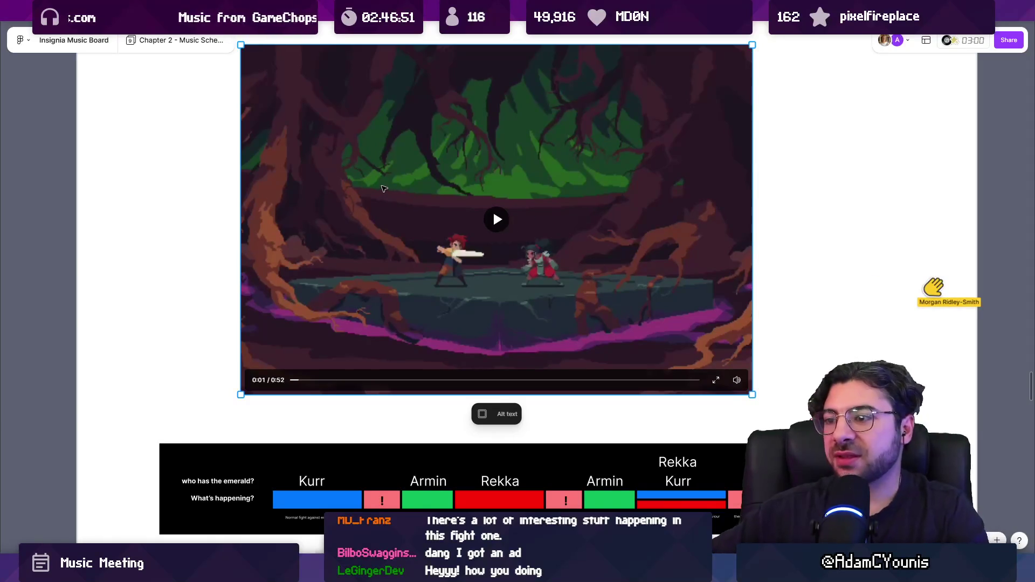
{"action": "scroll", "coordinate": [384, 221], "scroll_direction": "down", "scroll_amount": 1}
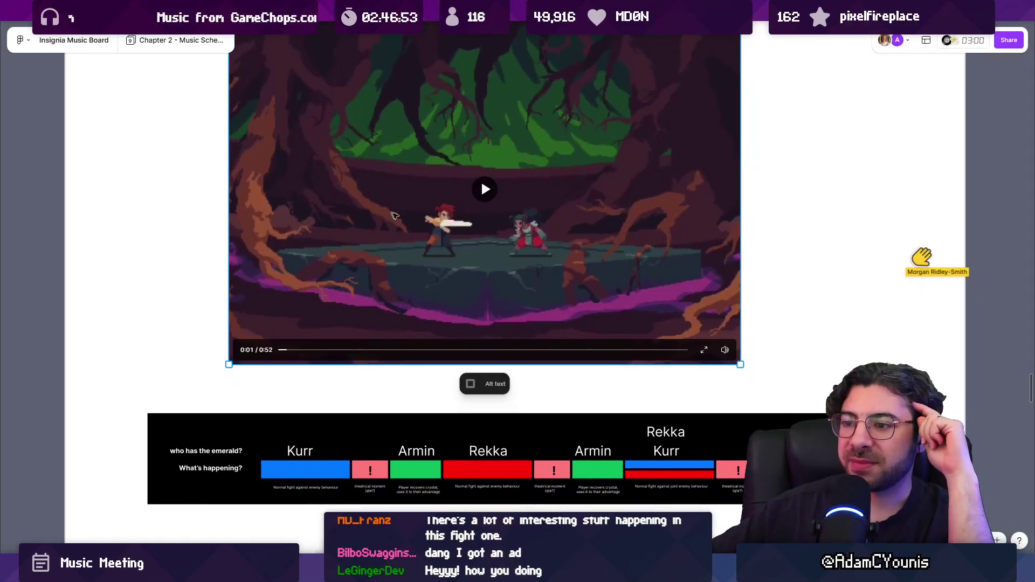
{"action": "key", "text": "Escape"}
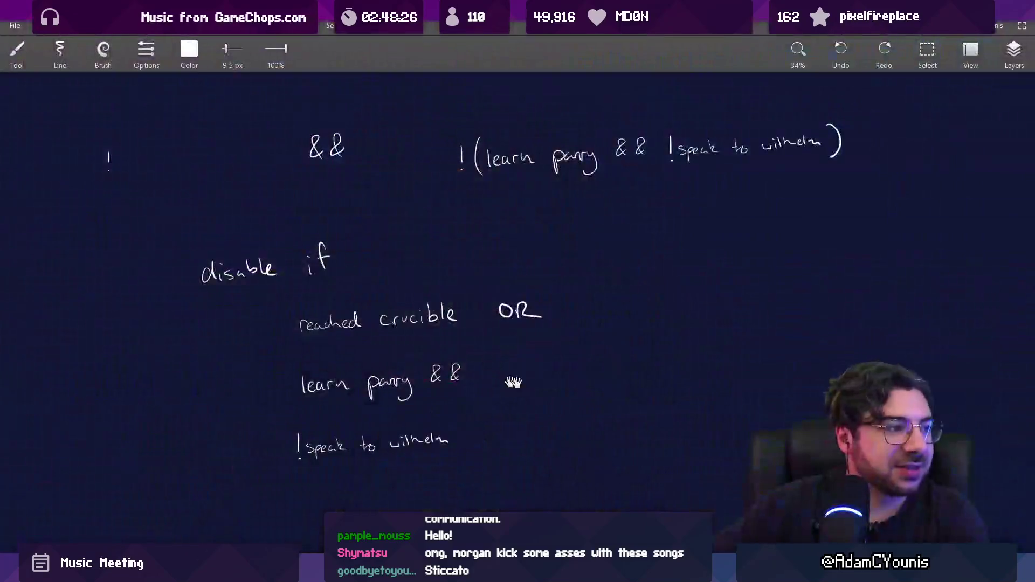
Pan the canvas to bring blank space beside the handwritten notes into view.
{"action": "left_click_drag", "start_coordinate": [513, 383], "coordinate": [267, 193]}
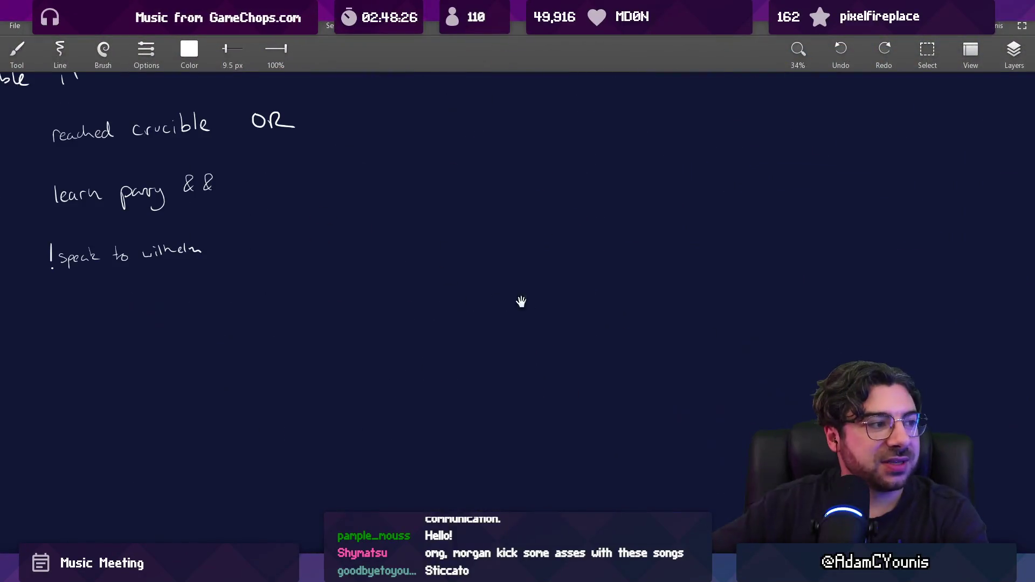
Draw four long diagonal lines across the canvas.
{"action": "left_click_drag", "start_coordinate": [460, 365], "coordinate": [749, 248]}
{"action": "left_click_drag", "start_coordinate": [458, 386], "coordinate": [786, 238]}
{"action": "left_click_drag", "start_coordinate": [457, 430], "coordinate": [777, 263]}
{"action": "left_click_drag", "start_coordinate": [463, 457], "coordinate": [827, 258]}
Sketch the long blade outline across the diagonal lines up to its tip.
{"action": "left_click_drag", "start_coordinate": [691, 296], "coordinate": [570, 329]}
{"action": "left_click_drag", "start_coordinate": [266, 295], "coordinate": [747, 347]}
{"action": "left_click_drag", "start_coordinate": [326, 294], "coordinate": [811, 356]}
{"action": "mouse_move", "coordinate": [296, 283]}
{"action": "left_mouse_down"}
{"action": "mouse_move", "coordinate": [346, 302]}
{"action": "mouse_move", "coordinate": [723, 358]}
{"action": "left_mouse_up"}
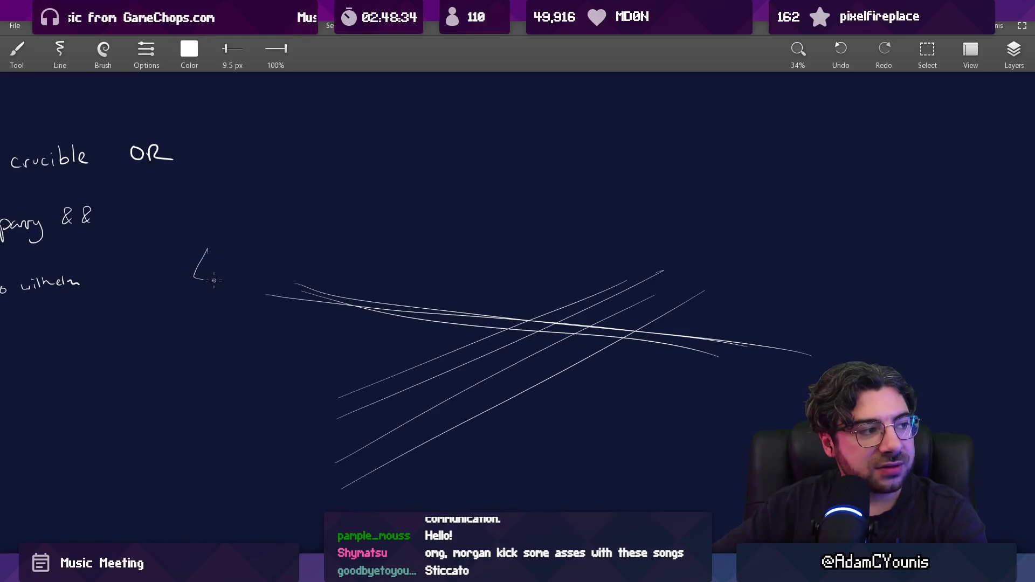
{"action": "mouse_move", "coordinate": [265, 259]}
{"action": "left_mouse_down"}
{"action": "mouse_move", "coordinate": [852, 341]}
{"action": "mouse_move", "coordinate": [642, 290]}
{"action": "mouse_move", "coordinate": [315, 254]}
{"action": "left_mouse_up"}
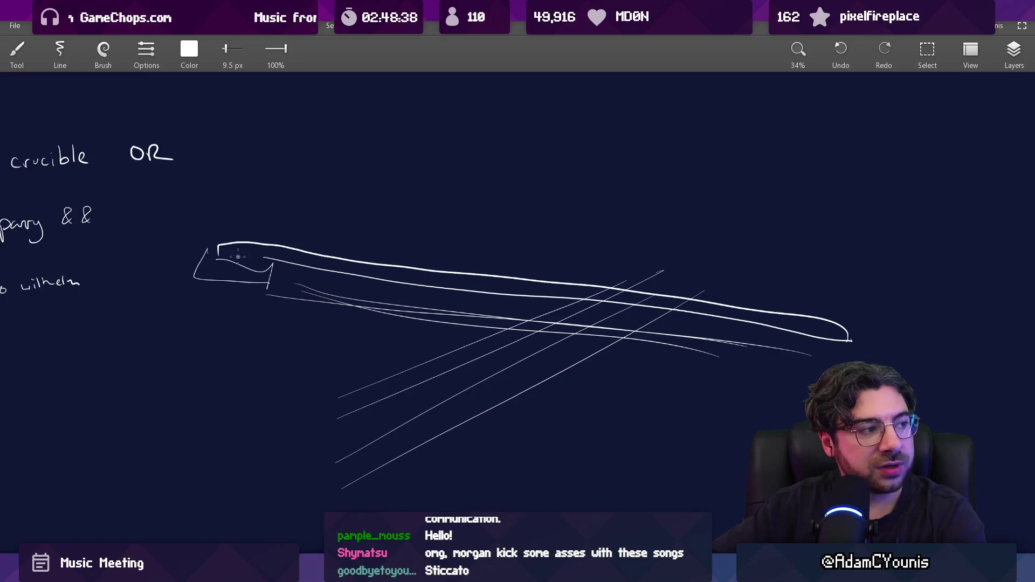
Draw a U-shaped curve over the blade, then undo it and the stray mark.
{"action": "left_click_drag", "start_coordinate": [757, 315], "coordinate": [706, 269]}
{"action": "left_click_drag", "start_coordinate": [398, 145], "coordinate": [542, 148]}
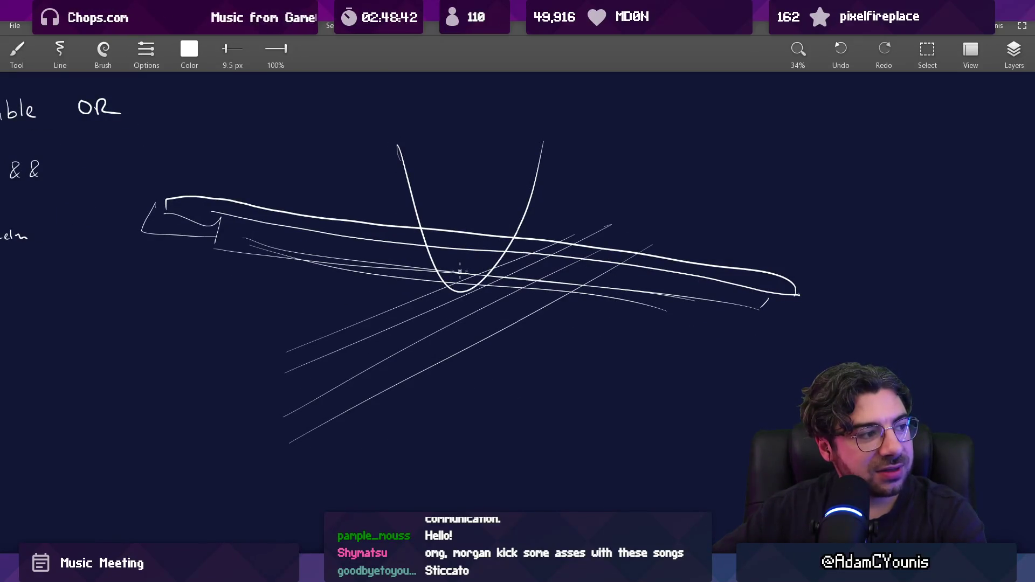
{"action": "key", "text": "ctrl+z"}
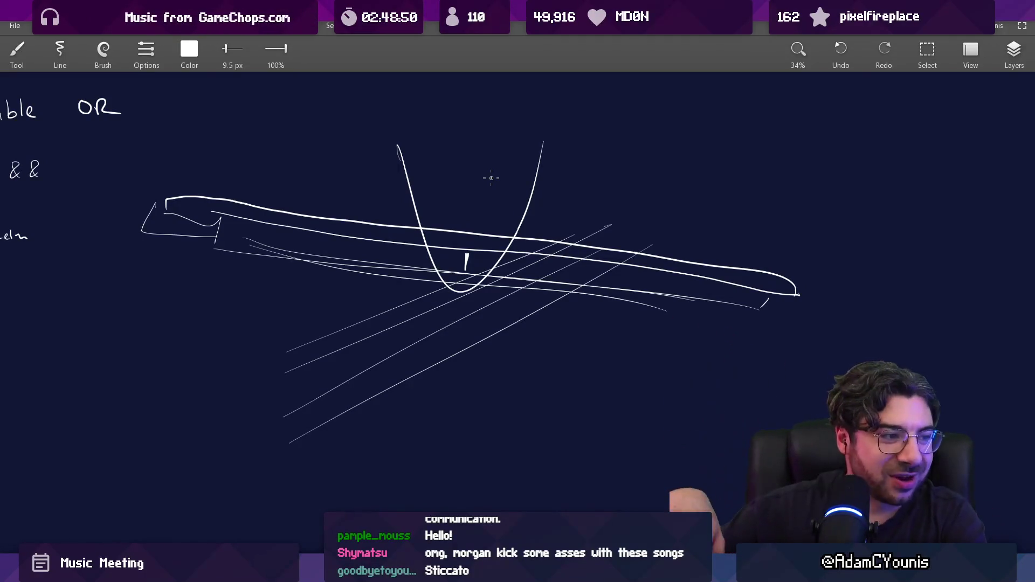
{"action": "key", "text": "ctrl+z"}
{"action": "key", "text": "ctrl+z"}
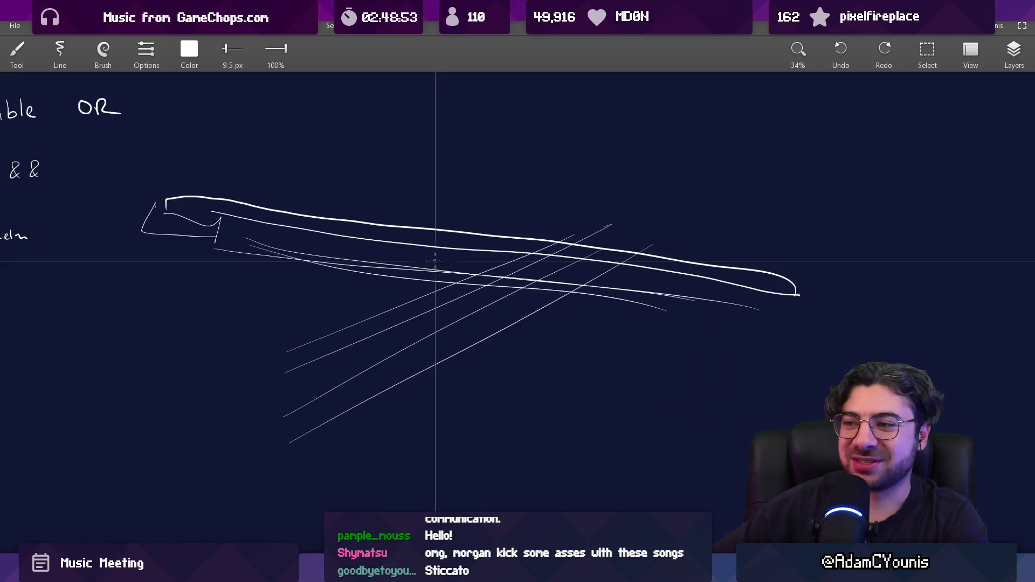
Wipe the blade and diagonal-line sketch with the eraser (E), then go to the Unity editor.
{"action": "key", "text": "e"}
{"action": "mouse_move", "coordinate": [204, 223]}
{"action": "left_mouse_down"}
{"action": "mouse_move", "coordinate": [144, 232]}
{"action": "mouse_move", "coordinate": [247, 273]}
{"action": "mouse_move", "coordinate": [454, 285]}
{"action": "mouse_move", "coordinate": [587, 259]}
{"action": "mouse_move", "coordinate": [785, 298]}
{"action": "left_mouse_up"}
{"action": "scroll", "coordinate": [785, 298], "scroll_direction": "down", "scroll_amount": 3}
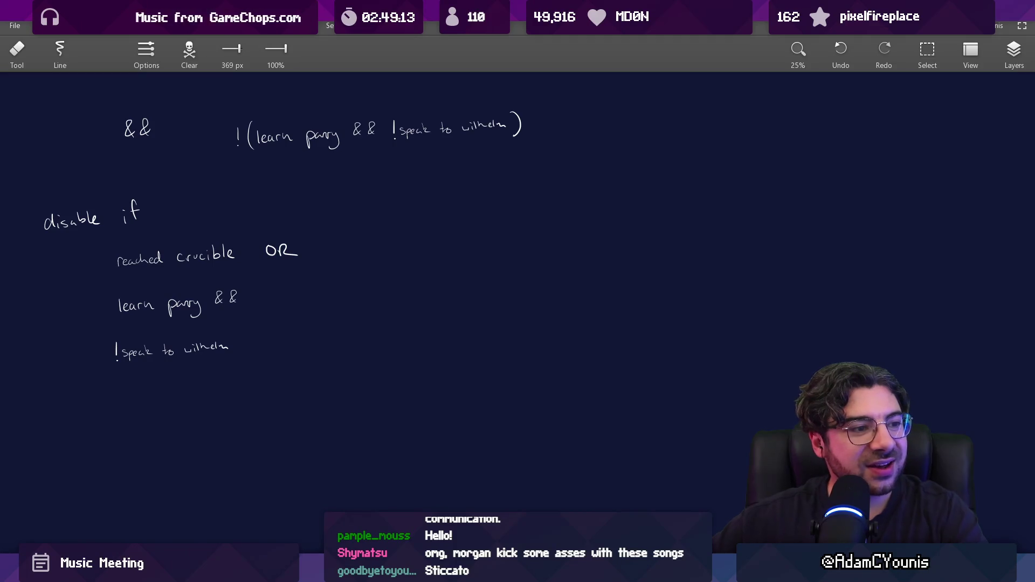
{"action": "scroll", "coordinate": [624, 340], "scroll_direction": "down", "scroll_amount": 5}
{"action": "scroll", "coordinate": [555, 324], "scroll_direction": "up", "scroll_amount": 5}
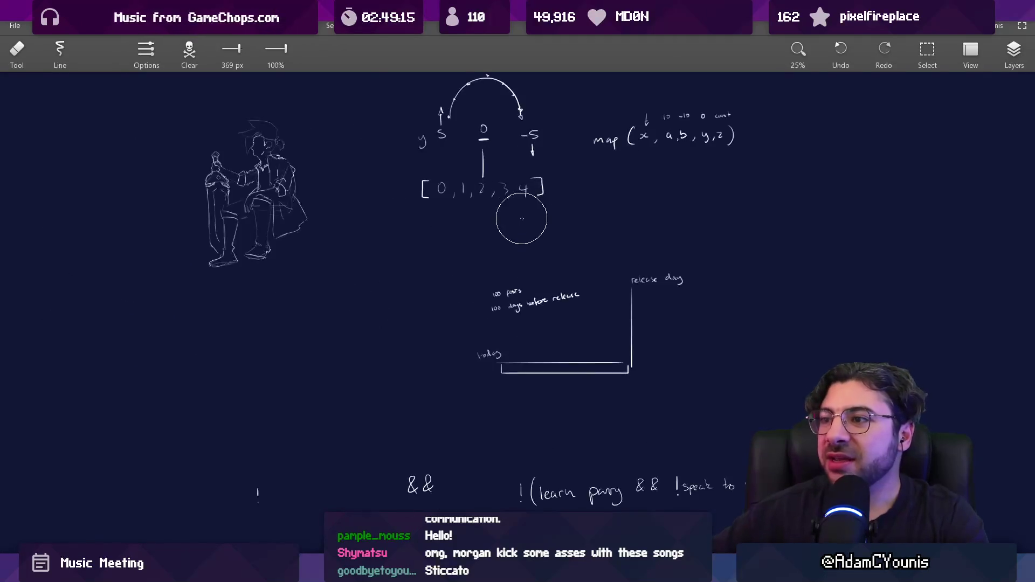
{"action": "scroll", "coordinate": [491, 350], "scroll_direction": "down", "scroll_amount": 1}
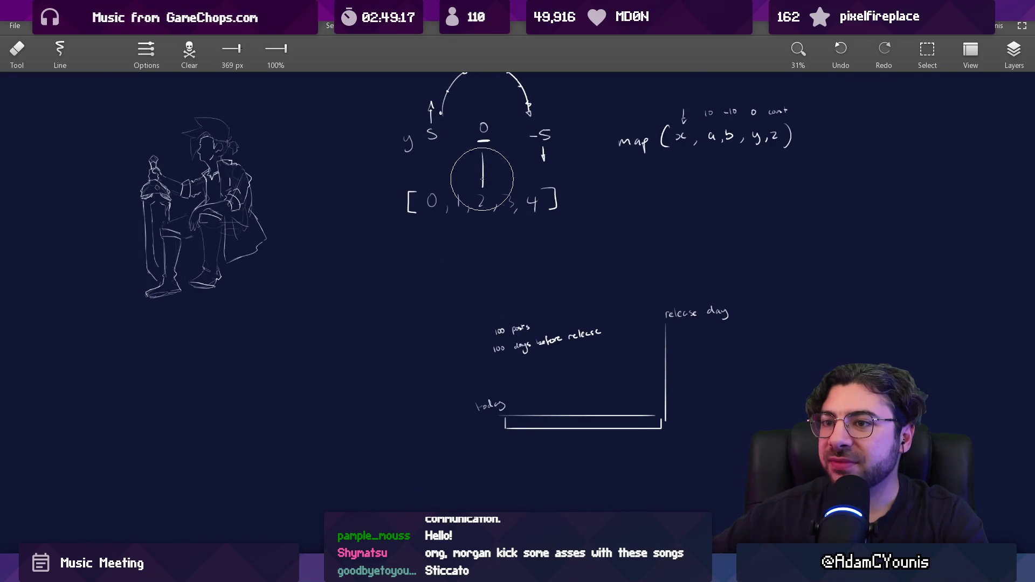
{"action": "scroll", "coordinate": [477, 232], "scroll_direction": "up", "scroll_amount": 4}
{"action": "scroll", "coordinate": [474, 237], "scroll_direction": "down", "scroll_amount": 2}
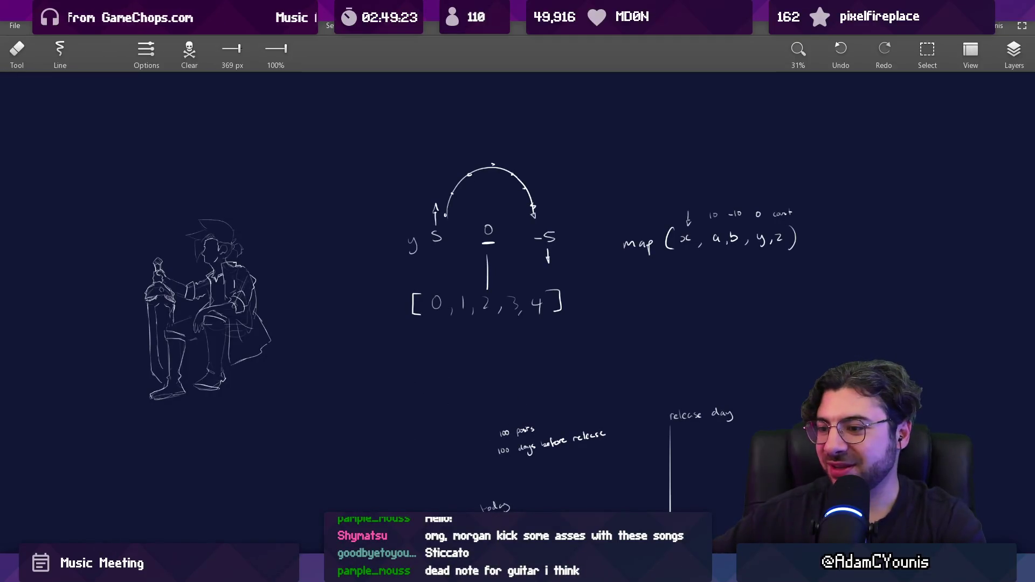
{"action": "left_click", "coordinate": [339, 502]}
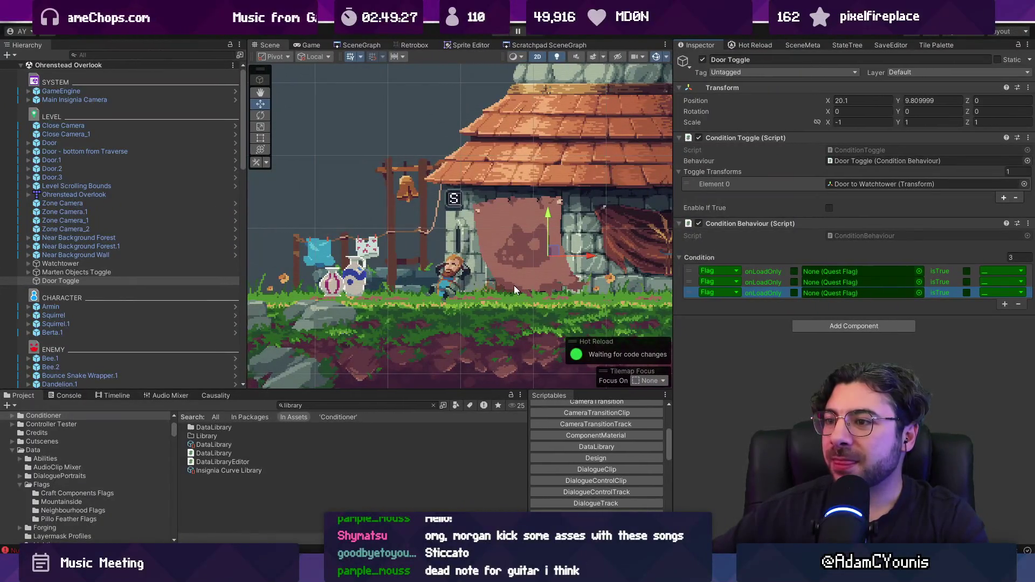
Pan the Unity level view, then switch to QuestManager.cs in VS Code.
{"action": "left_click_drag", "start_coordinate": [514, 286], "coordinate": [427, 287]}
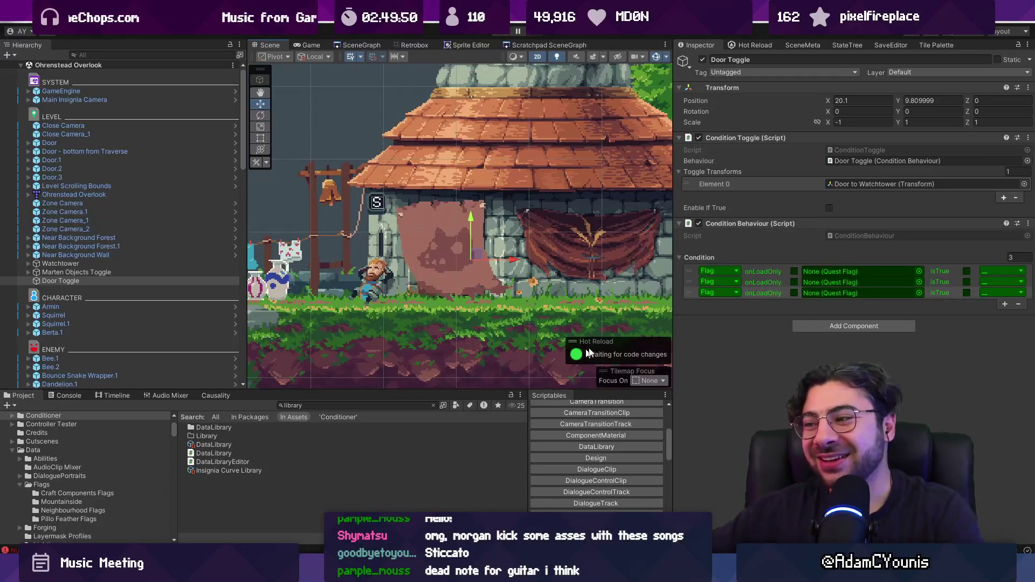
{"action": "left_click_drag", "start_coordinate": [674, 340], "coordinate": [687, 336]}
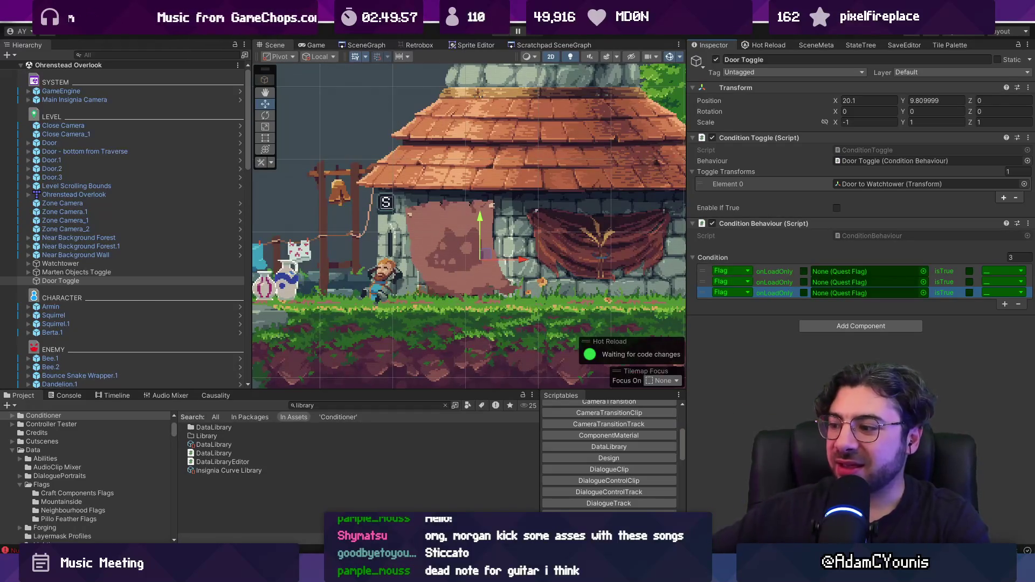
{"action": "key", "text": "alt+Tab"}
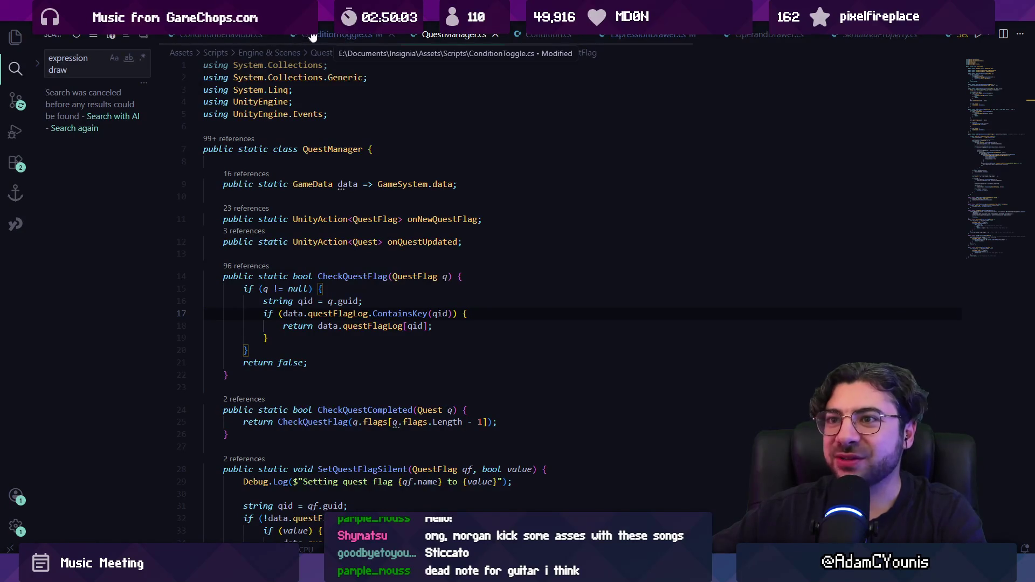
In ConditionToggle.cs, move the enableIfTrue declaration above toggleTransforms, save, and return to Unity.
{"action": "left_click", "coordinate": [349, 38]}
{"action": "scroll", "coordinate": [326, 216], "scroll_direction": "up", "scroll_amount": 5}
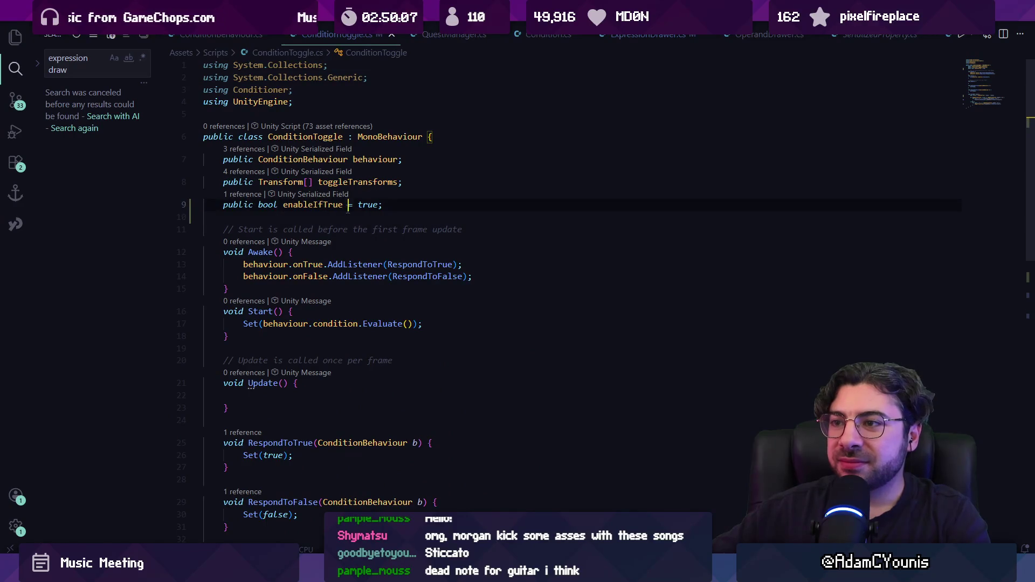
{"action": "key", "text": "alt+Up"}
{"action": "key", "text": "alt+Up"}
{"action": "key", "text": "alt+Down"}
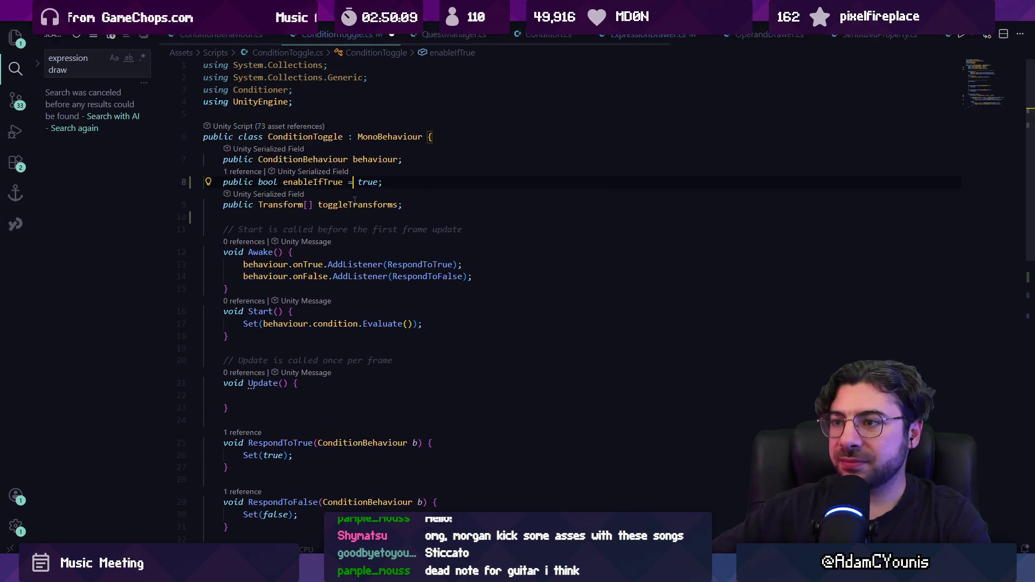
{"action": "key", "text": "ctrl+s"}
{"action": "key", "text": "alt+Tab"}
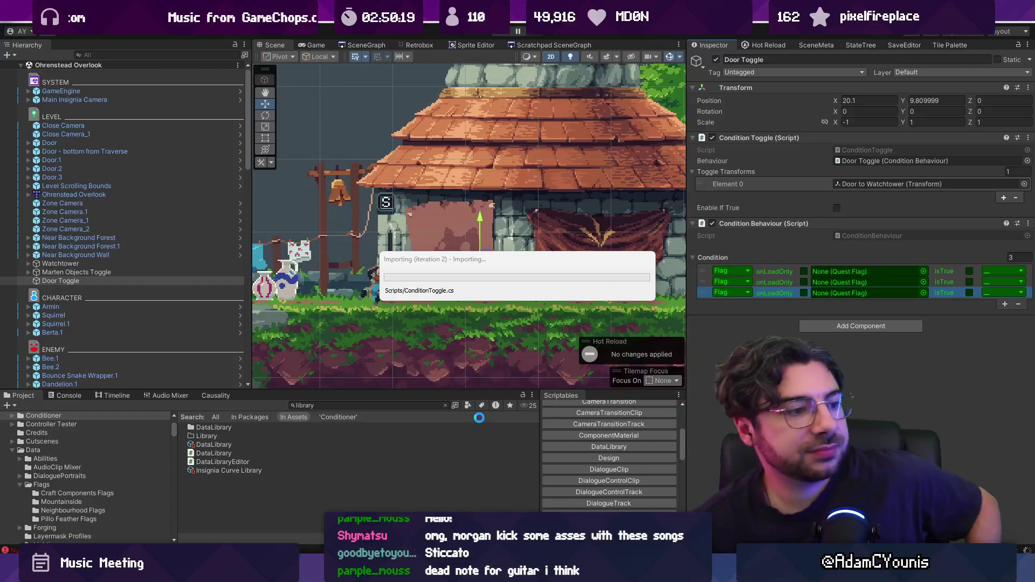
Change the stream title text to 'Demo Content', check Unity's Inspector, then return to ConditionToggle.cs.
{"action": "key", "text": "alt+Tab"}
{"action": "key", "text": "ctrl+a"}
{"action": "key", "text": "BackSpace"}
{"action": "type", "text": "Demo Content"}
{"action": "key", "text": "alt+Tab"}
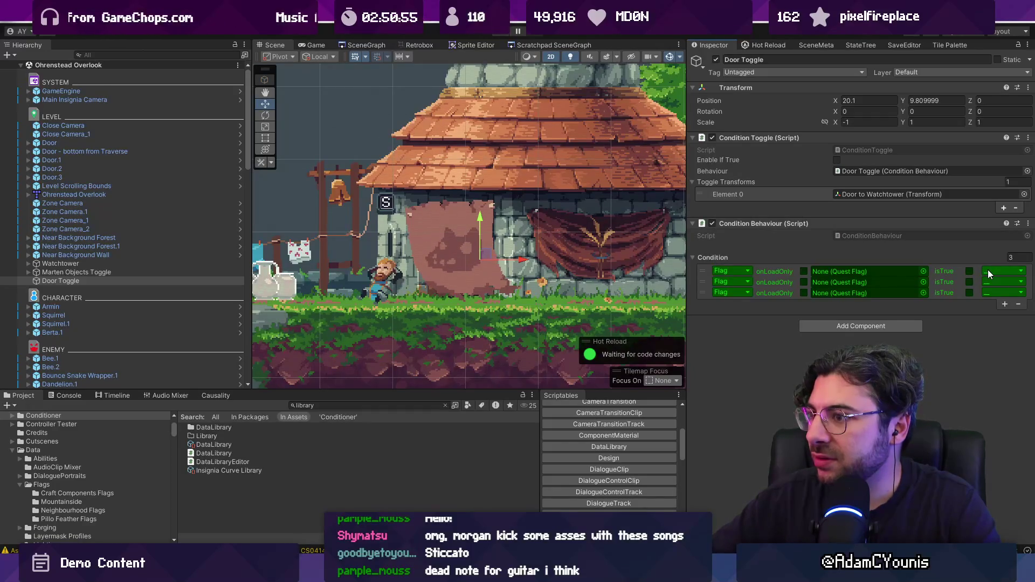
{"action": "key", "text": "alt+Tab"}
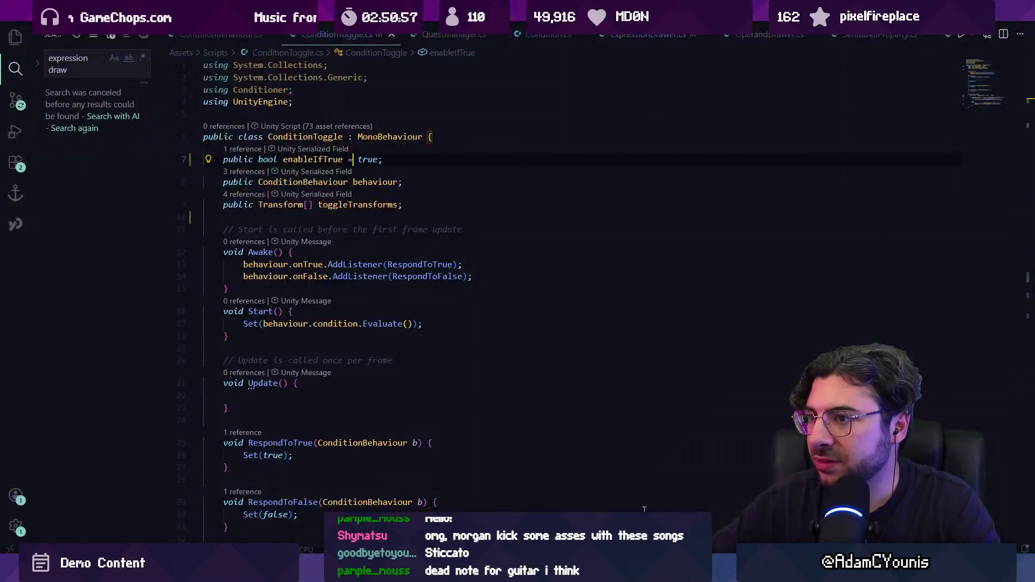
{"action": "double_click", "coordinate": [317, 159]}
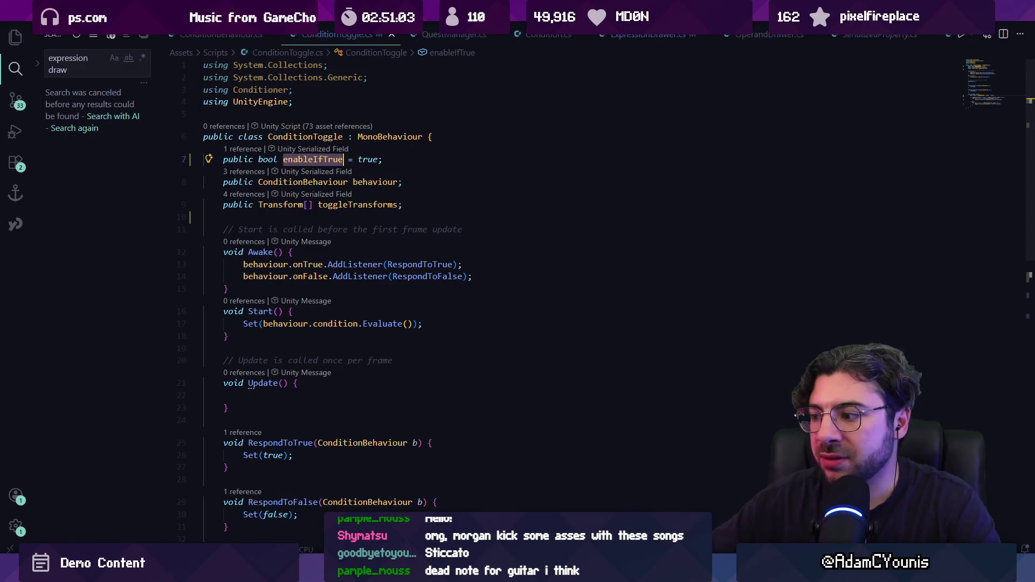
{"action": "key", "text": "alt+Tab"}
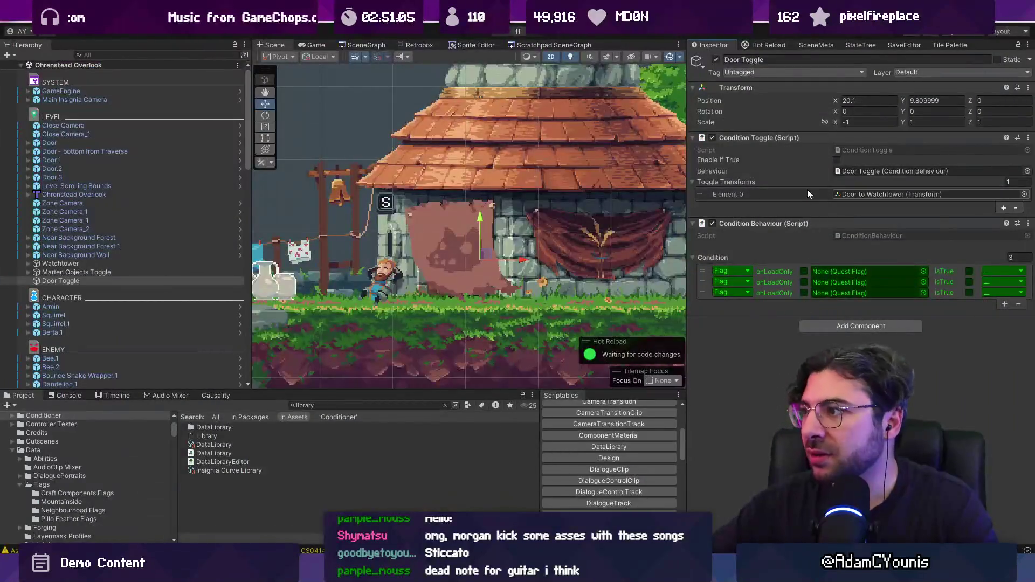
{"action": "key", "text": "alt+Tab"}
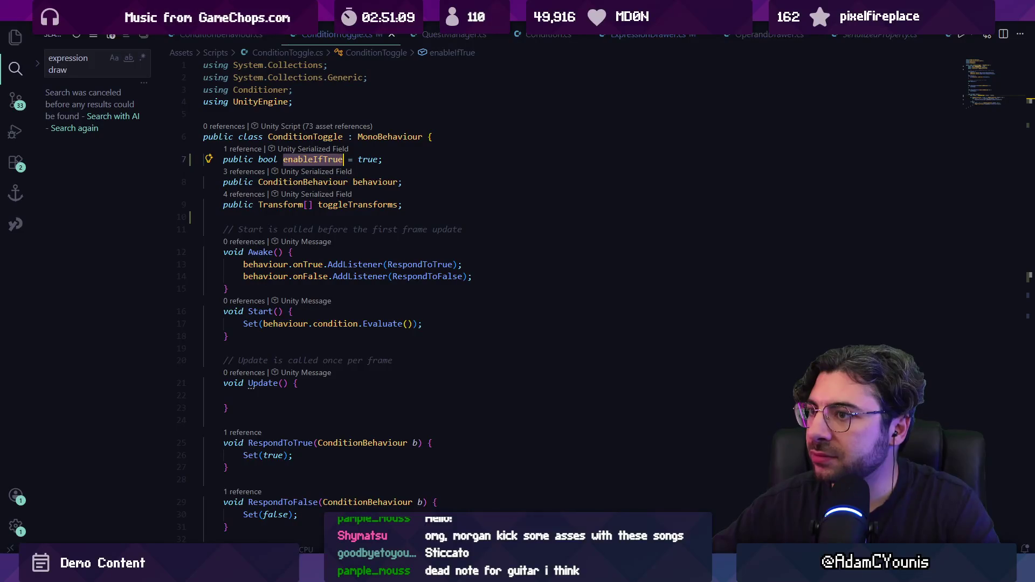
{"action": "key", "text": "alt+Tab"}
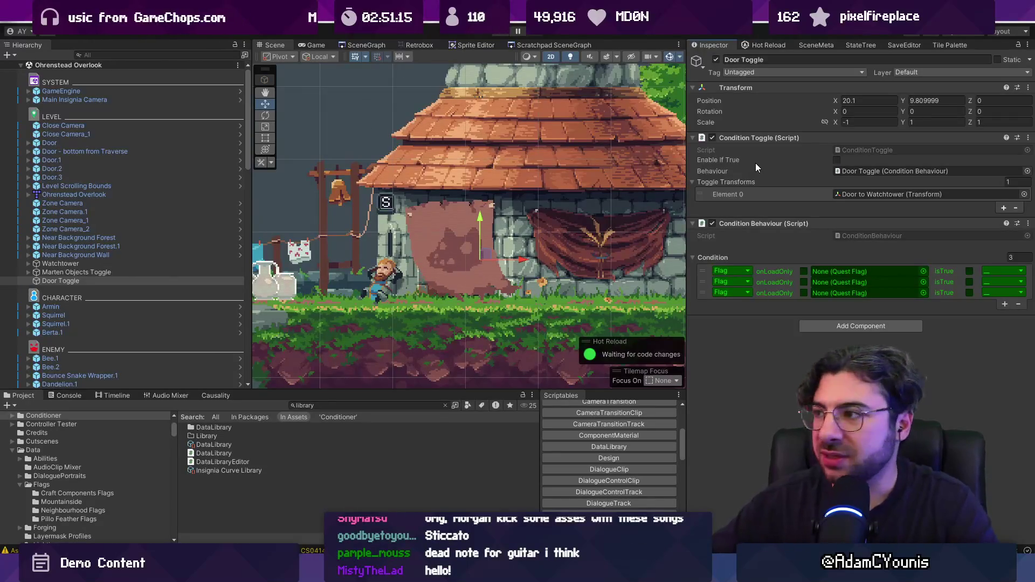
{"action": "left_click", "coordinate": [696, 573]}
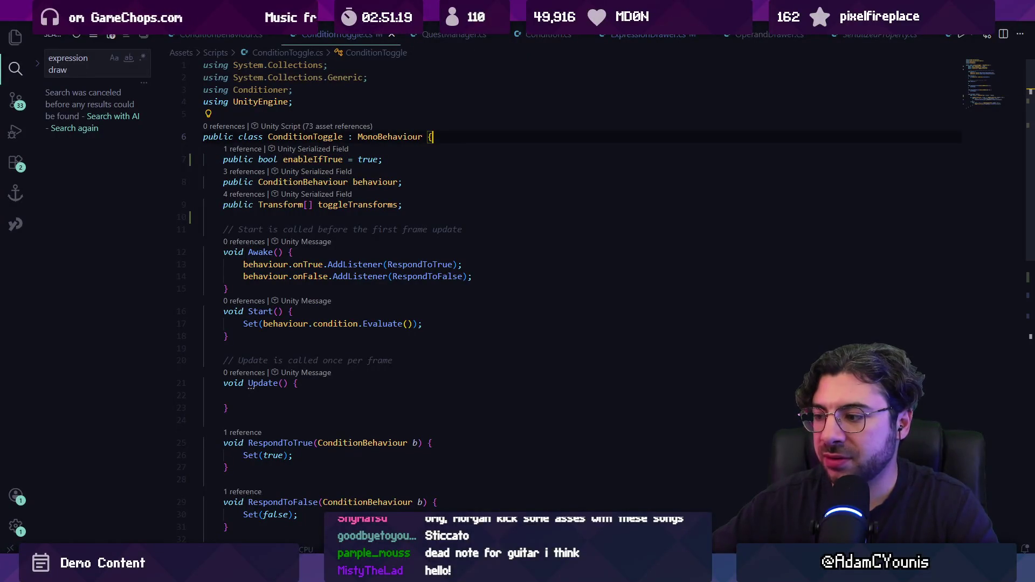
{"action": "key", "text": "alt+Tab"}
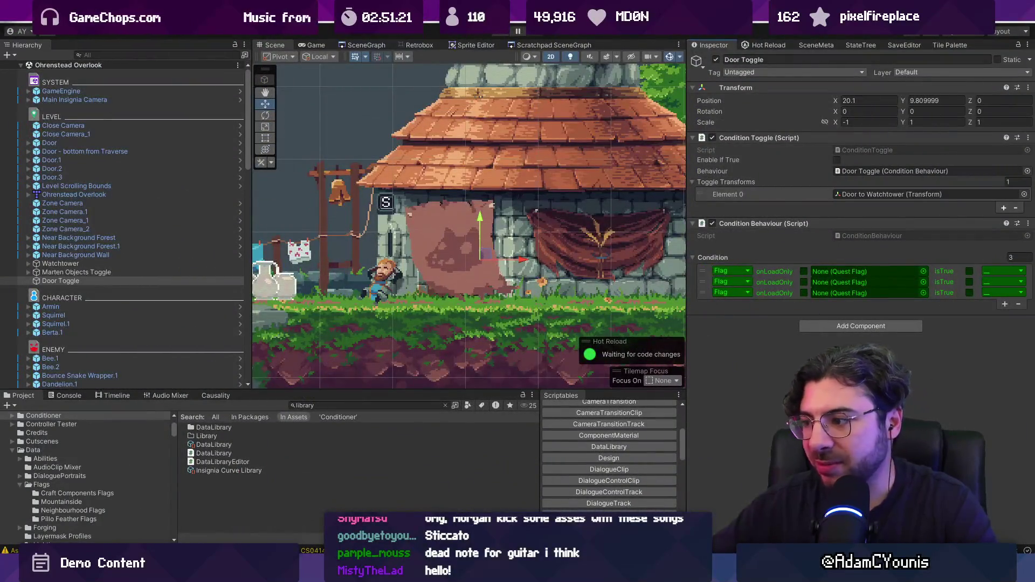
{"action": "mouse_move", "coordinate": [696, 573]}
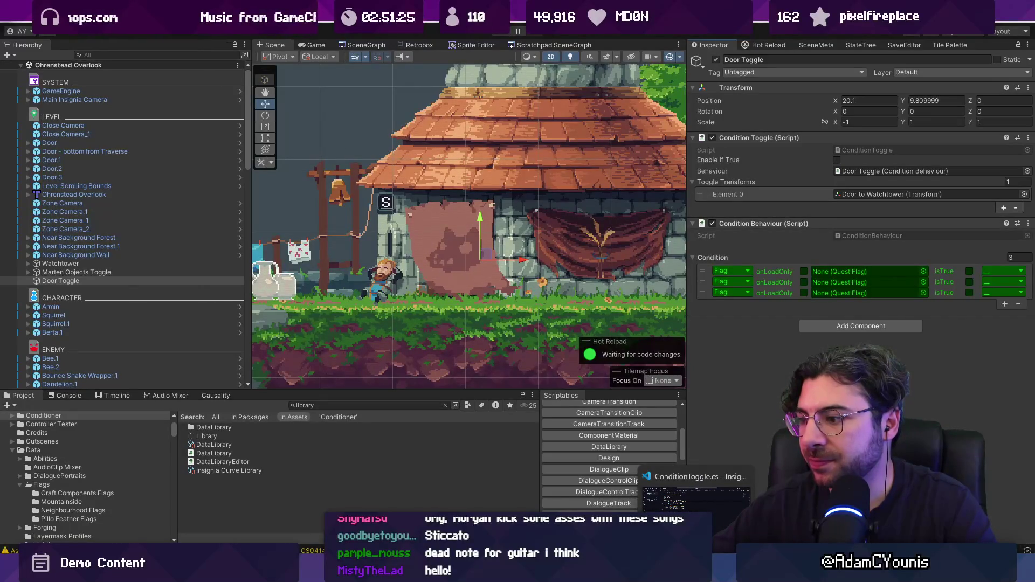
{"action": "left_click", "coordinate": [696, 493]}
{"action": "double_click", "coordinate": [313, 159]}
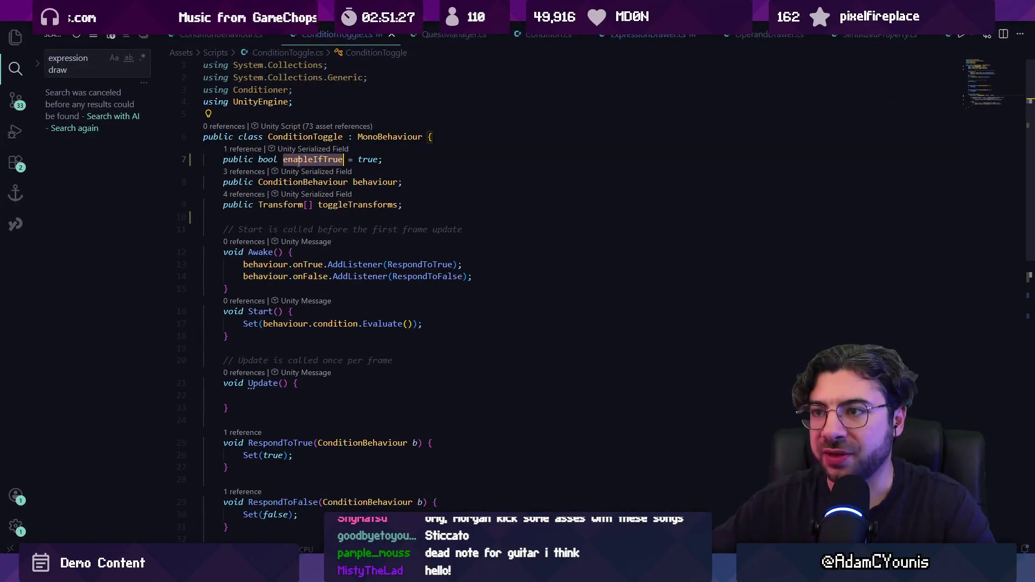
Rename the enableIfTrue field to enableDisable everywhere, then return to Unity to recompile.
{"action": "key", "text": "F2"}
{"action": "type", "text": "enableDisable"}
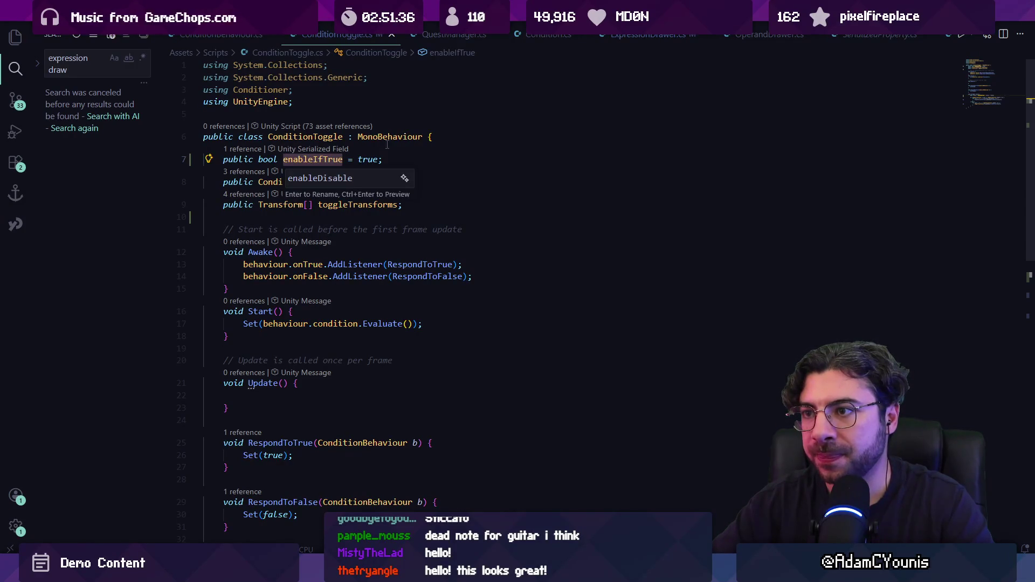
{"action": "key", "text": "Return"}
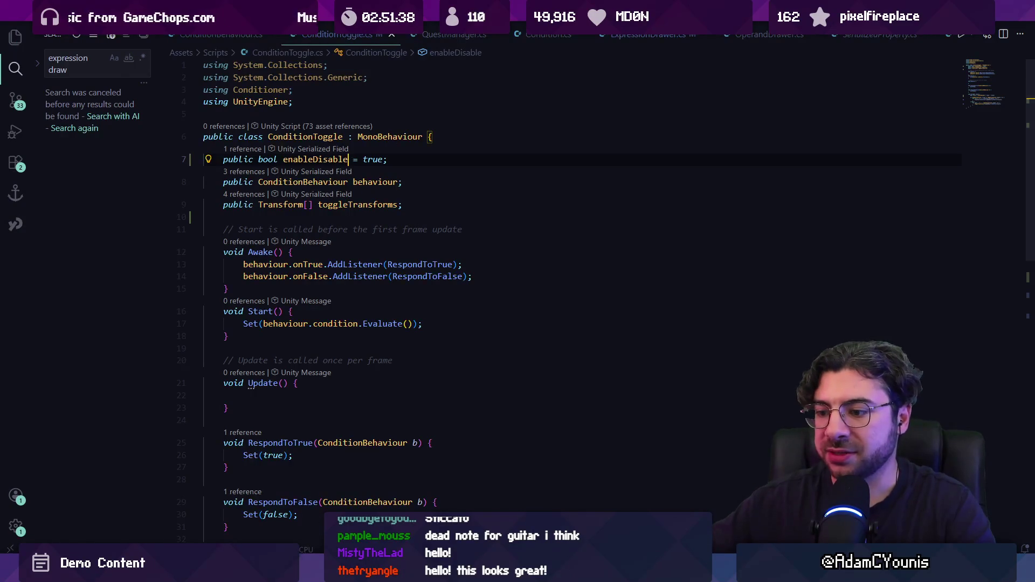
{"action": "key", "text": "alt+Tab"}
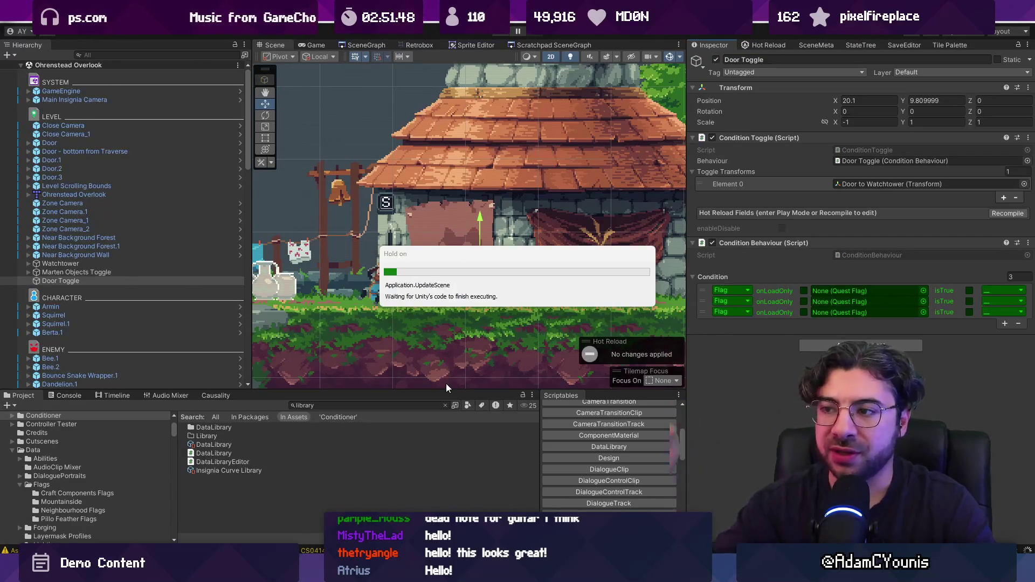
Reselect Door Toggle and uncheck Enable Disable on its Condition Toggle component.
{"action": "left_click", "coordinate": [114, 272]}
{"action": "left_click", "coordinate": [117, 281]}
{"action": "left_click", "coordinate": [838, 160]}
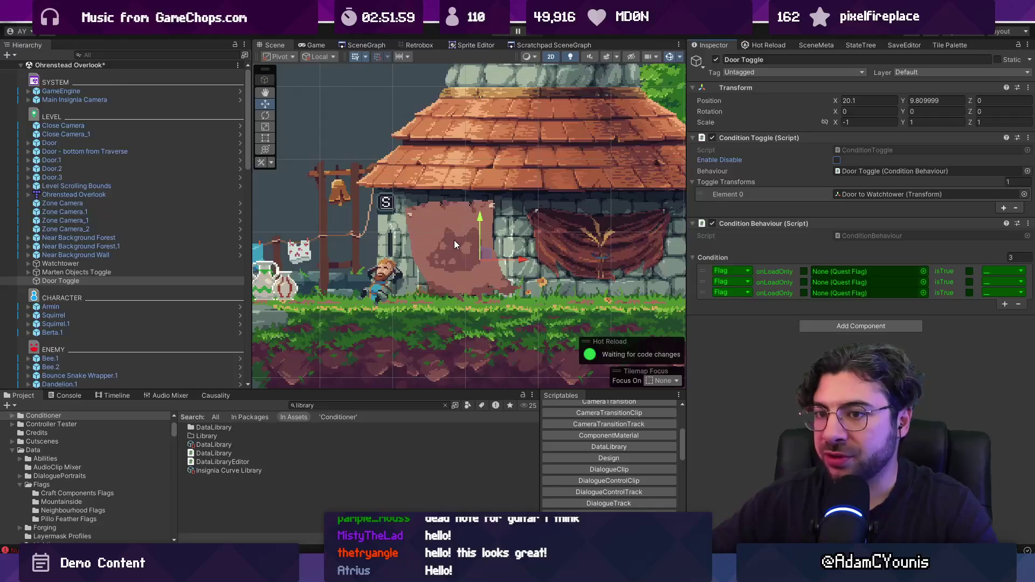
Toggle the first condition's checkbox and assign it a crucible quest flag from the picker.
{"action": "scroll", "coordinate": [454, 240], "scroll_direction": "down", "scroll_amount": 1}
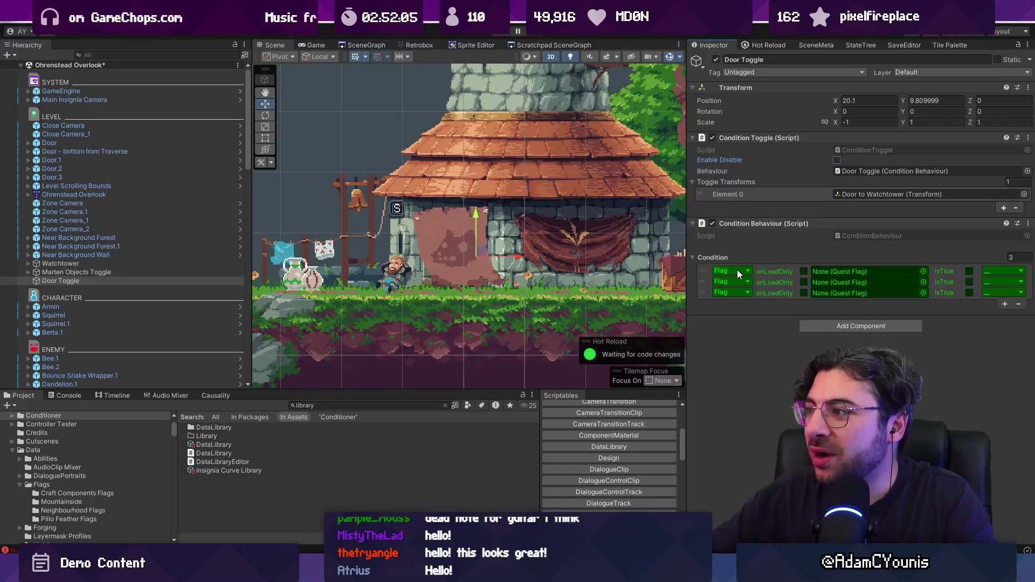
{"action": "left_click", "coordinate": [924, 271]}
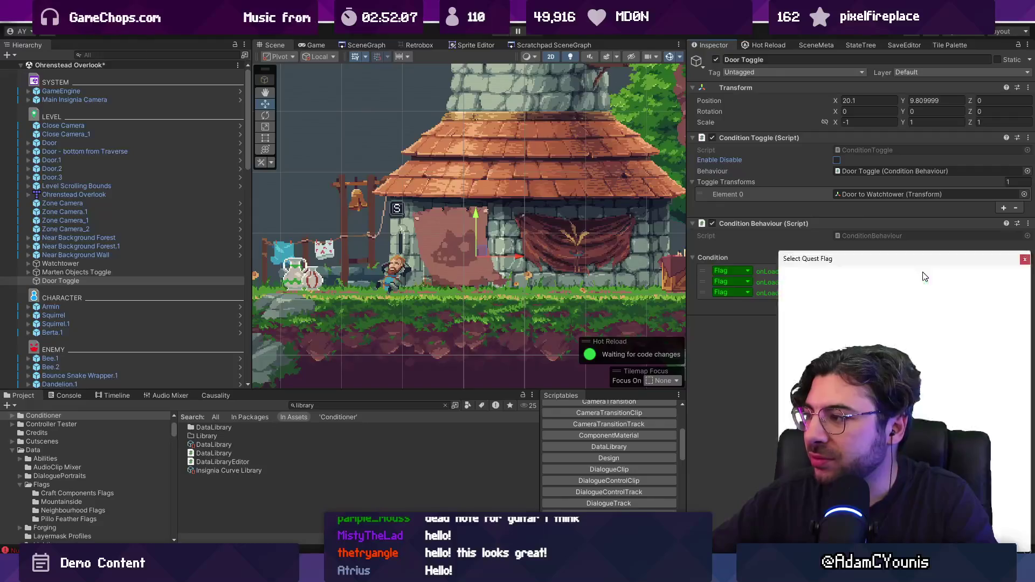
{"action": "left_click", "coordinate": [1025, 259]}
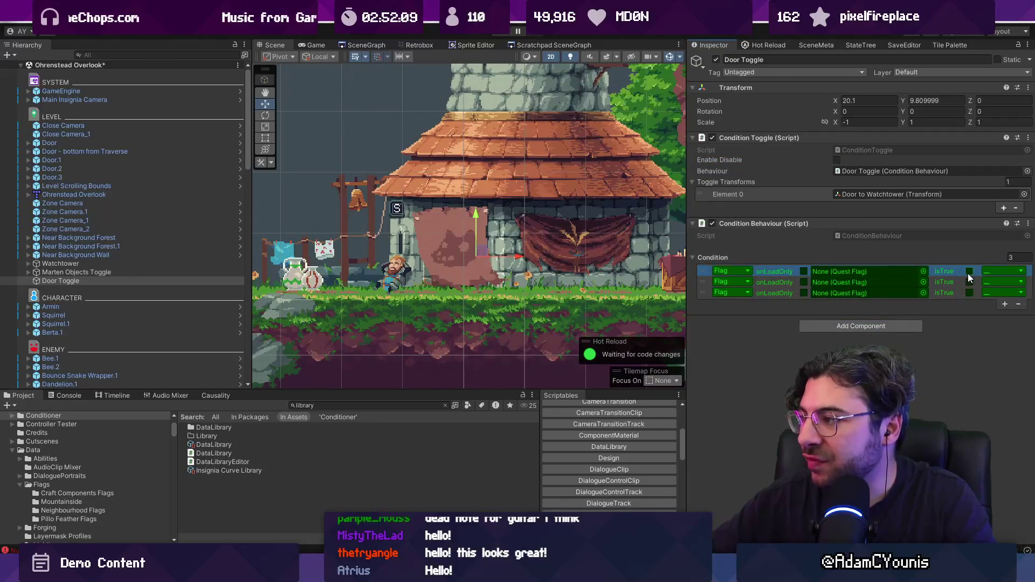
{"action": "left_click", "coordinate": [970, 271]}
{"action": "left_click", "coordinate": [924, 272]}
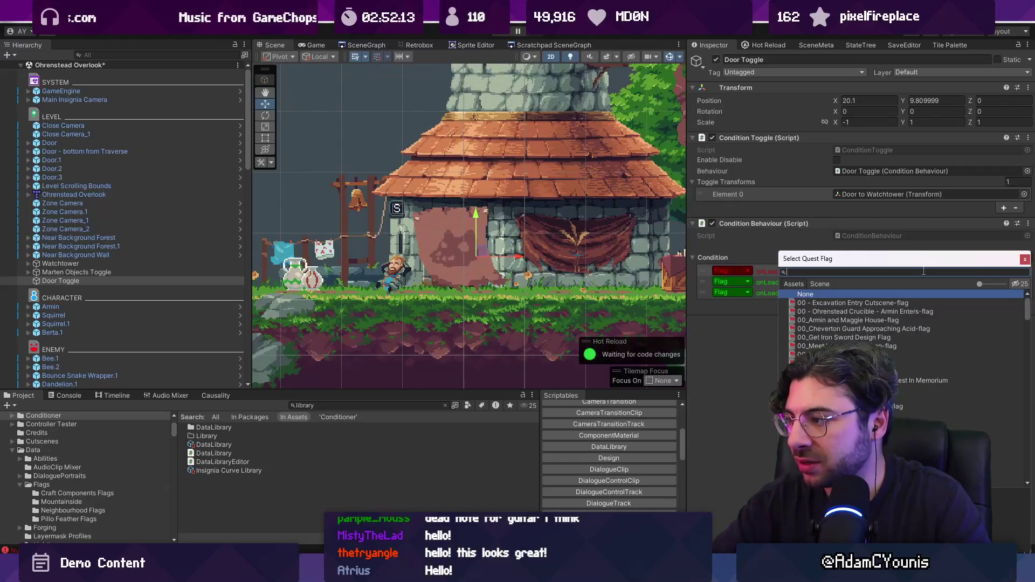
{"action": "type", "text": "crucible"}
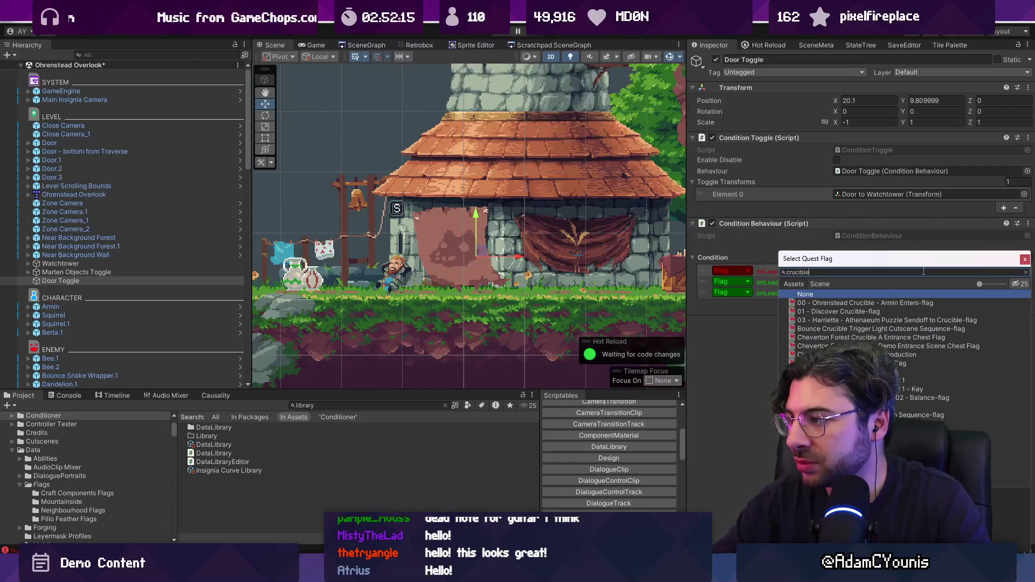
{"action": "key", "text": "Down"}
{"action": "key", "text": "Down"}
{"action": "key", "text": "Return"}
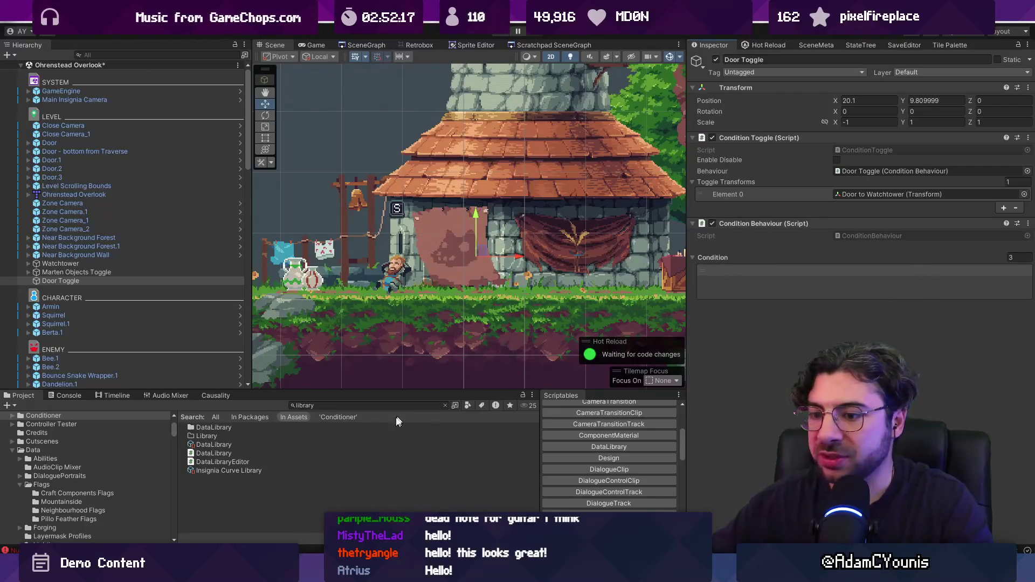
Filter the Console to errors and open the NullReferenceException's QuestManager.cs line 17.
{"action": "left_click", "coordinate": [81, 550]}
{"action": "scroll", "coordinate": [169, 423], "scroll_direction": "up", "scroll_amount": 5}
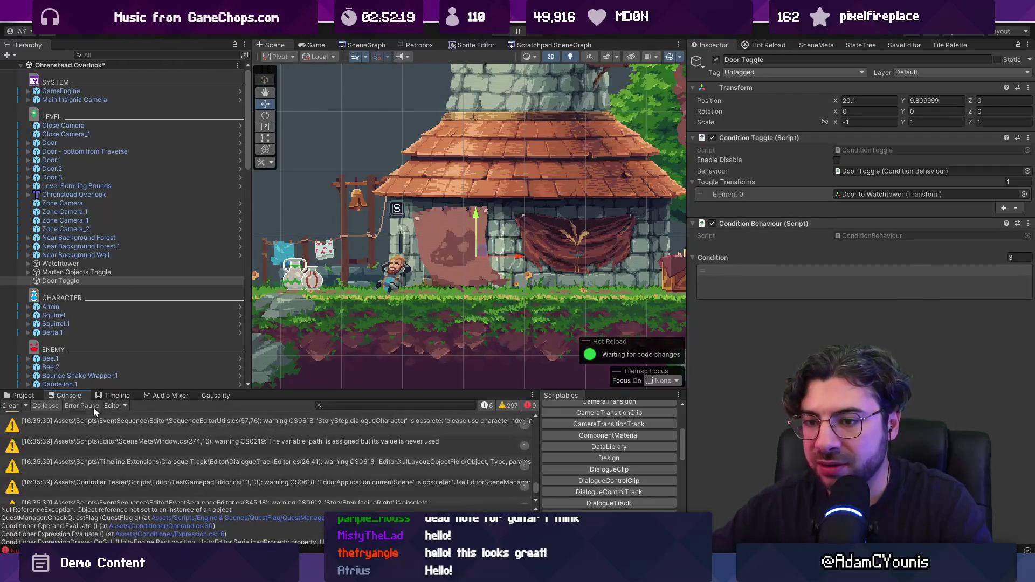
{"action": "left_click", "coordinate": [10, 406]}
{"action": "left_click", "coordinate": [334, 426]}
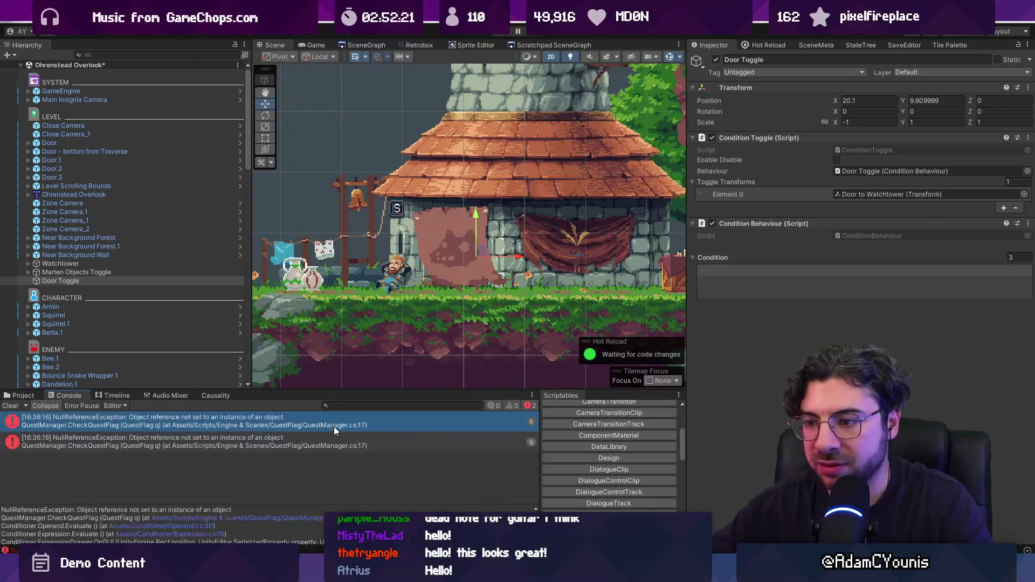
{"action": "left_click", "coordinate": [258, 519]}
Inspect questFlagLog, data and ContainsKey on line 17, and look over OperandDrawer and ExpressionDrawer.
{"action": "left_click", "coordinate": [318, 306]}
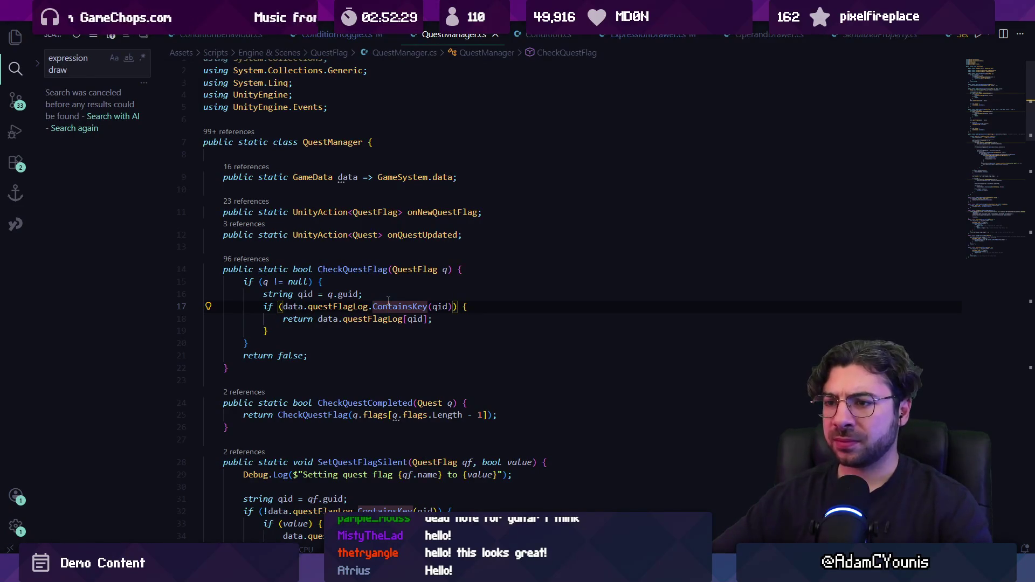
{"action": "left_click", "coordinate": [293, 306]}
{"action": "left_click", "coordinate": [394, 306]}
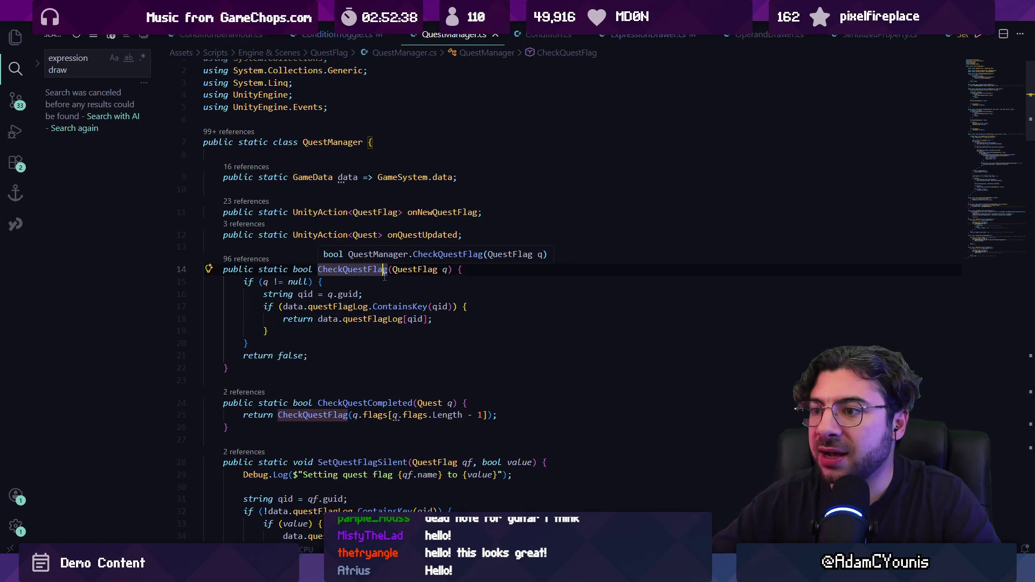
{"action": "left_click", "coordinate": [752, 36]}
{"action": "scroll", "coordinate": [441, 253], "scroll_direction": "down", "scroll_amount": 1}
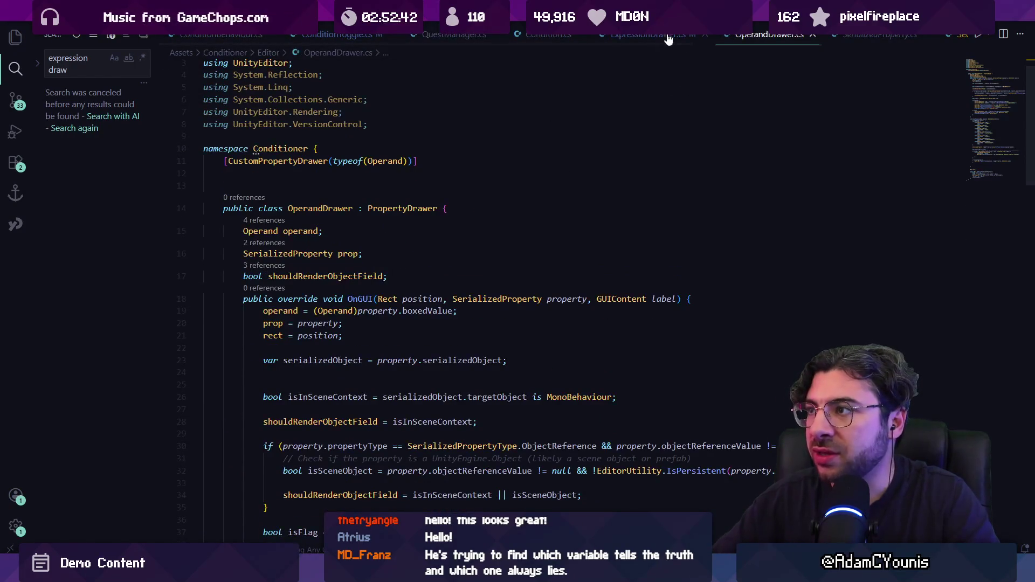
{"action": "left_click", "coordinate": [669, 36]}
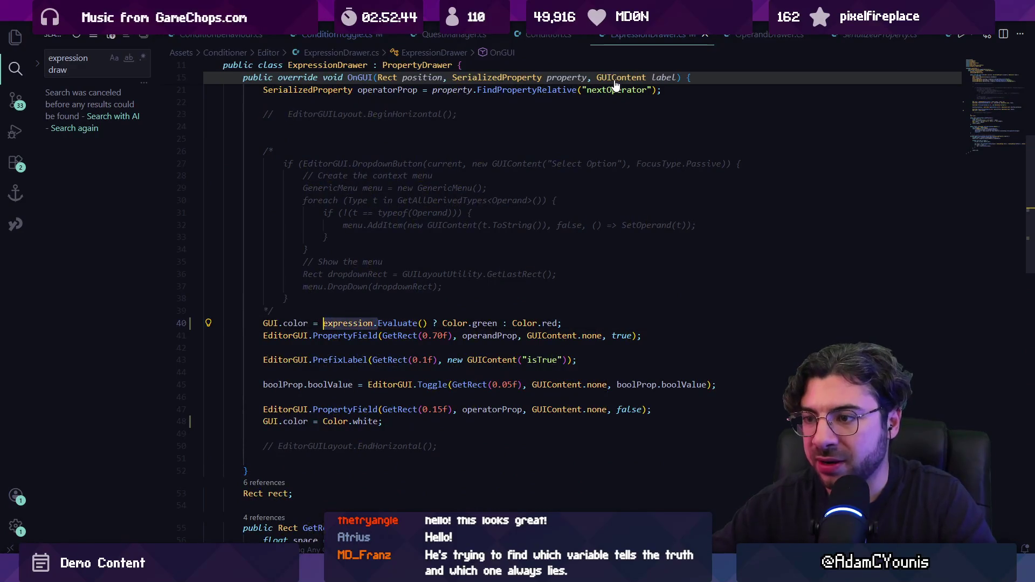
Wrap the GUI.color line in ExpressionDrawer.cs inside an 'if (Application.isPlaying) { }' block.
{"action": "type", "text": "Application."}
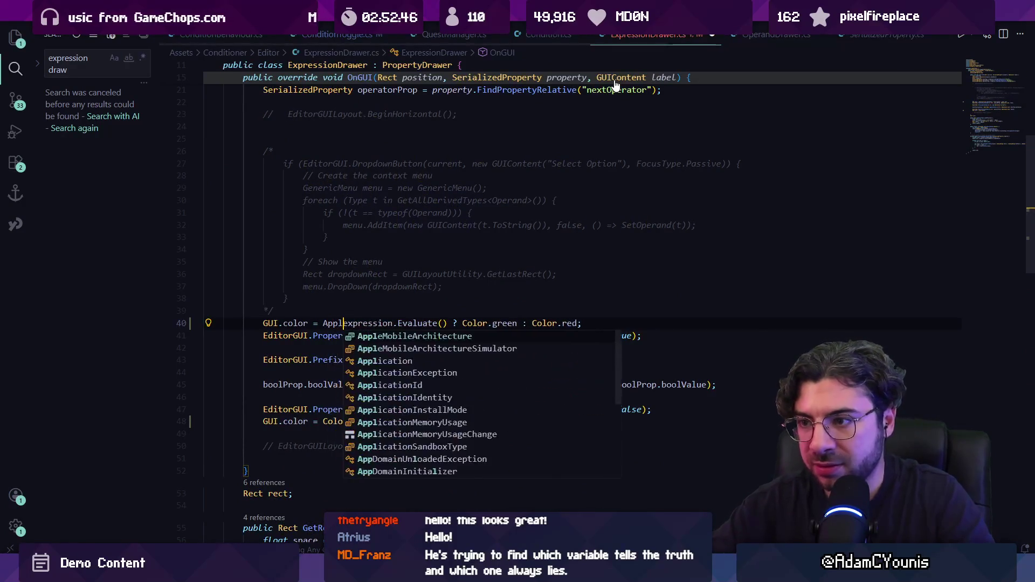
{"action": "key", "text": "Escape"}
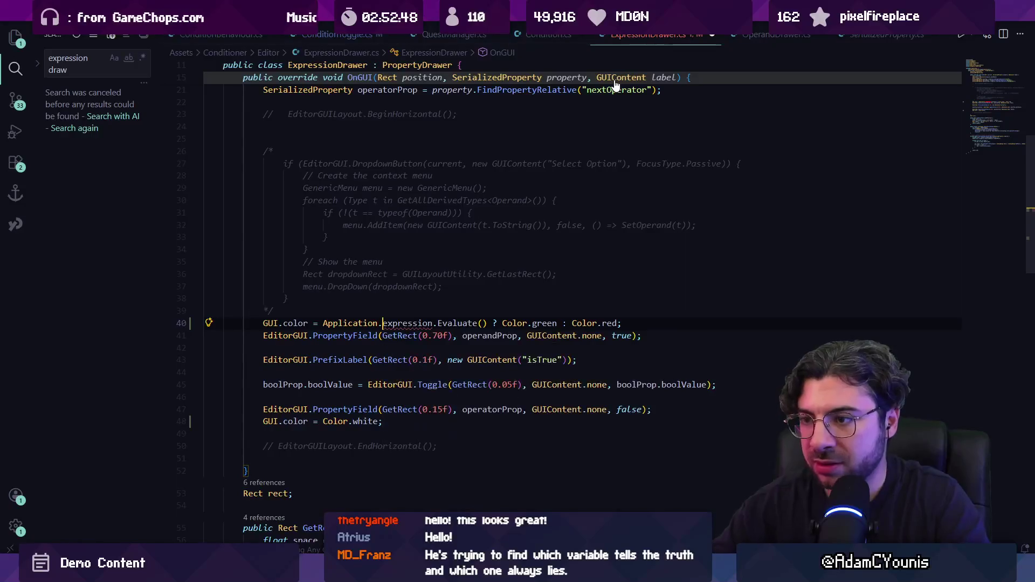
{"action": "key", "text": "ctrl+BackSpace"}
{"action": "key", "text": "ctrl+shift+Return"}
{"action": "type", "text": "if(Application."}
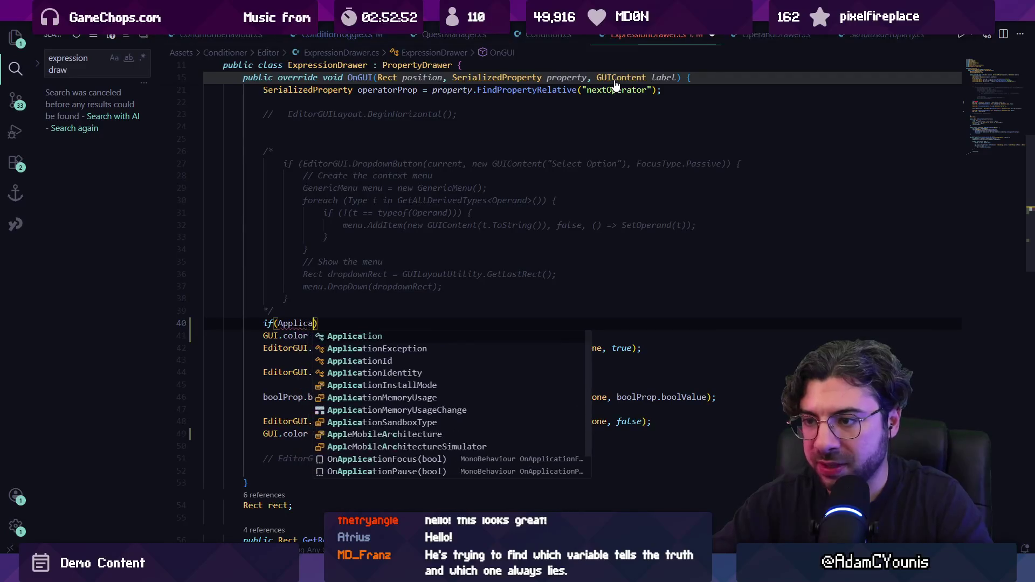
{"action": "type", "text": "pla"}
{"action": "key", "text": "Down"}
{"action": "key", "text": "Down"}
{"action": "key", "text": "Return"}
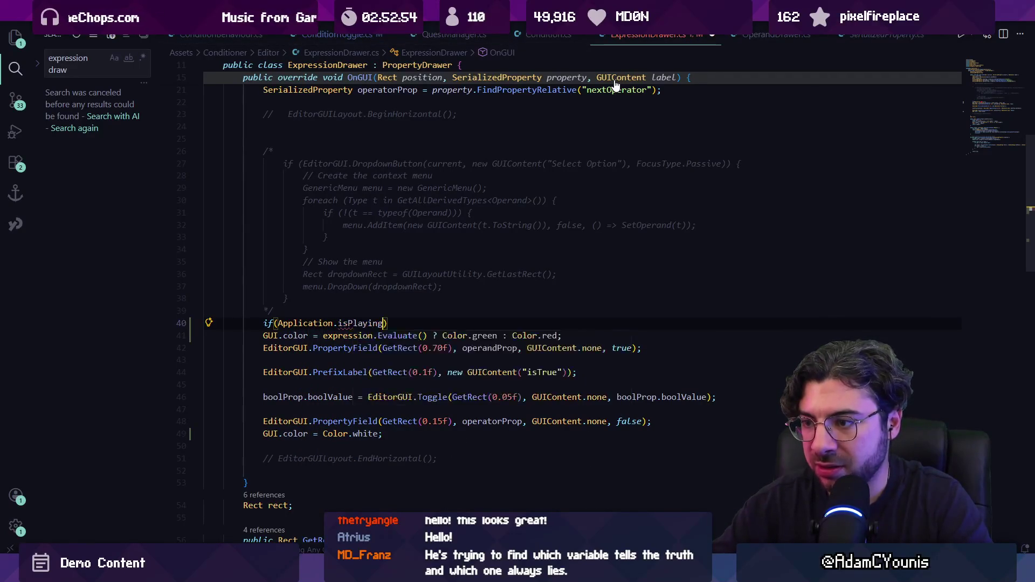
{"action": "type", "text": ") {"}
{"action": "key", "text": "Return"}
{"action": "key", "text": "Down"}
{"action": "key", "text": "alt+Down"}
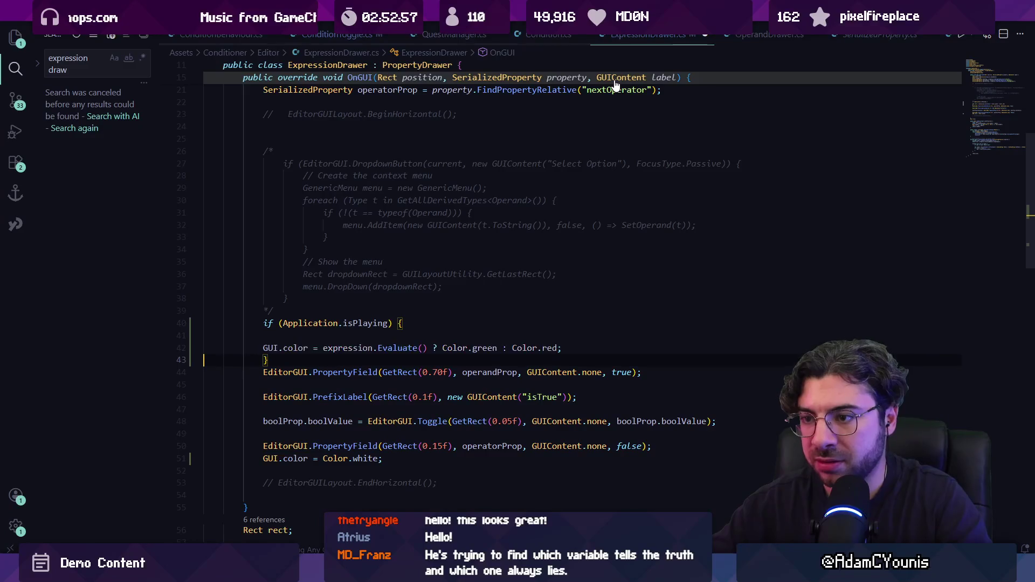
{"action": "key", "text": "Up"}
{"action": "key", "text": "BackSpace"}
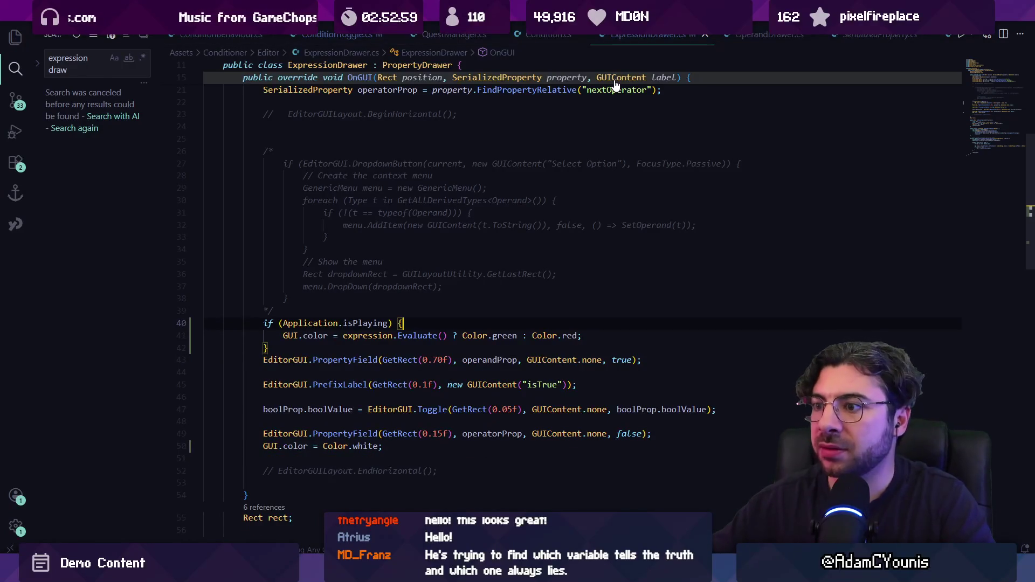
Peek the definition of Application, go back to ExpressionDrawer.cs, and switch to Unity.
{"action": "left_click", "coordinate": [318, 323], "text": "ctrl"}
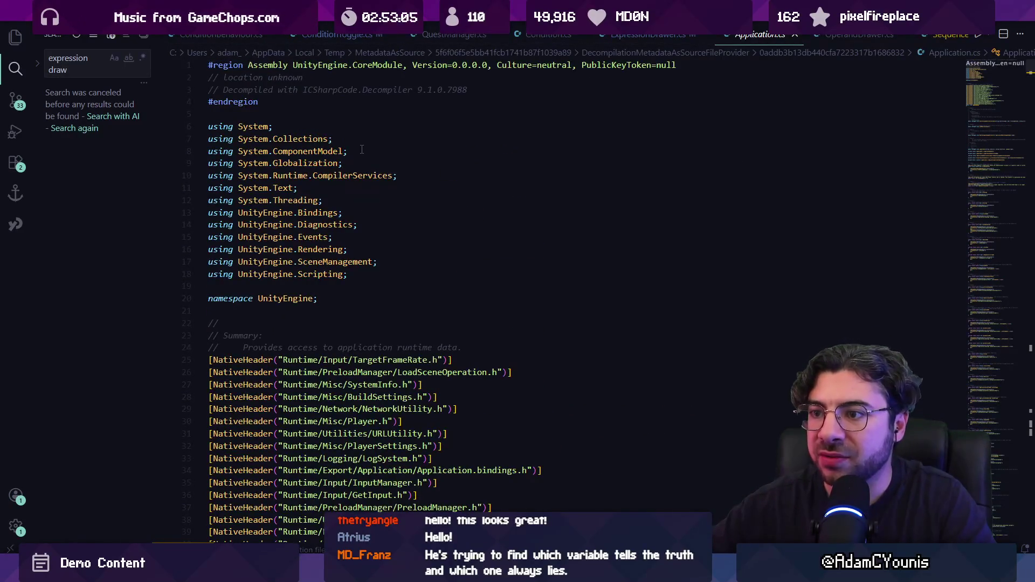
{"action": "key", "text": "alt+Left"}
{"action": "key", "text": "alt+Tab"}
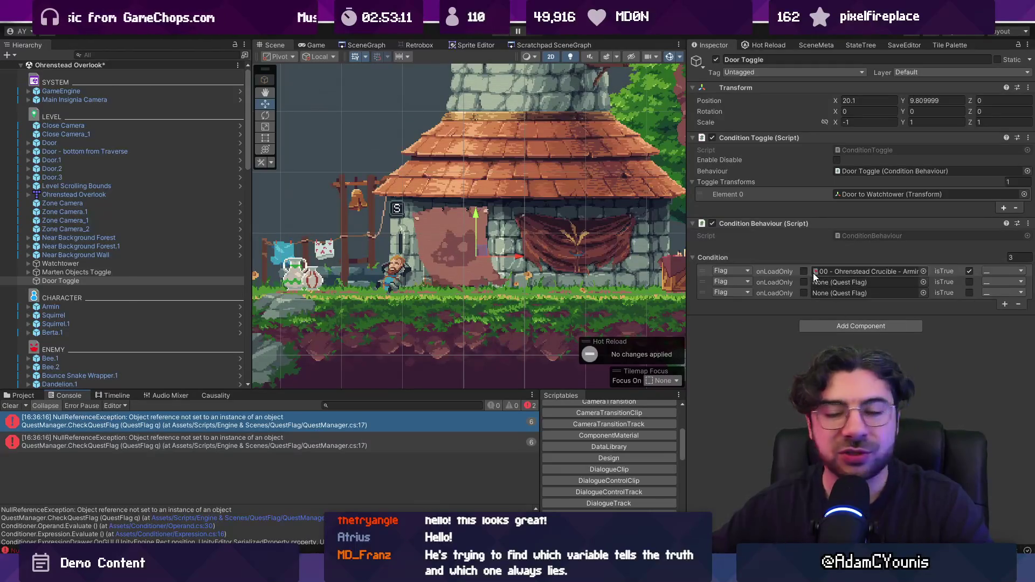
Set the first condition's operator to OR and give the second condition the Learn Parry flag.
{"action": "left_click", "coordinate": [990, 272]}
{"action": "left_click", "coordinate": [994, 309]}
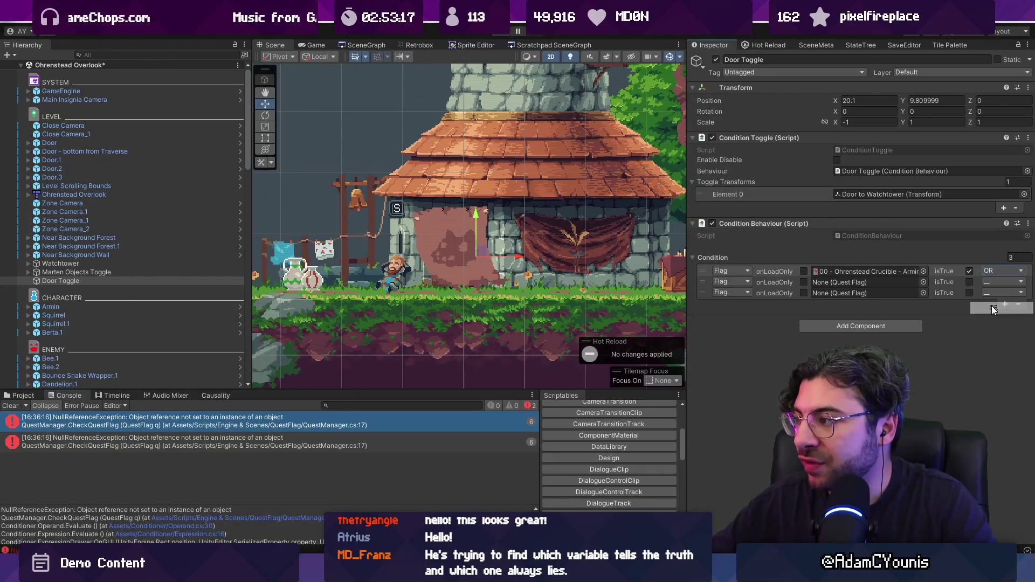
{"action": "left_click", "coordinate": [924, 283]}
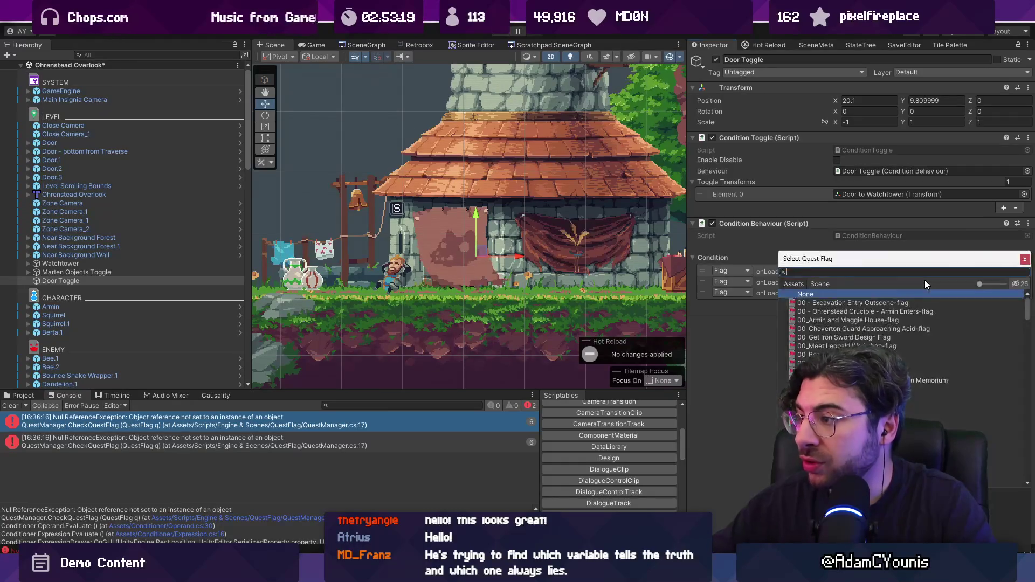
{"action": "type", "text": "parry"}
{"action": "key", "text": "Down"}
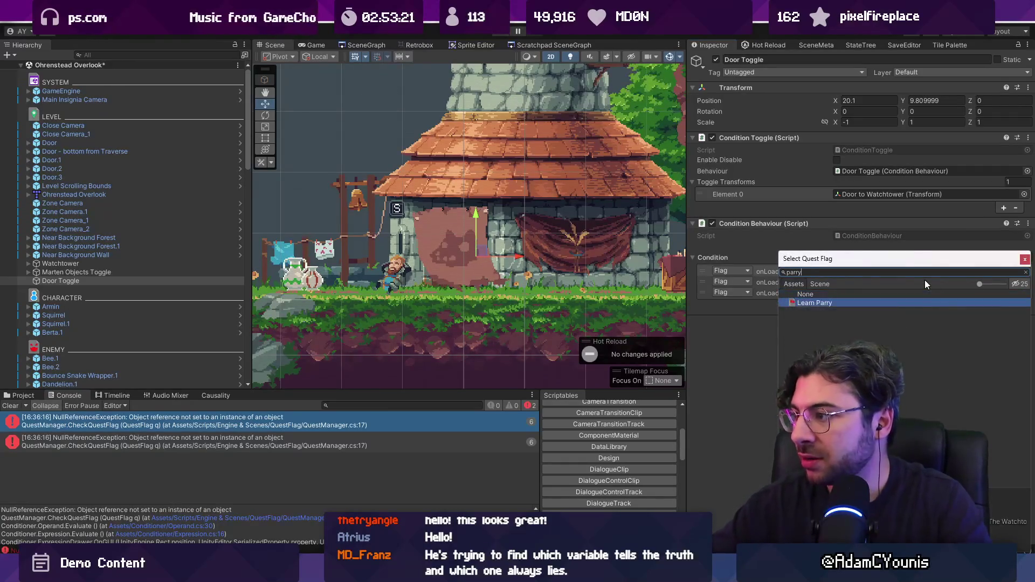
{"action": "key", "text": "Return"}
Join the second condition with AND, set Wilhelm Outside-flag on the third, and clear the console.
{"action": "left_click", "coordinate": [993, 283]}
{"action": "left_click", "coordinate": [993, 306]}
{"action": "left_click", "coordinate": [921, 292]}
{"action": "type", "text": "wilhelm"}
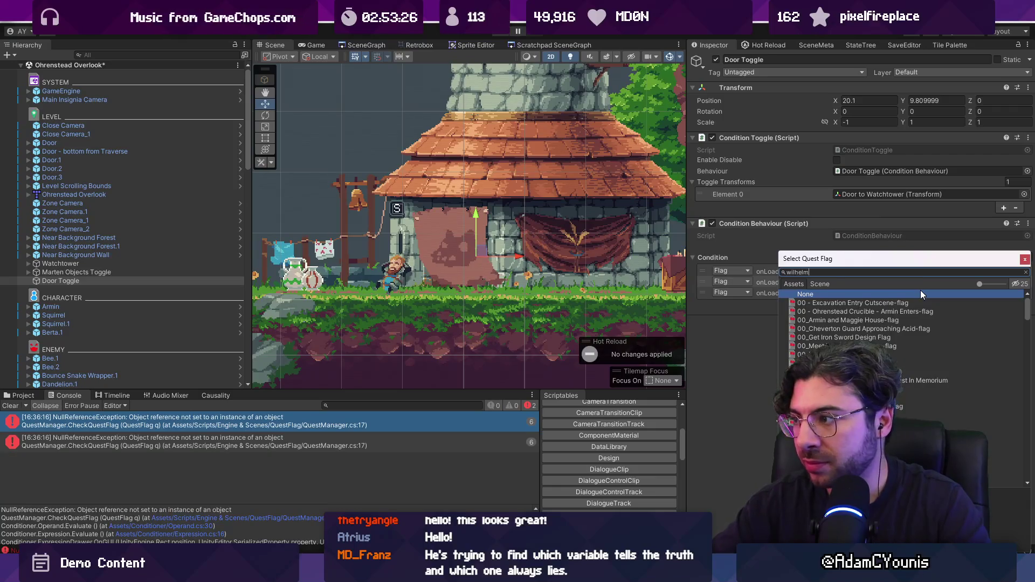
{"action": "key", "text": "Down"}
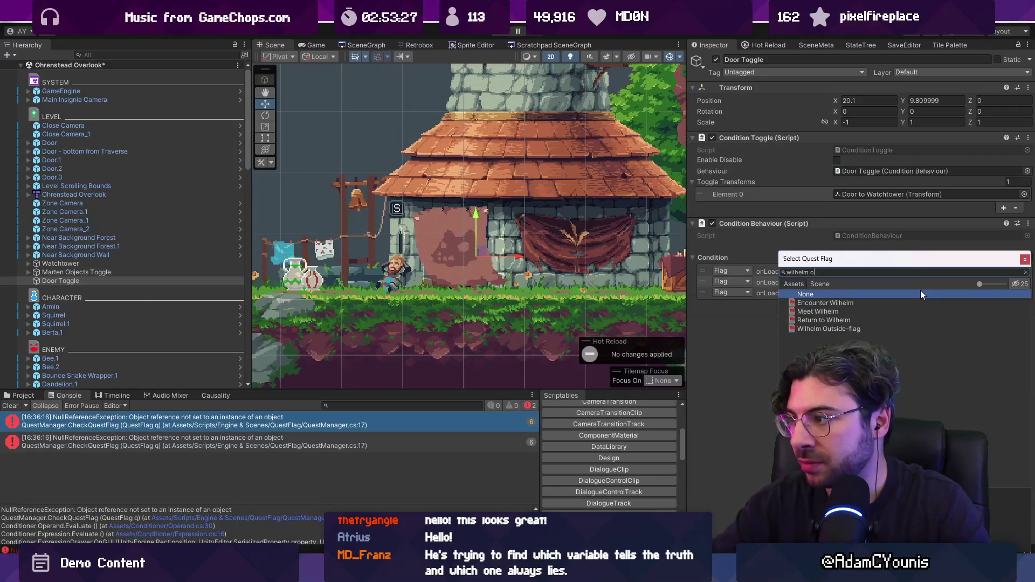
{"action": "key", "text": "Return"}
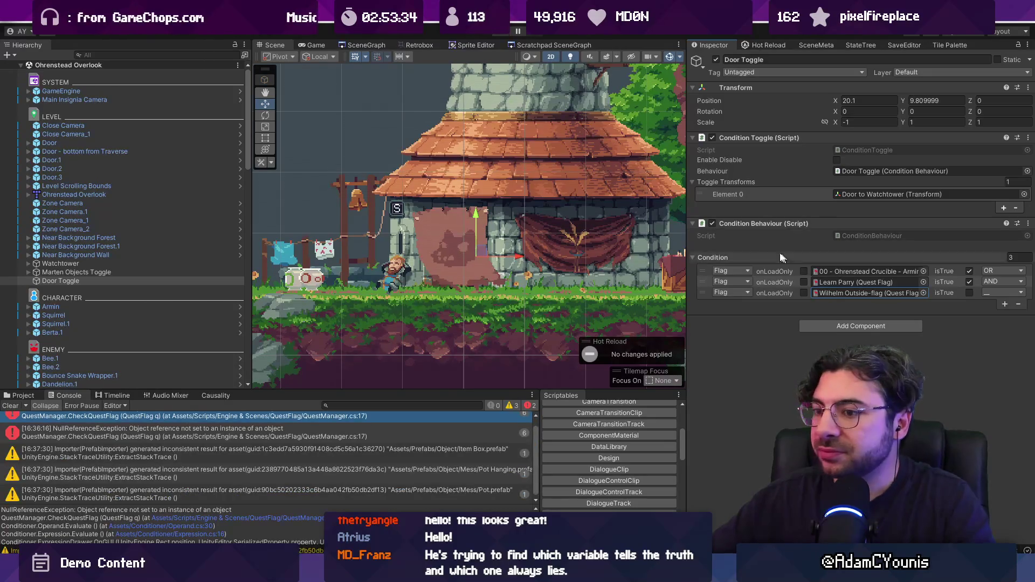
{"action": "left_click", "coordinate": [16, 406]}
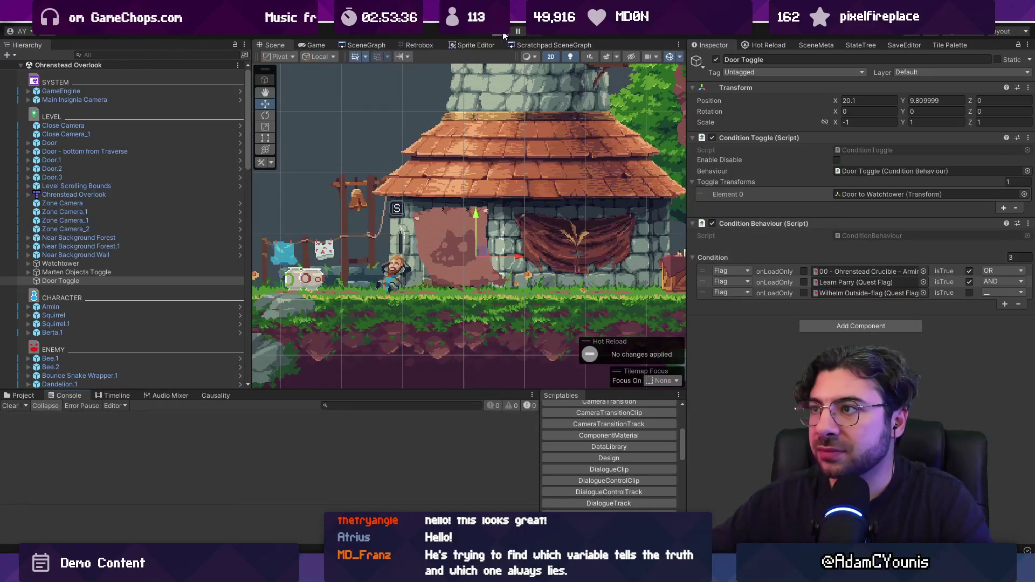
Run the game, select Door Toggle to view its tinted conditions, and walk the hero toward the watchtower.
{"action": "left_click", "coordinate": [504, 33]}
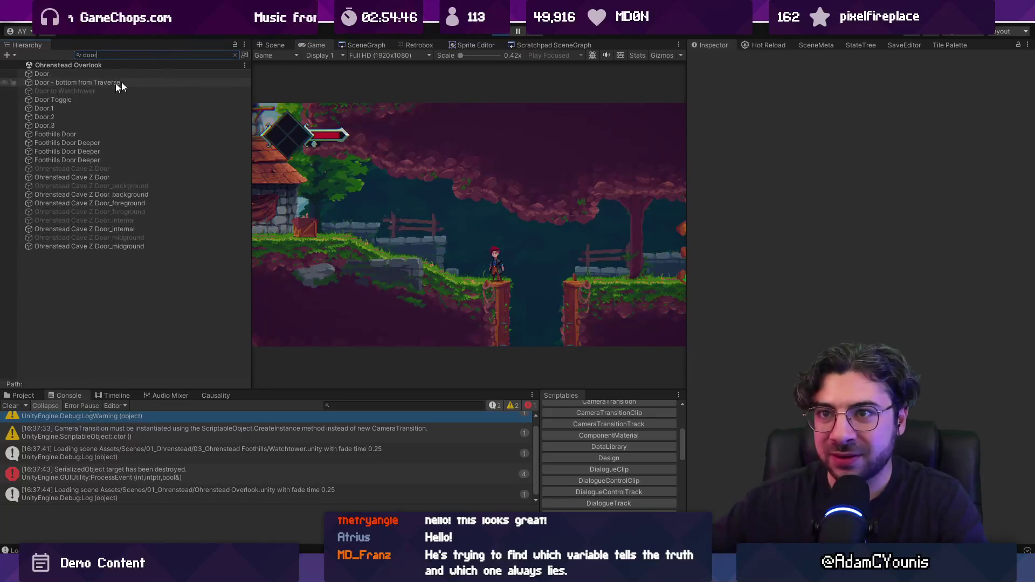
{"action": "left_click", "coordinate": [67, 99]}
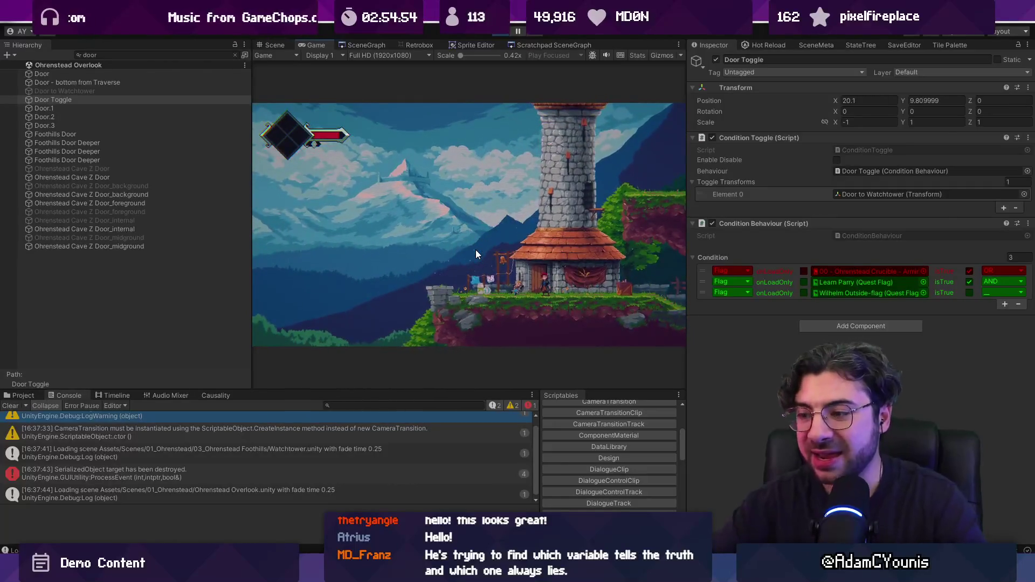
{"action": "key", "text": "shift+F7"}
{"action": "key", "text": "Left"}
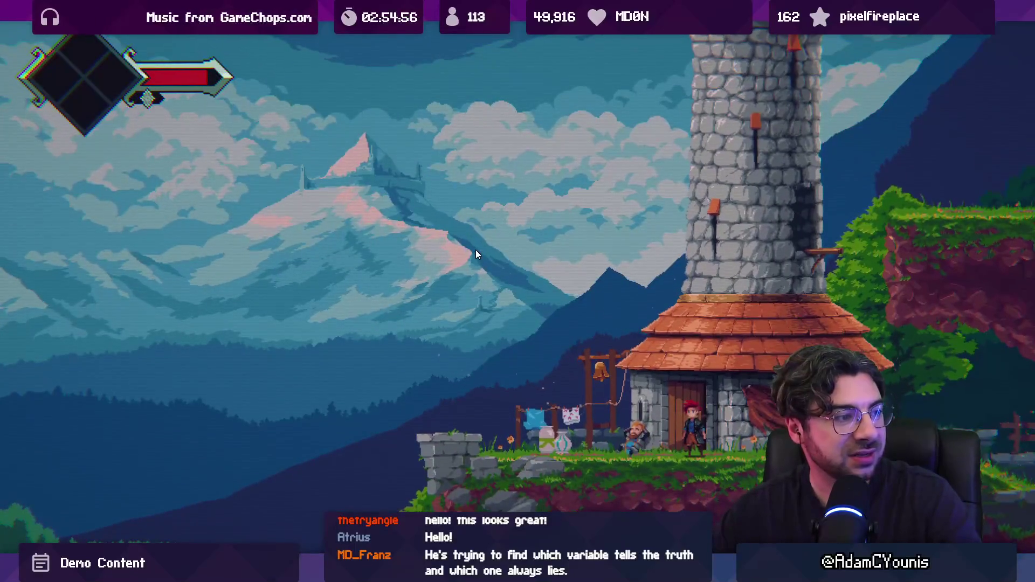
Enter the watchtower, get through Wilhelm's dialogue, run out left, and stop Play mode.
{"action": "key", "text": "s"}
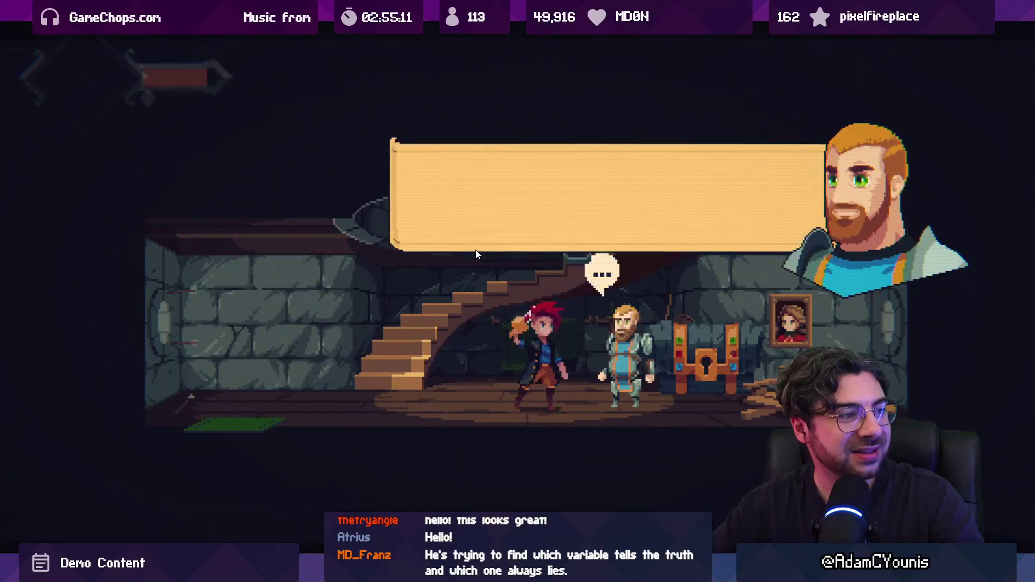
{"action": "key", "text": "Right"}
{"action": "key", "text": "x"}
{"action": "key", "text": "Left"}
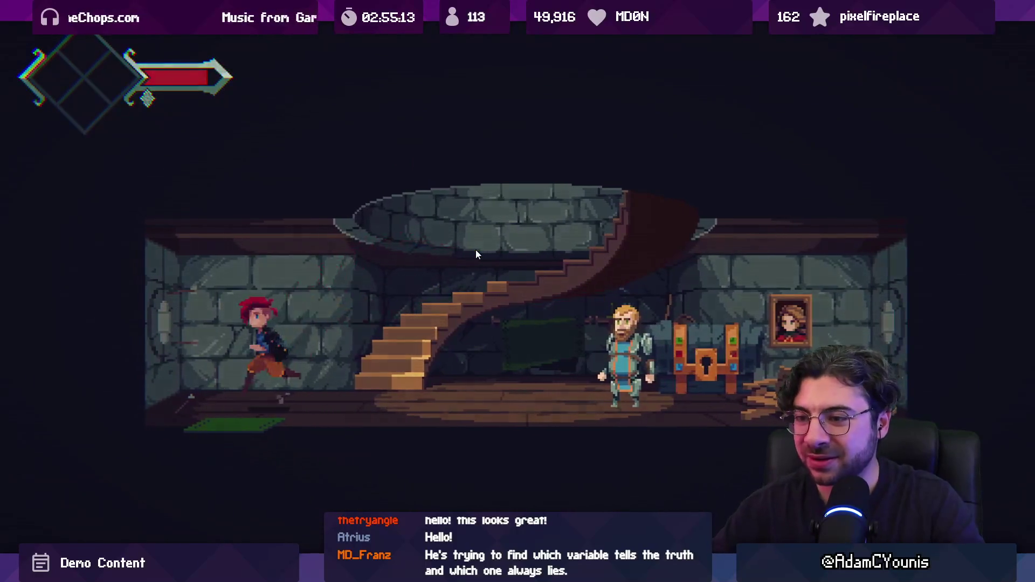
{"action": "key", "text": "ctrl+p"}
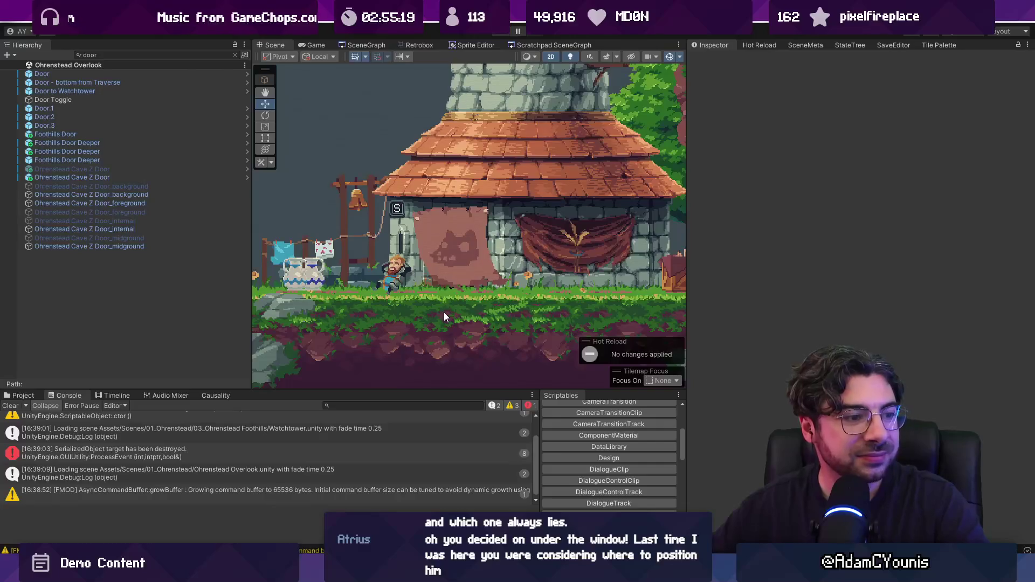
Open the Watchtower scene from the SceneGraph window.
{"action": "left_click", "coordinate": [366, 45]}
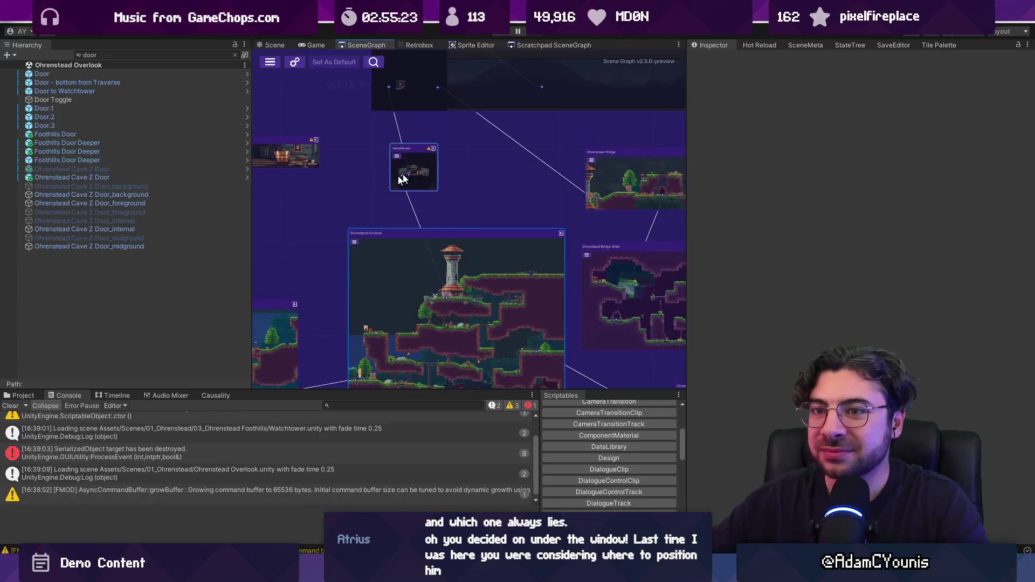
{"action": "double_click", "coordinate": [402, 180]}
{"action": "double_click", "coordinate": [65, 74]}
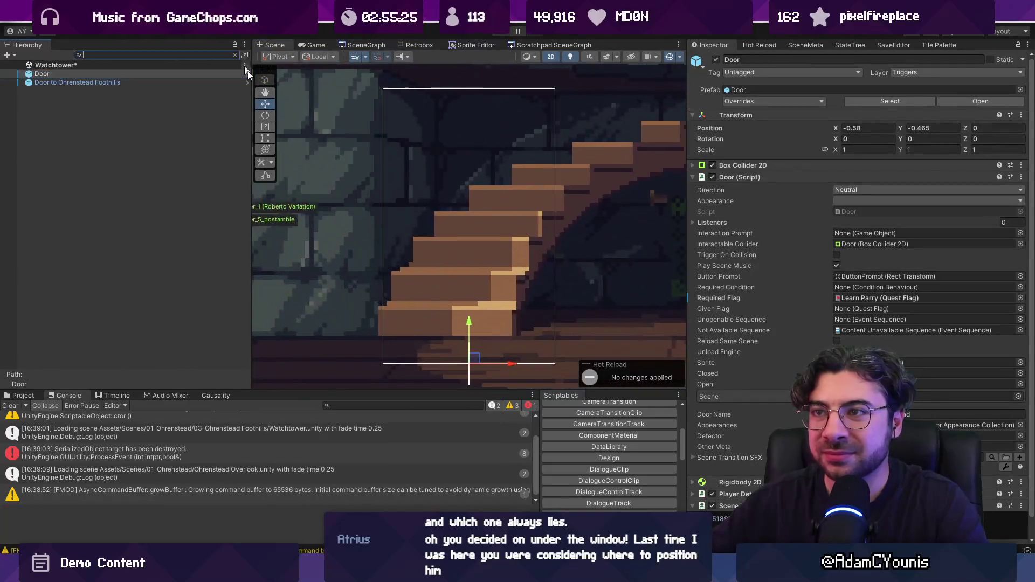
{"action": "scroll", "coordinate": [477, 224], "scroll_direction": "down", "scroll_amount": 3}
Inspect Wilhelm, its interaction prompt and sprite renderer, expand Retro Animator, and start Play mode.
{"action": "left_click", "coordinate": [556, 237]}
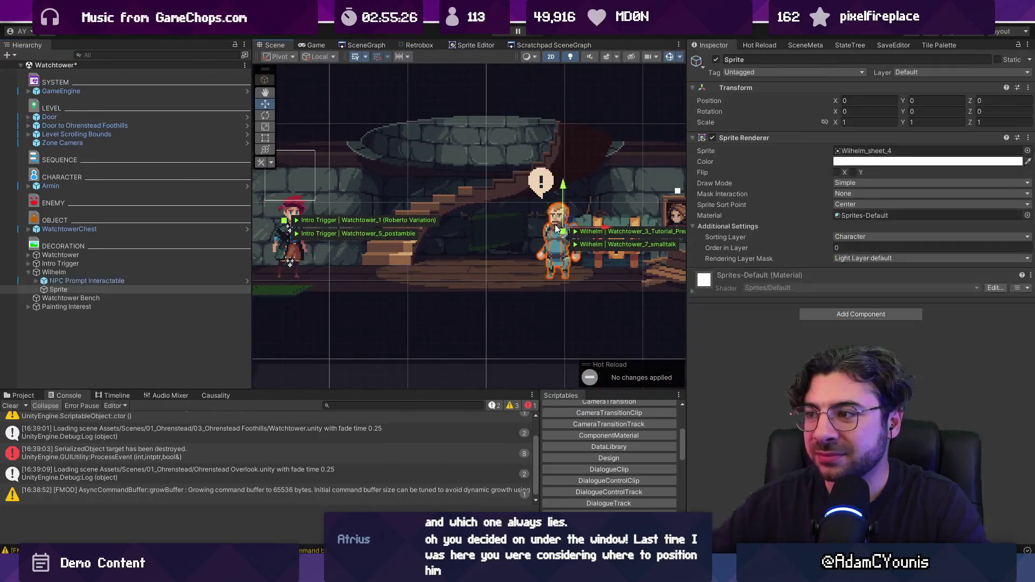
{"action": "left_click", "coordinate": [79, 273]}
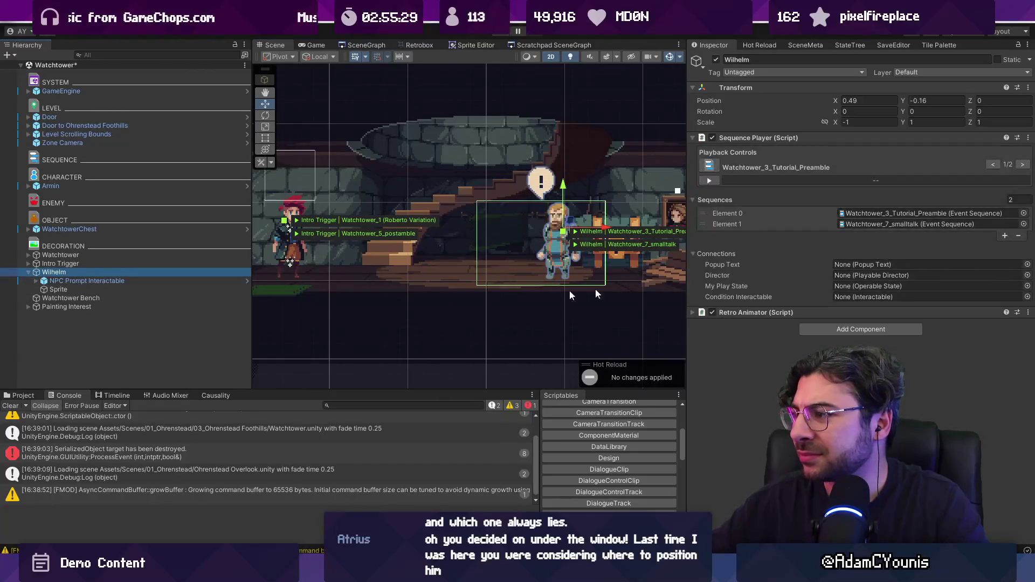
{"action": "left_click", "coordinate": [92, 281]}
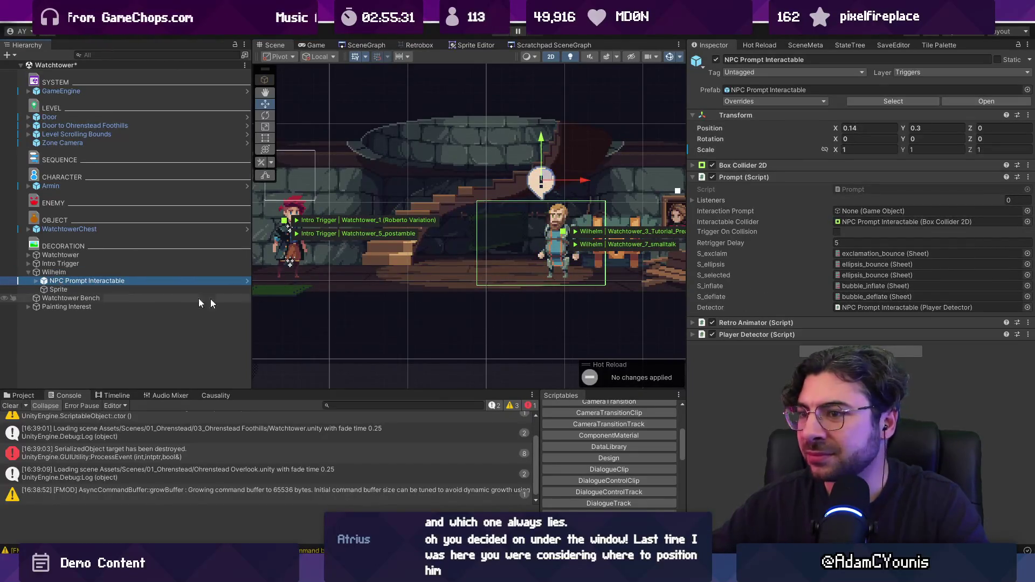
{"action": "left_click", "coordinate": [91, 291]}
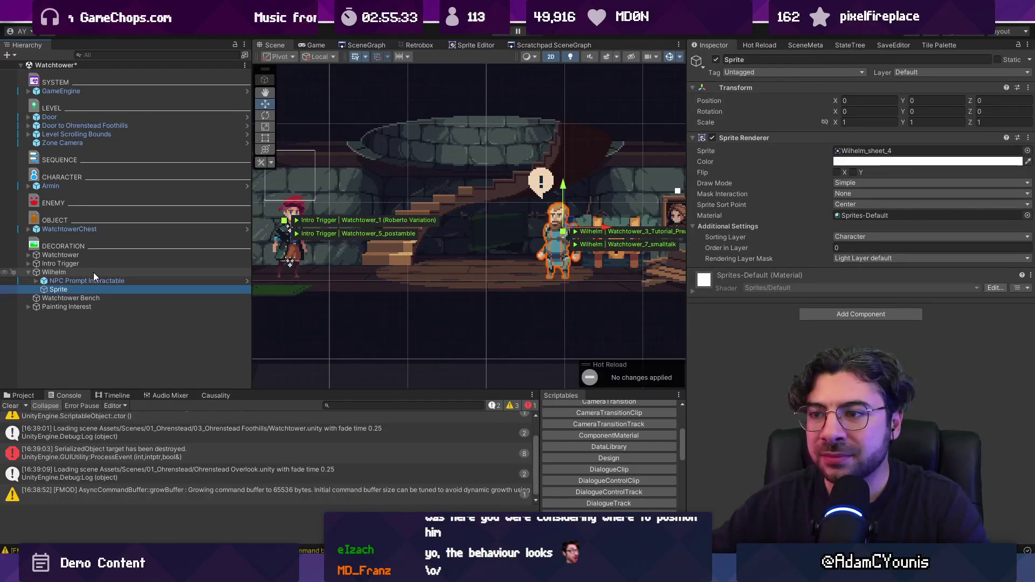
{"action": "left_click", "coordinate": [94, 272]}
{"action": "left_click", "coordinate": [755, 313]}
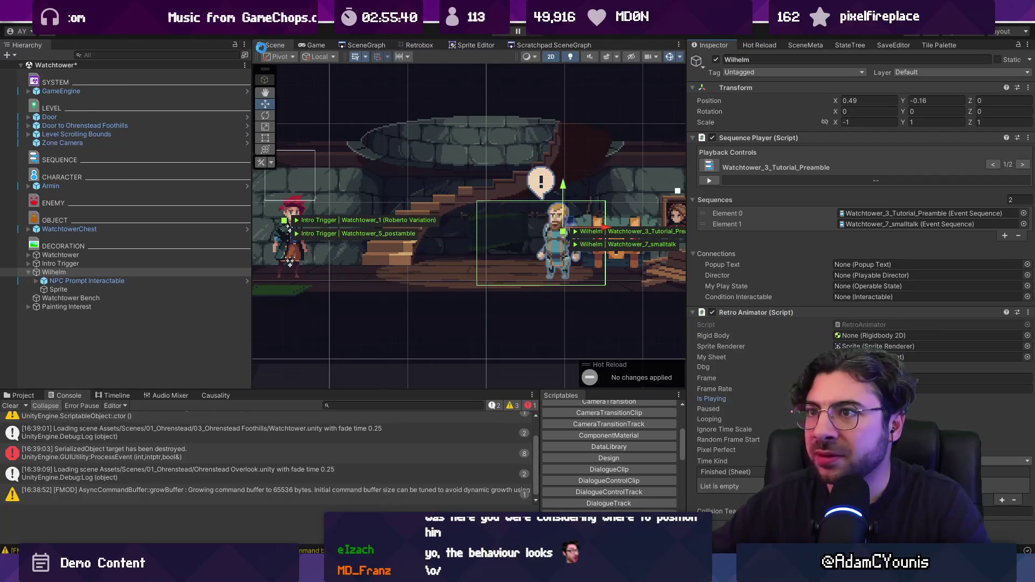
{"action": "left_click", "coordinate": [500, 32]}
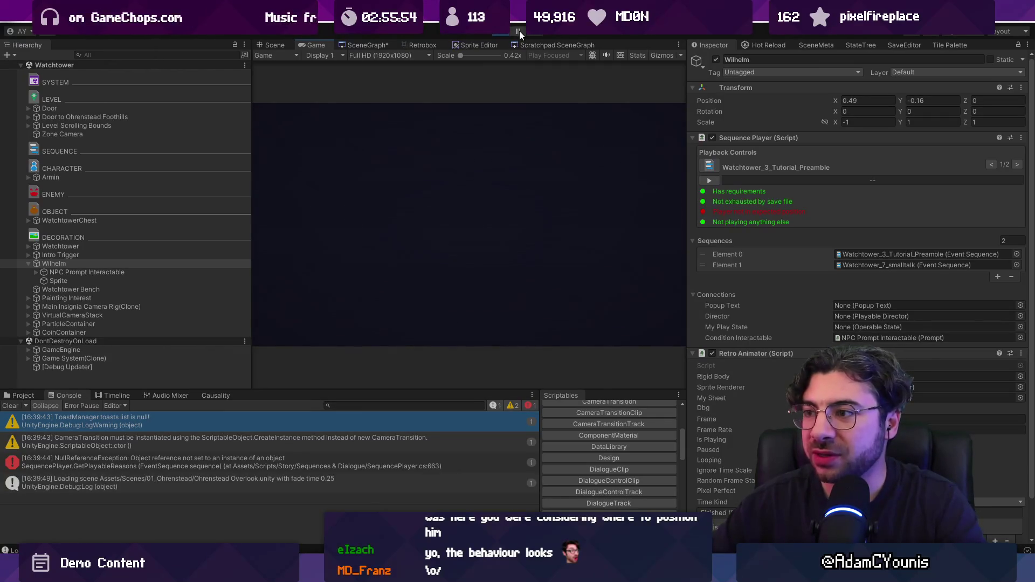
Run right into the cave to the training dummy and start slashing its signs.
{"action": "key", "text": "Right"}
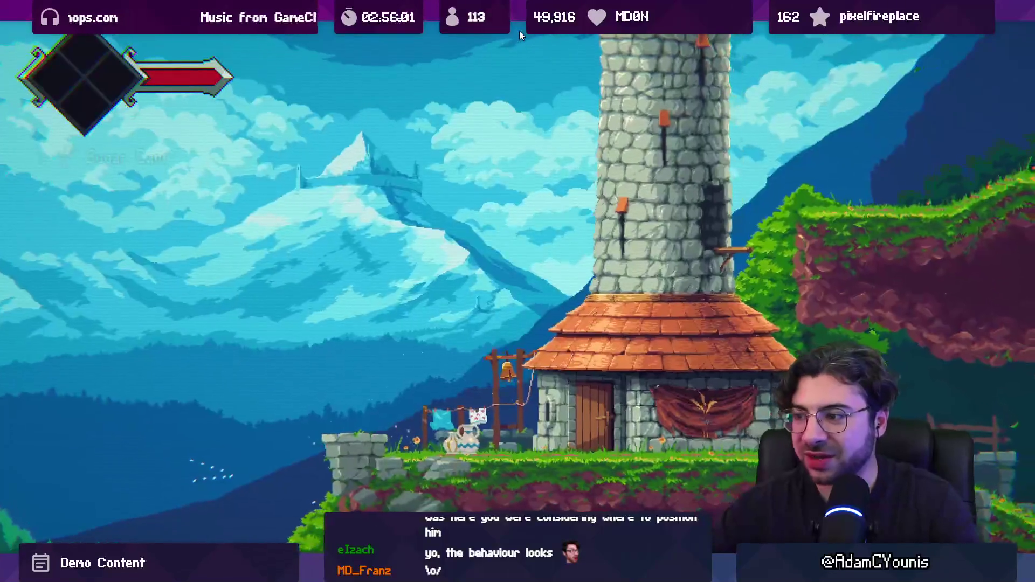
{"action": "key", "text": "Right"}
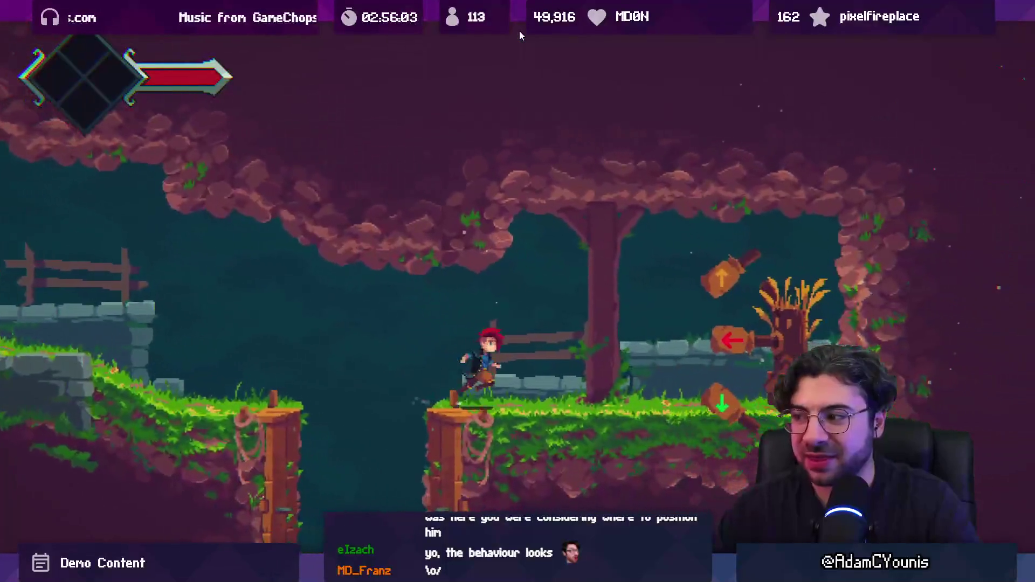
{"action": "key", "text": "x"}
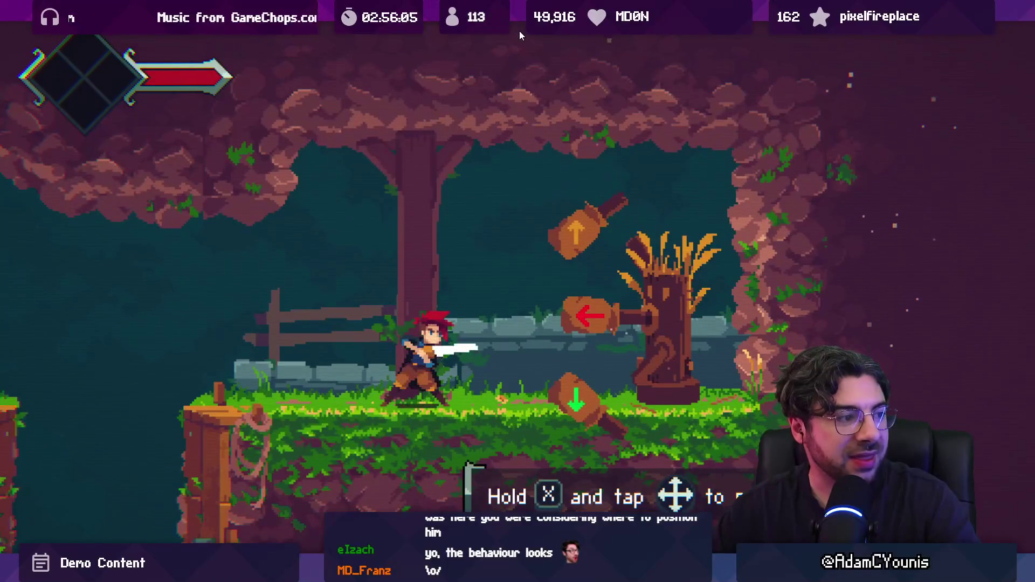
{"action": "key", "text": "Left"}
{"action": "key", "text": "x"}
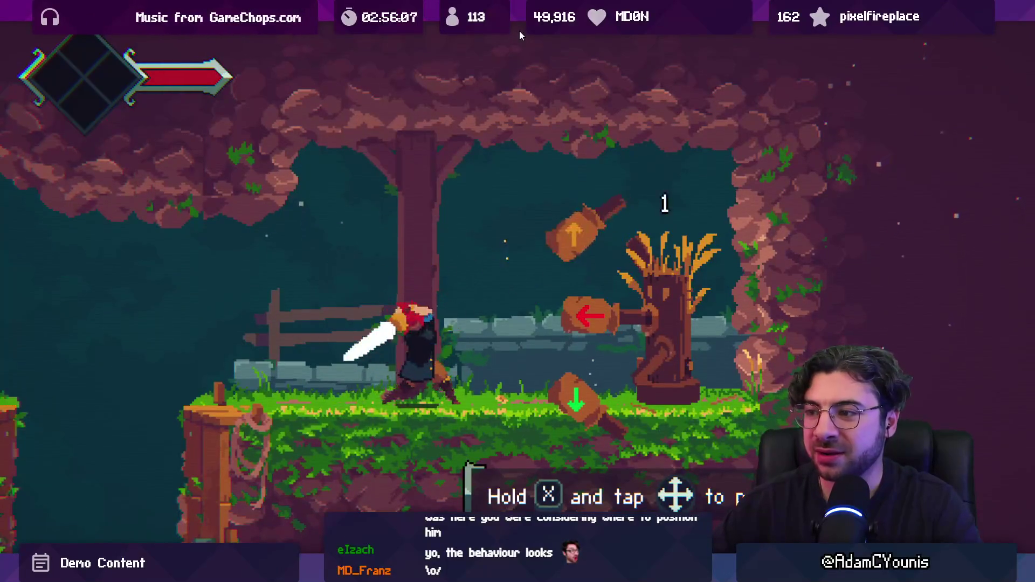
{"action": "key", "text": "x"}
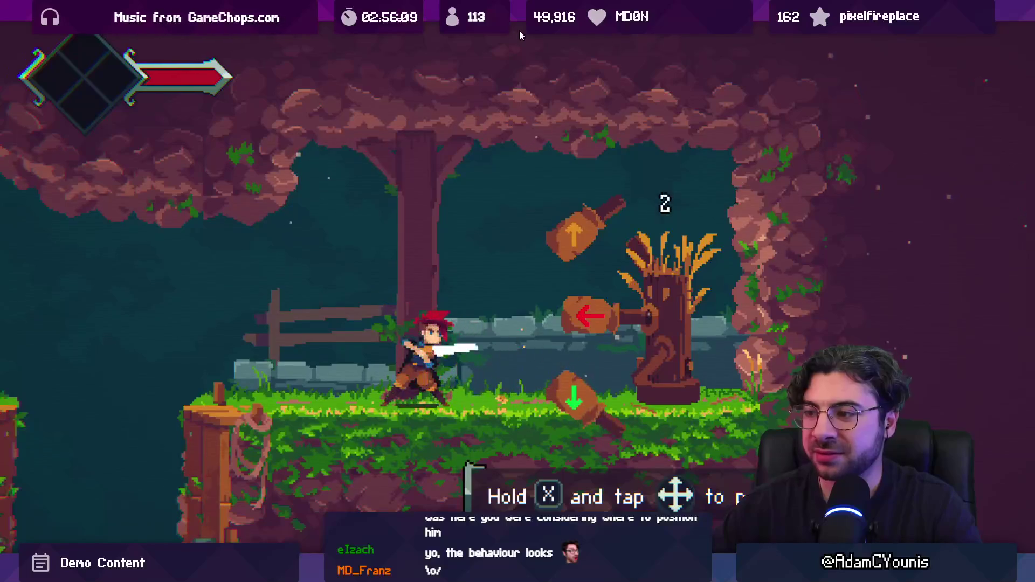
{"action": "key", "text": "Down"}
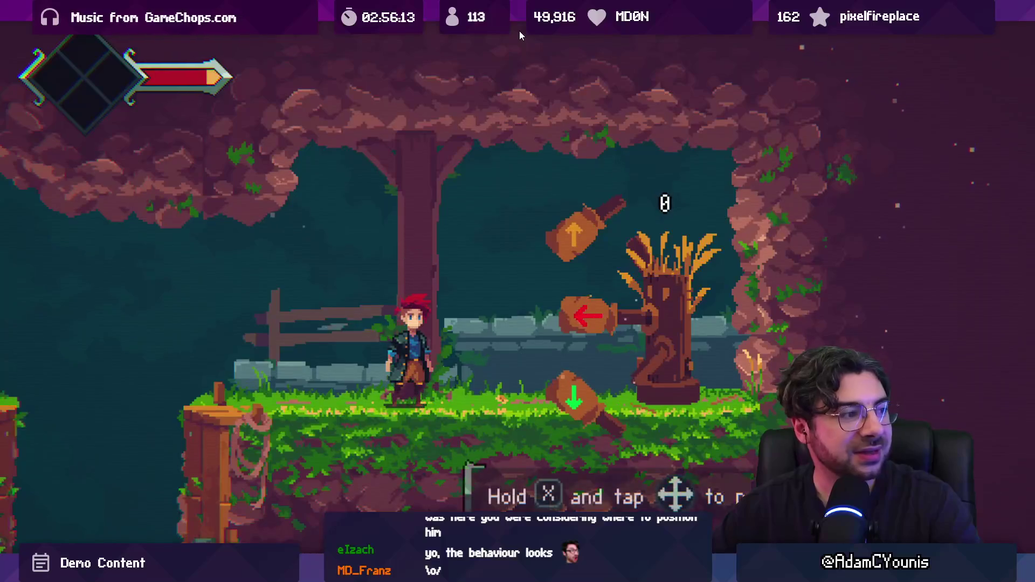
{"action": "key", "text": "x"}
{"action": "key", "text": "x"}
{"action": "key", "text": "x"}
{"action": "key", "text": "x"}
Keep hitting the dummy until the counter reaches 10, take the key, and run left to the tower.
{"action": "key", "text": "x"}
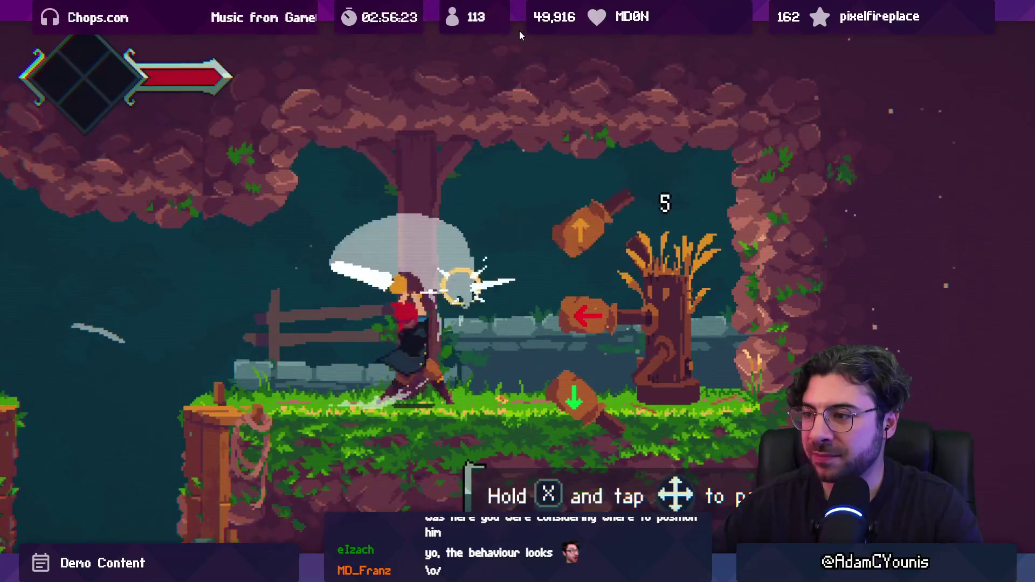
{"action": "key", "text": "x"}
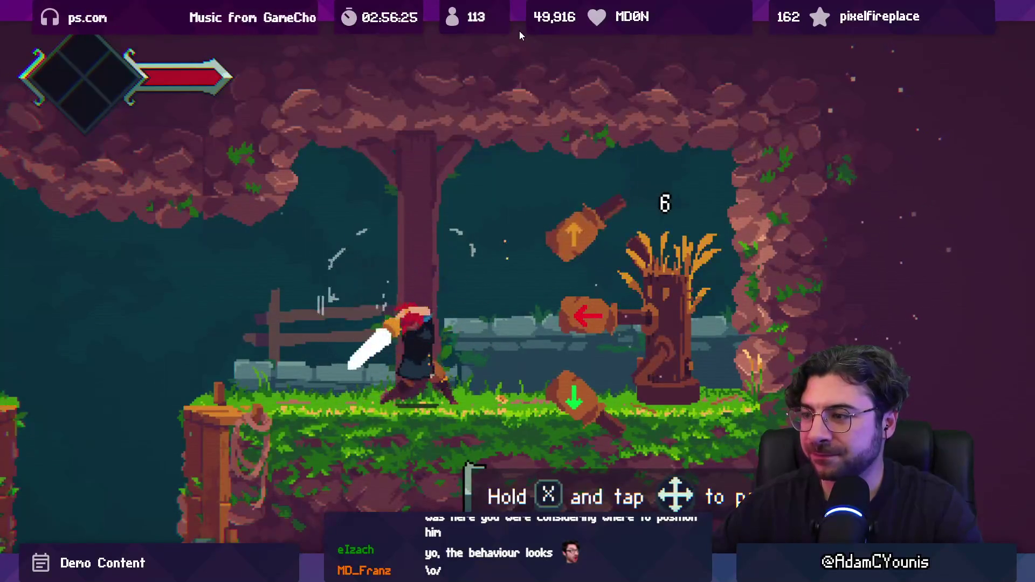
{"action": "key", "text": "x"}
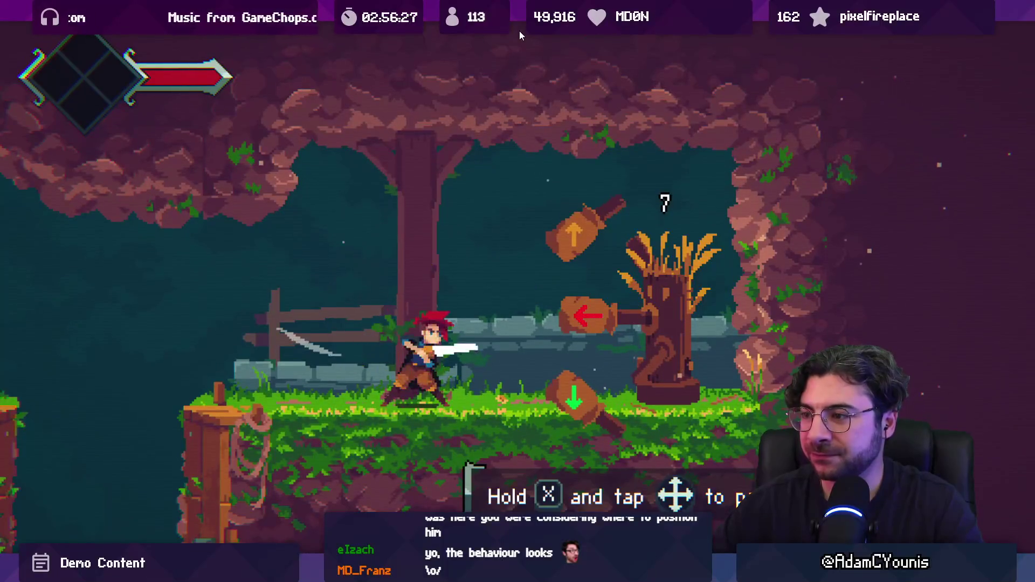
{"action": "key", "text": "x"}
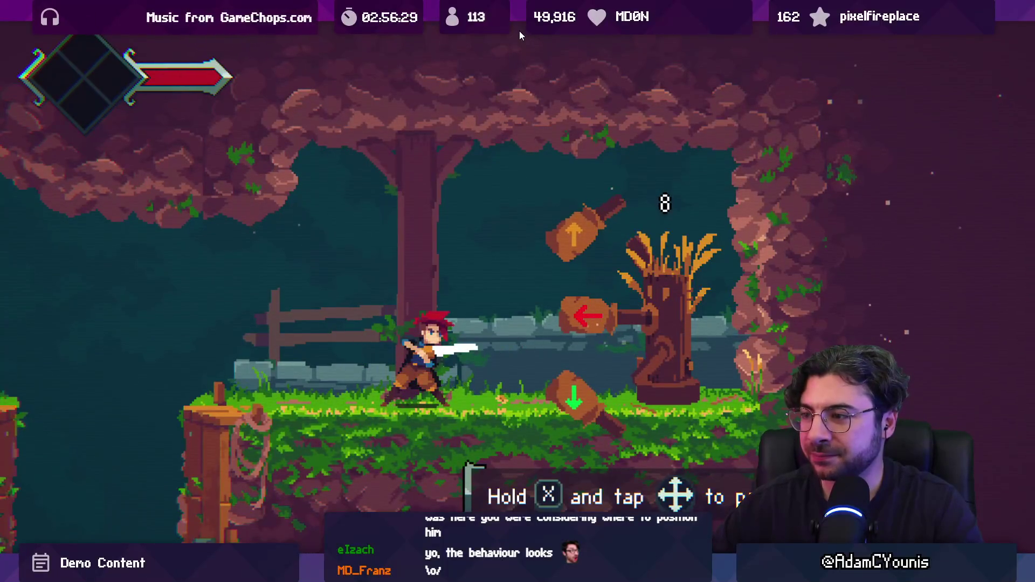
{"action": "key", "text": "x"}
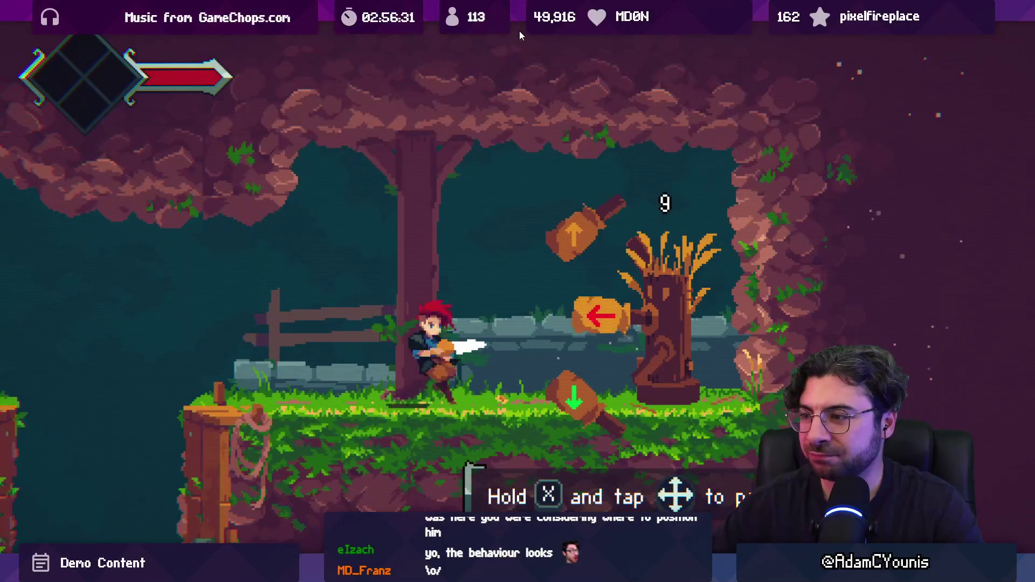
{"action": "key", "text": "Left"}
{"action": "key", "text": "x"}
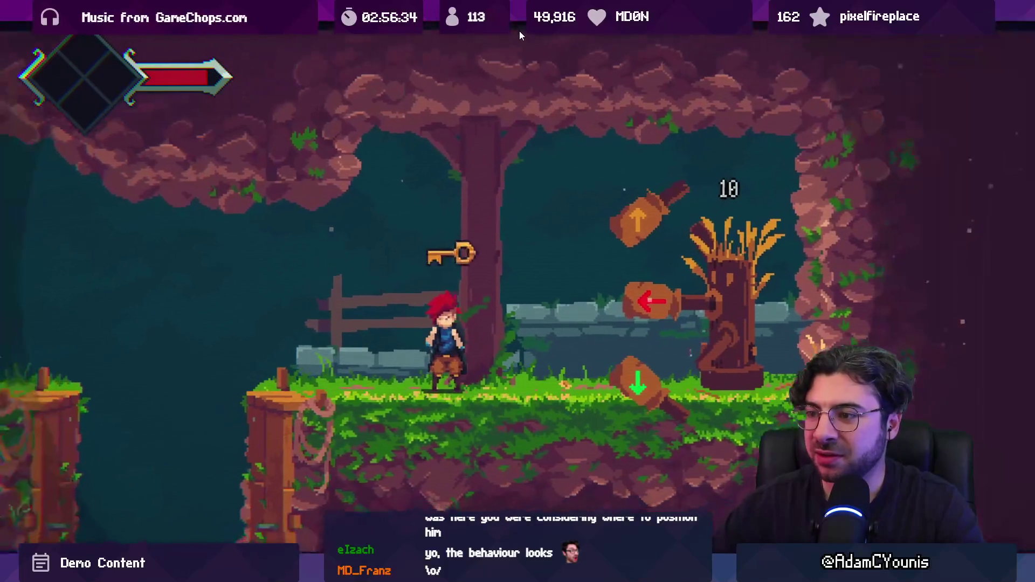
{"action": "key", "text": "Left"}
{"action": "key", "text": "Left"}
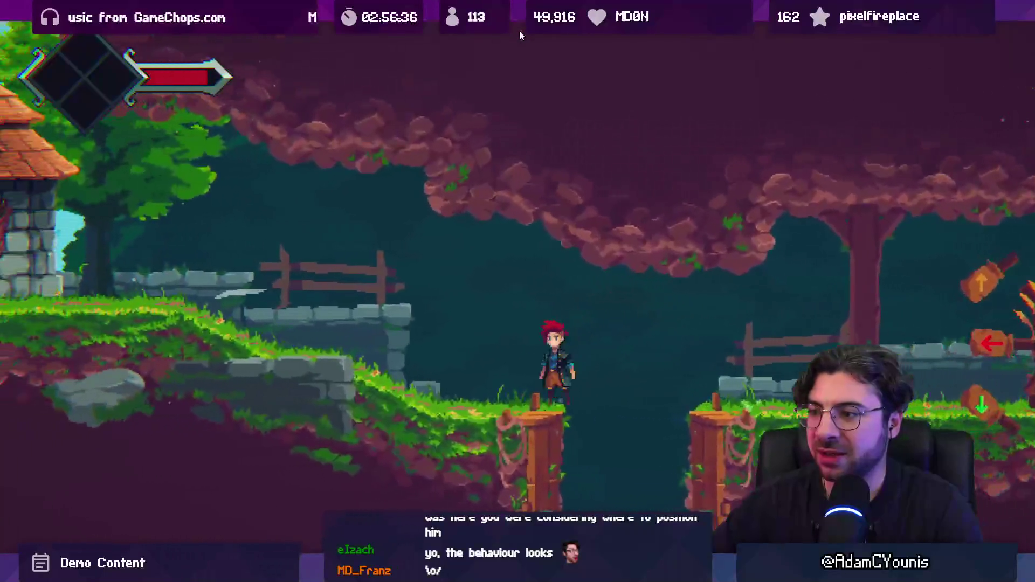
{"action": "key", "text": "Left"}
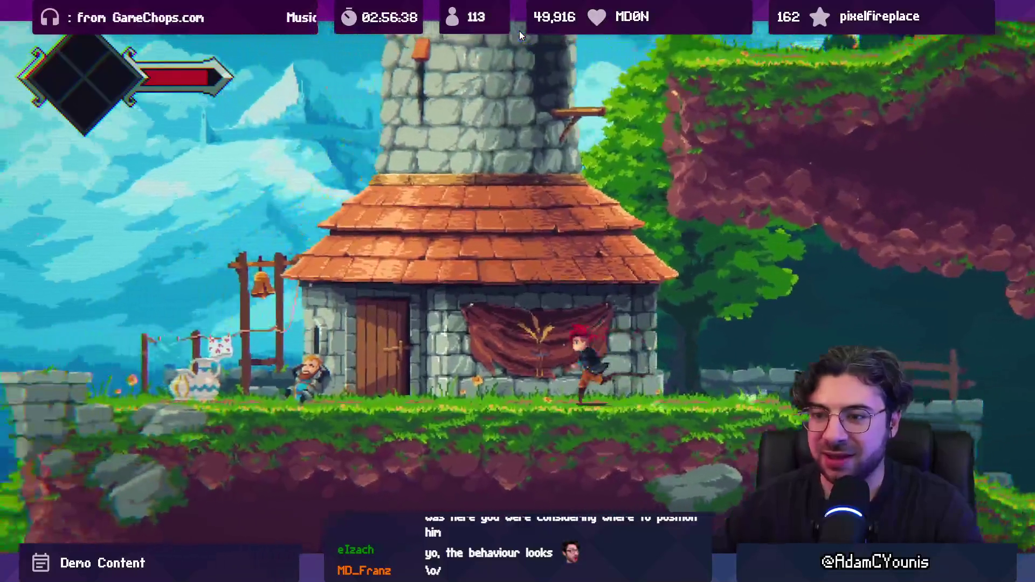
{"action": "key", "text": "Left"}
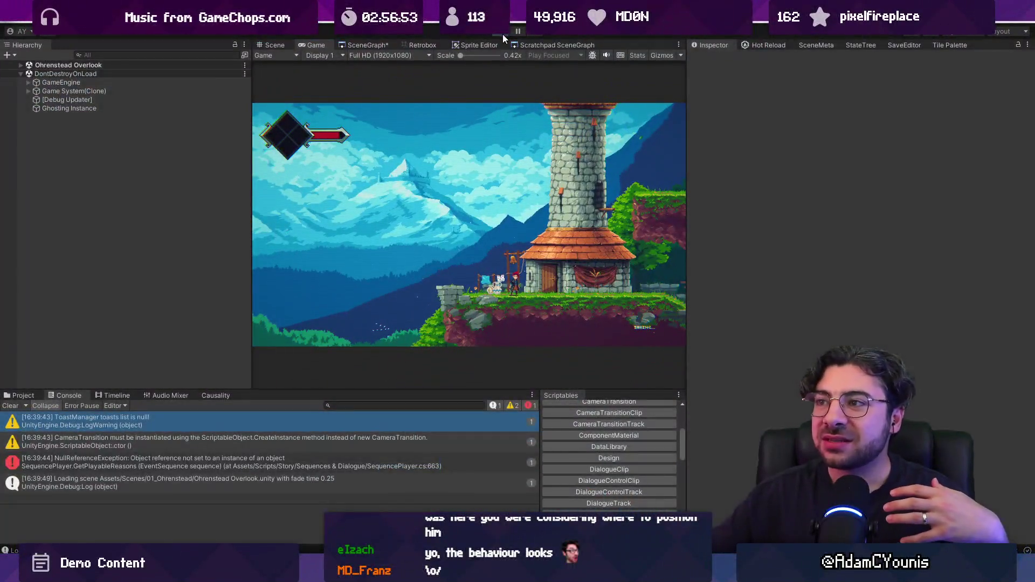
Stop the playtest and double-click Ohrenstead Overlook in the SceneGraph to load it.
{"action": "left_click", "coordinate": [502, 34]}
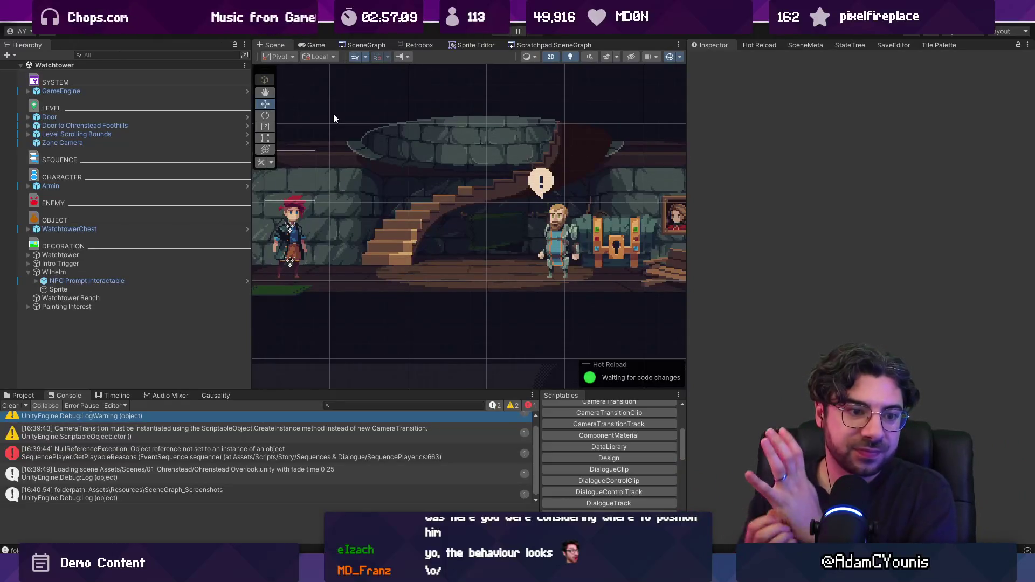
{"action": "left_click", "coordinate": [366, 45]}
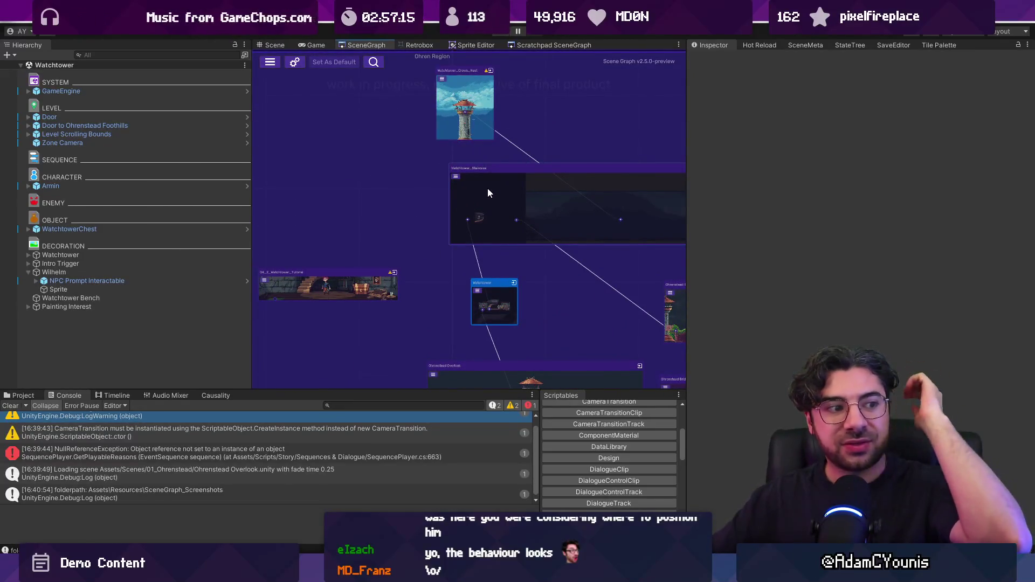
{"action": "scroll", "coordinate": [488, 189], "scroll_direction": "down", "scroll_amount": 3}
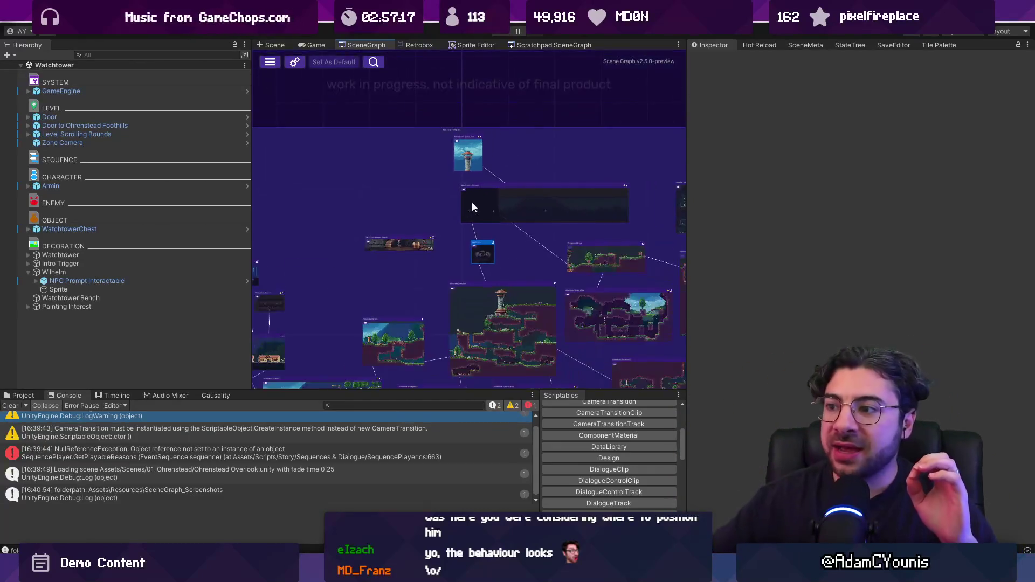
{"action": "scroll", "coordinate": [436, 194], "scroll_direction": "up", "scroll_amount": 5}
{"action": "double_click", "coordinate": [373, 222]}
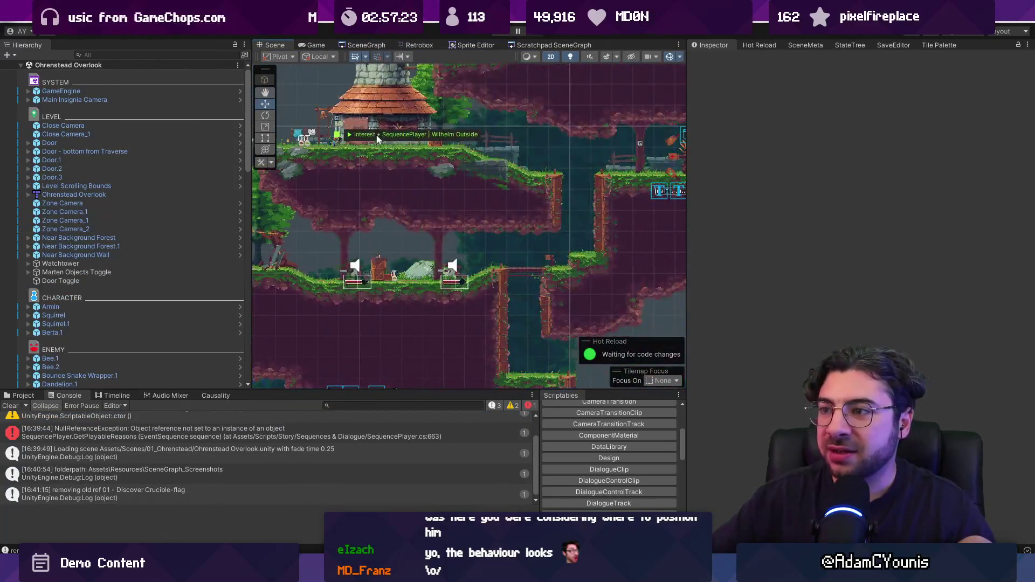
{"action": "key", "text": "alt+Tab"}
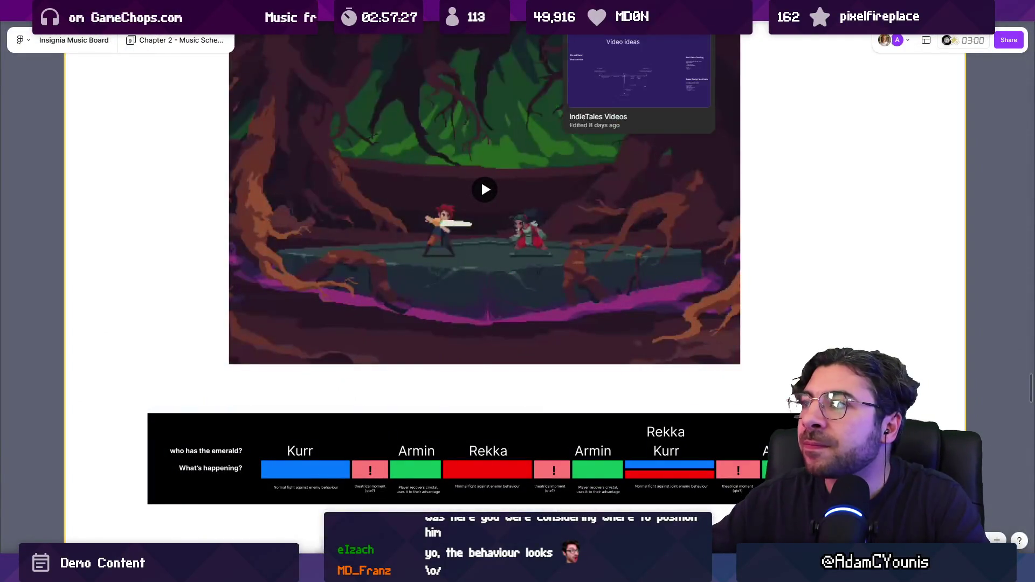
Inspect the tower image on the Working Design Document's 4. World Layout & Storytelling page, then return to Unity.
{"action": "left_click", "coordinate": [799, 40]}
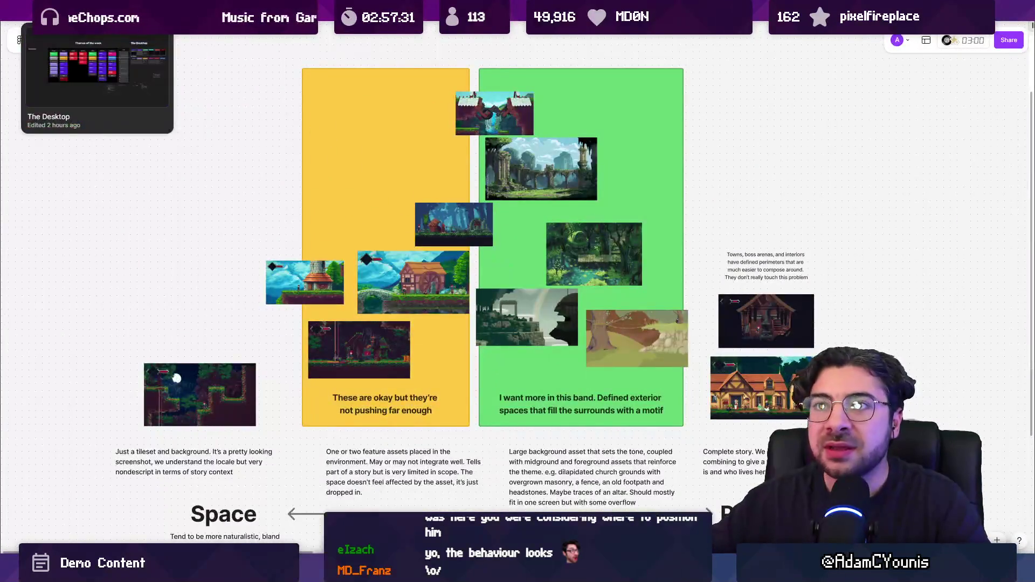
{"action": "left_click", "coordinate": [178, 17]}
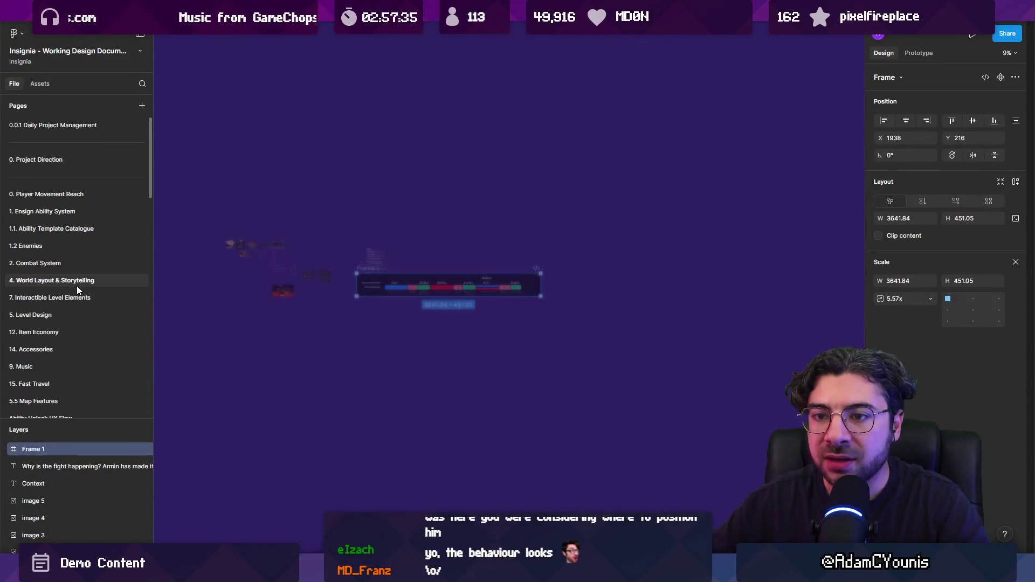
{"action": "left_click", "coordinate": [76, 283]}
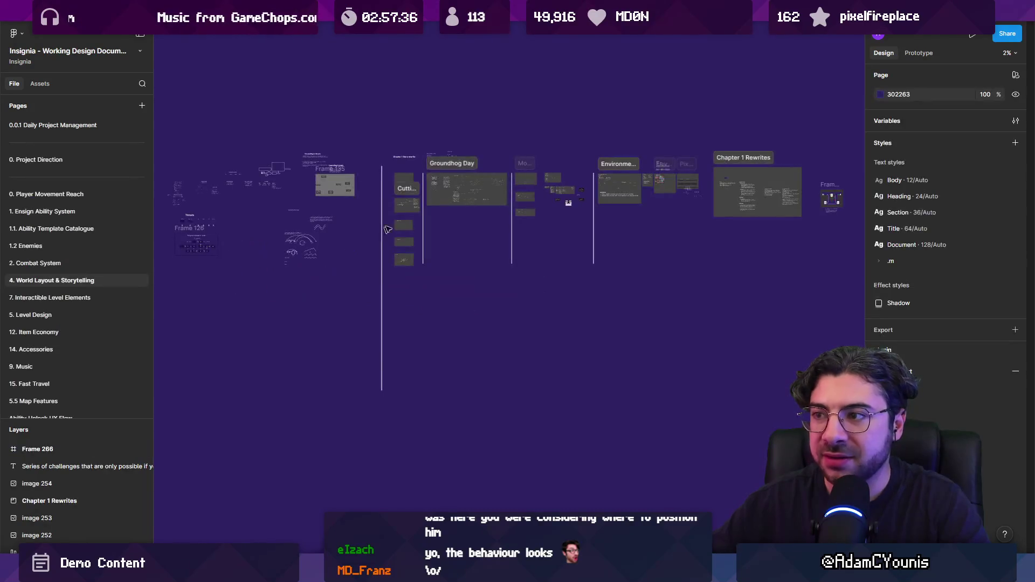
{"action": "scroll", "coordinate": [669, 154], "scroll_direction": "up", "scroll_amount": 15}
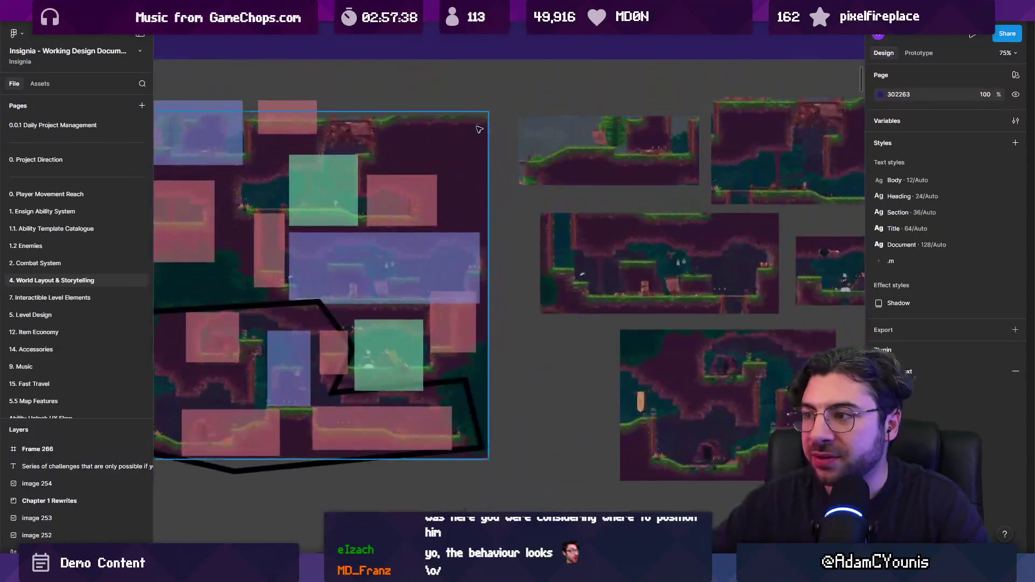
{"action": "scroll", "coordinate": [588, 223], "scroll_direction": "down", "scroll_amount": 8}
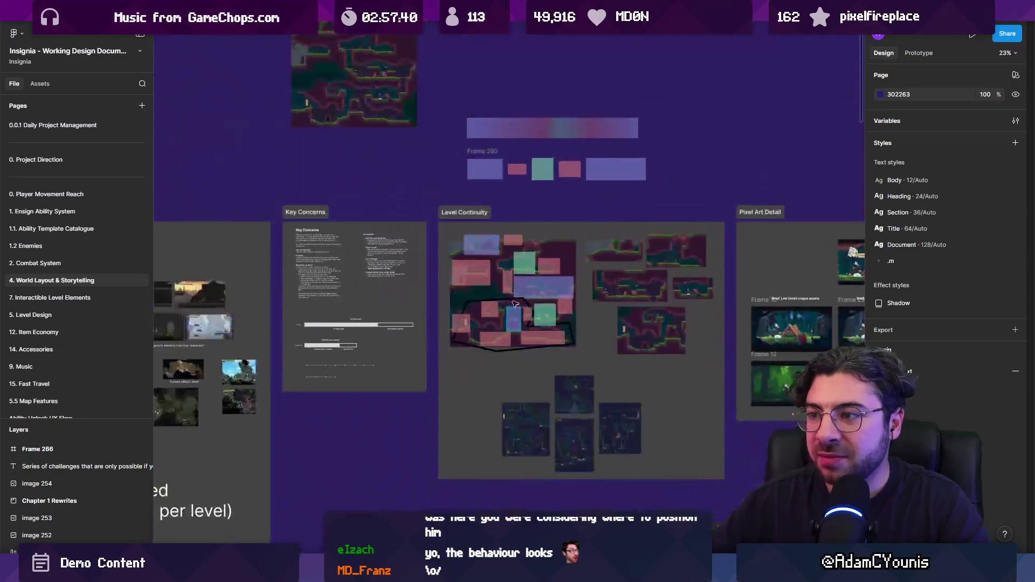
{"action": "scroll", "coordinate": [527, 291], "scroll_direction": "down", "scroll_amount": 2}
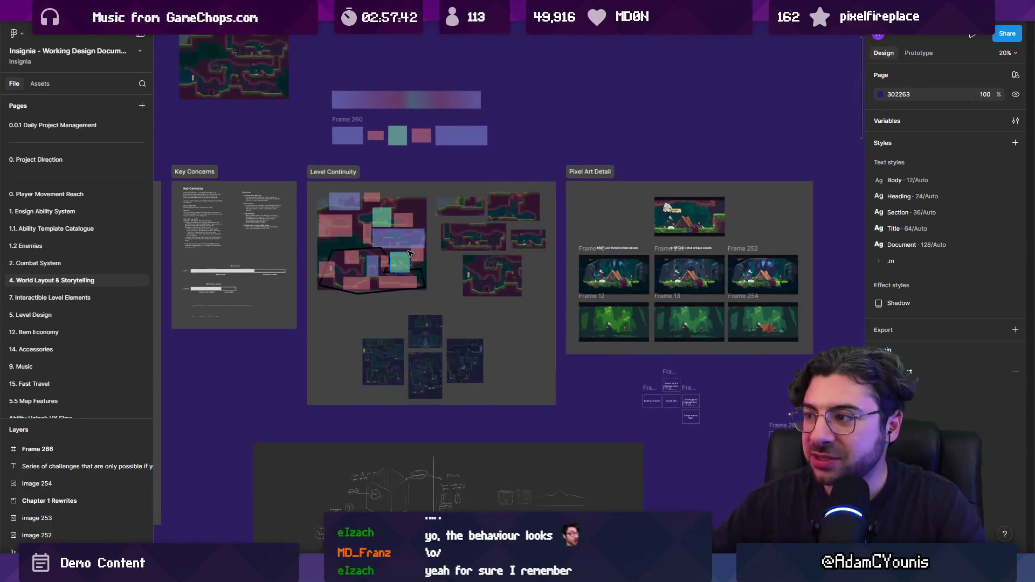
{"action": "scroll", "coordinate": [398, 257], "scroll_direction": "up", "scroll_amount": 10}
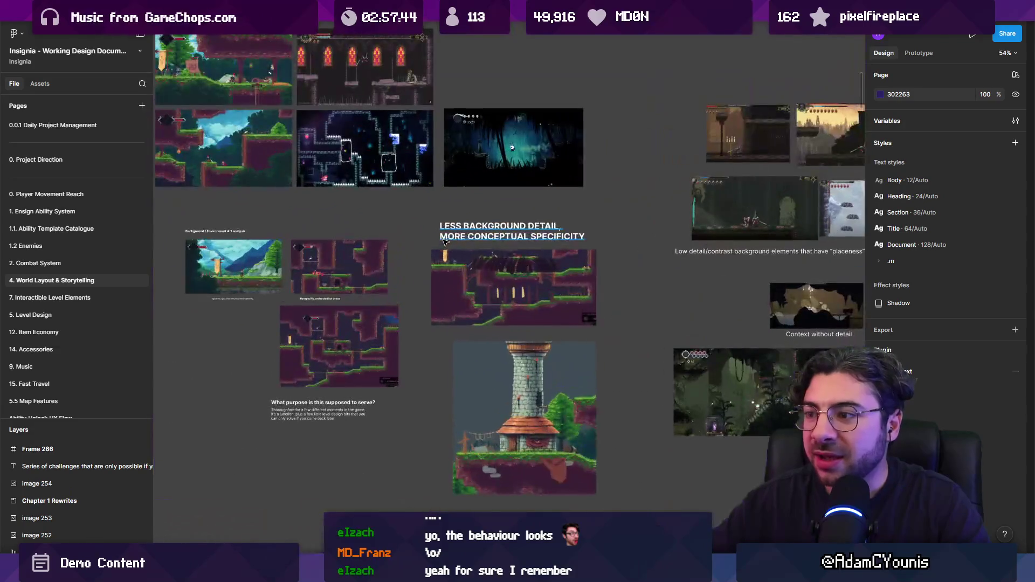
{"action": "scroll", "coordinate": [486, 377], "scroll_direction": "up", "scroll_amount": 3}
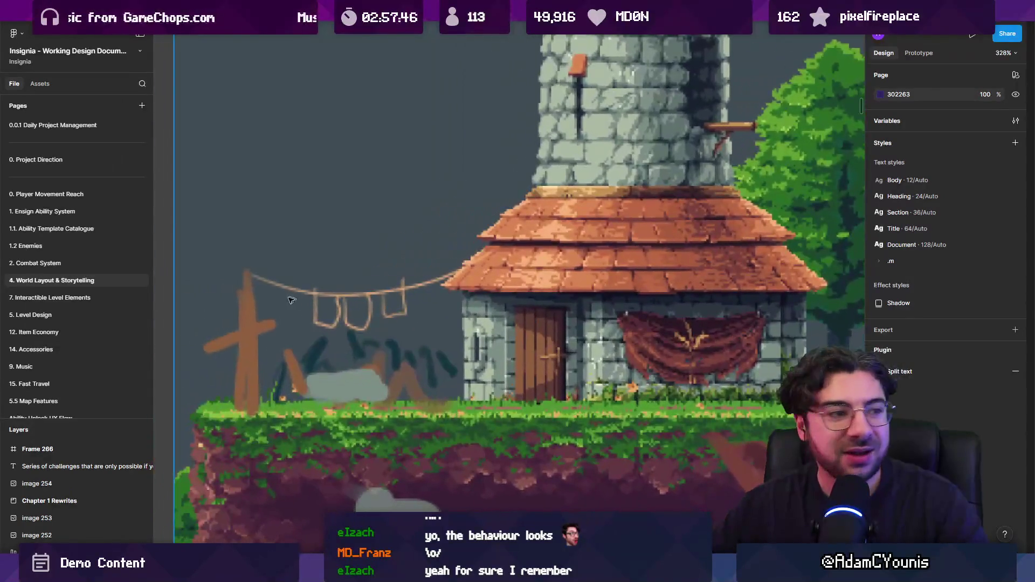
{"action": "scroll", "coordinate": [379, 337], "scroll_direction": "down", "scroll_amount": 5}
{"action": "scroll", "coordinate": [380, 340], "scroll_direction": "up", "scroll_amount": 3}
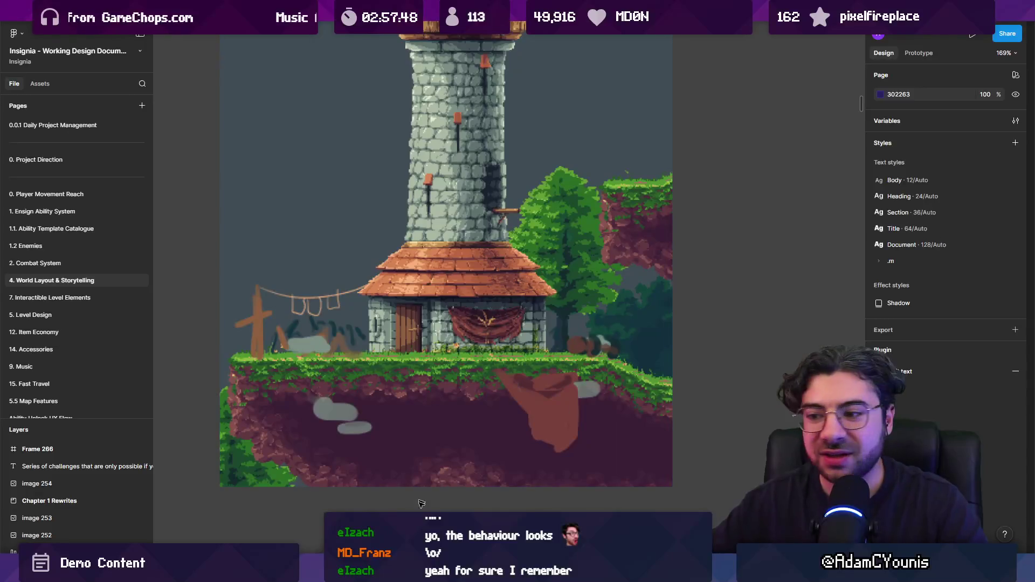
{"action": "key", "text": "alt+Tab"}
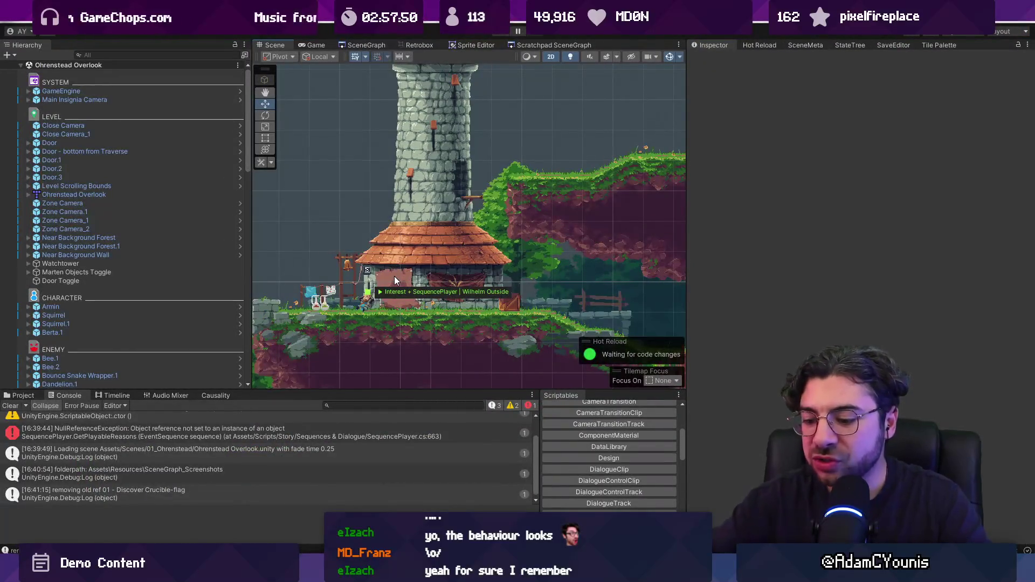
Run the character left and right with an attack, then exit the fullscreen game.
{"action": "key", "text": "alt+Tab"}
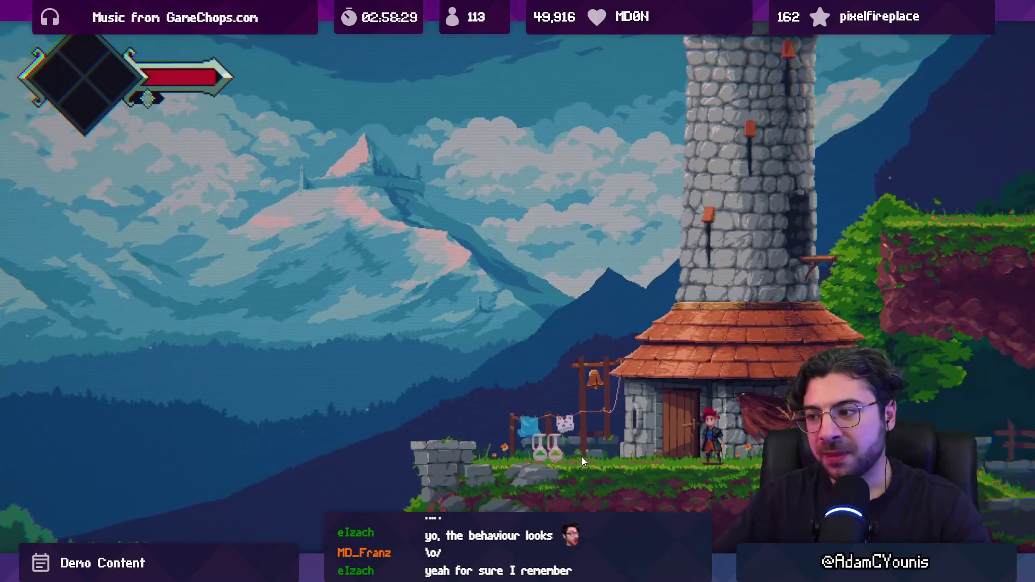
{"action": "key", "text": "Left"}
{"action": "key", "text": "x"}
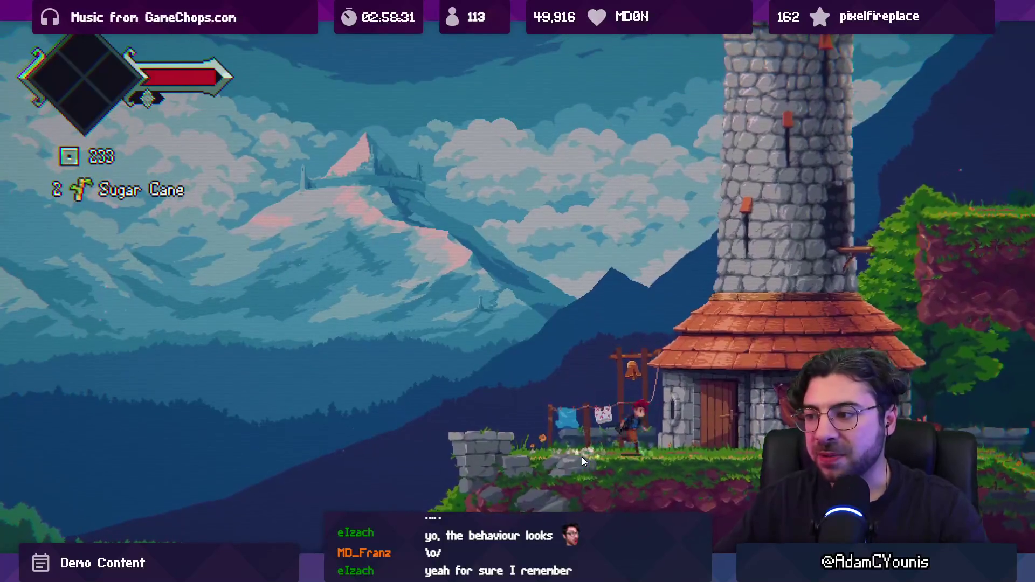
{"action": "key", "text": "Right"}
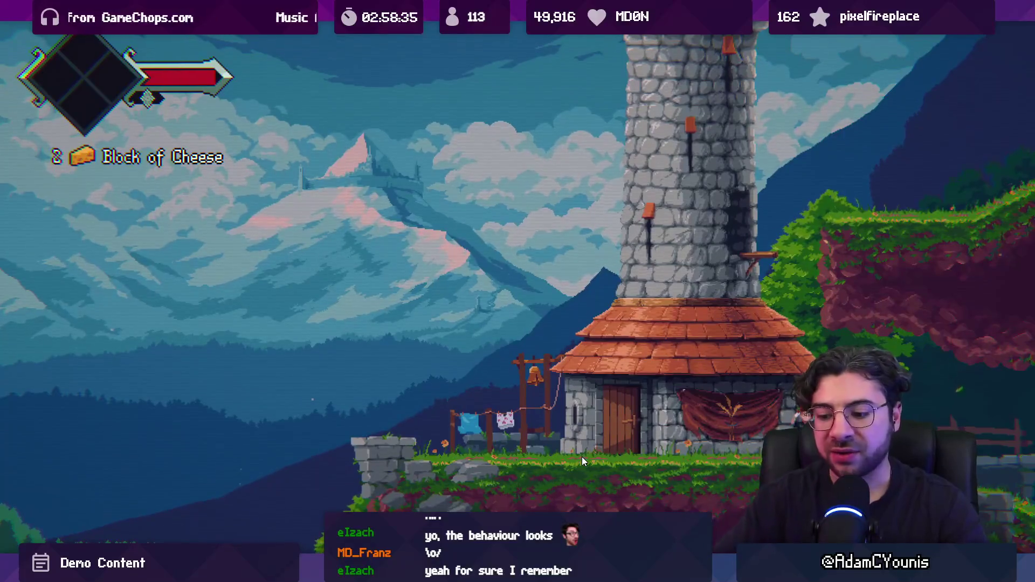
{"action": "key", "text": "ctrl+p"}
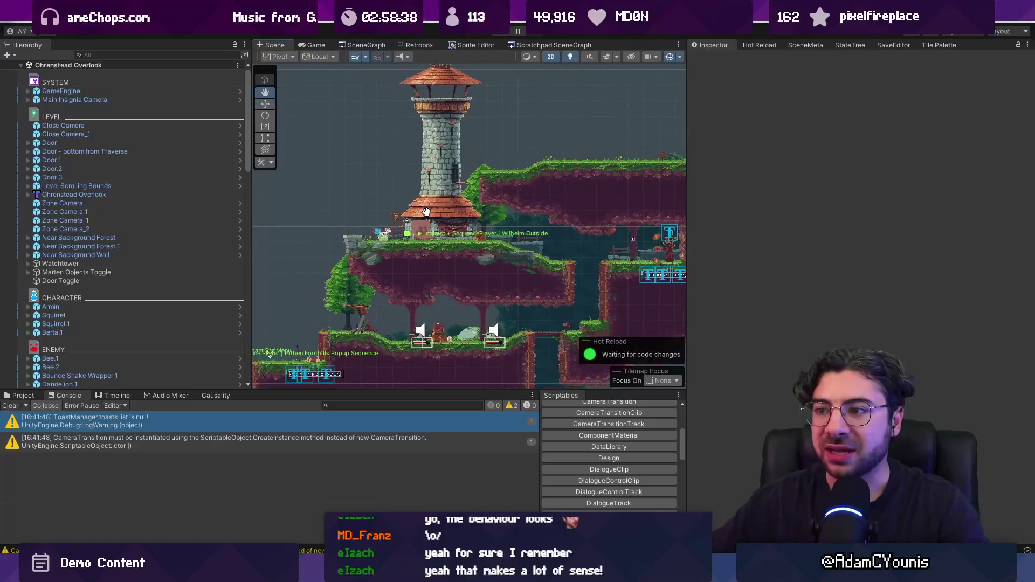
Widen the SceneGraph panels, then go back to the Scene view zoomed on the tower.
{"action": "left_click", "coordinate": [367, 45]}
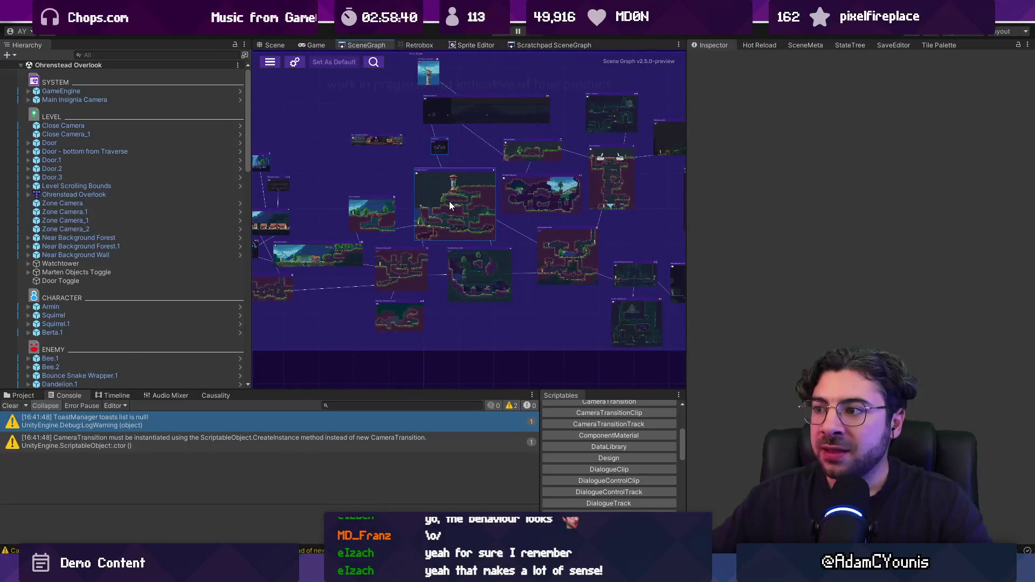
{"action": "left_click_drag", "start_coordinate": [686, 256], "coordinate": [791, 257]}
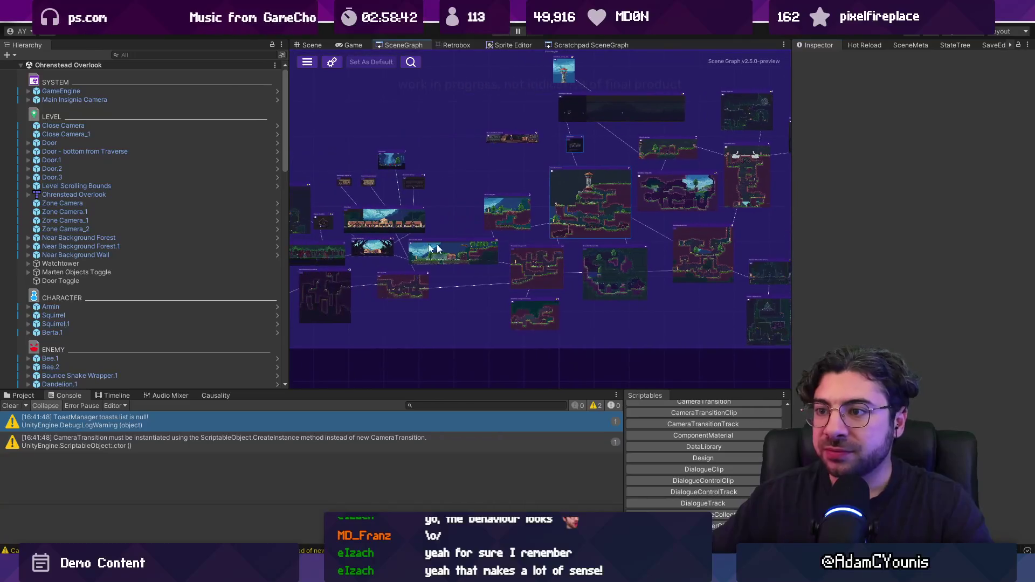
{"action": "left_click_drag", "start_coordinate": [288, 241], "coordinate": [212, 242]}
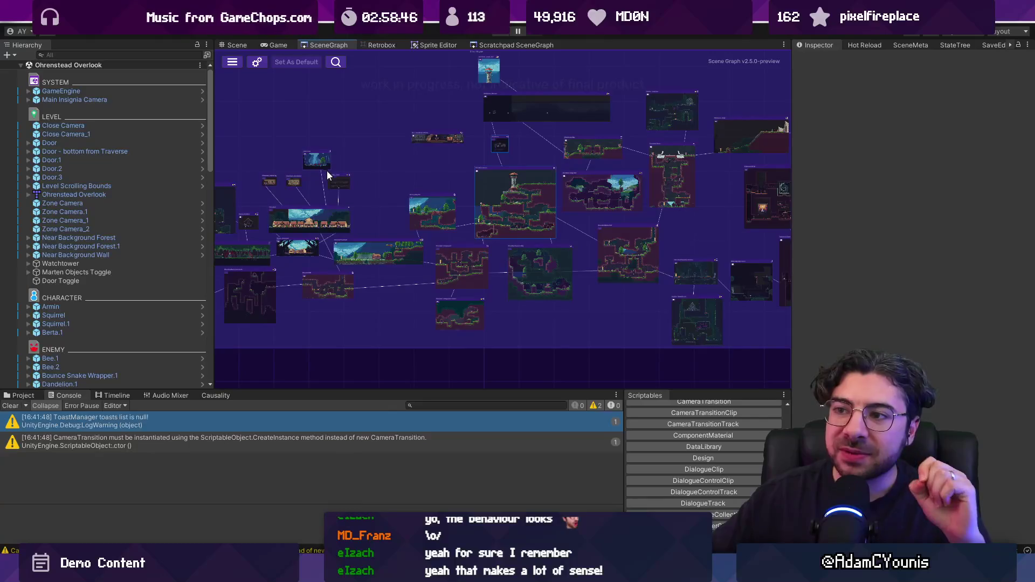
{"action": "left_click", "coordinate": [245, 44]}
{"action": "scroll", "coordinate": [479, 236], "scroll_direction": "up", "scroll_amount": 4}
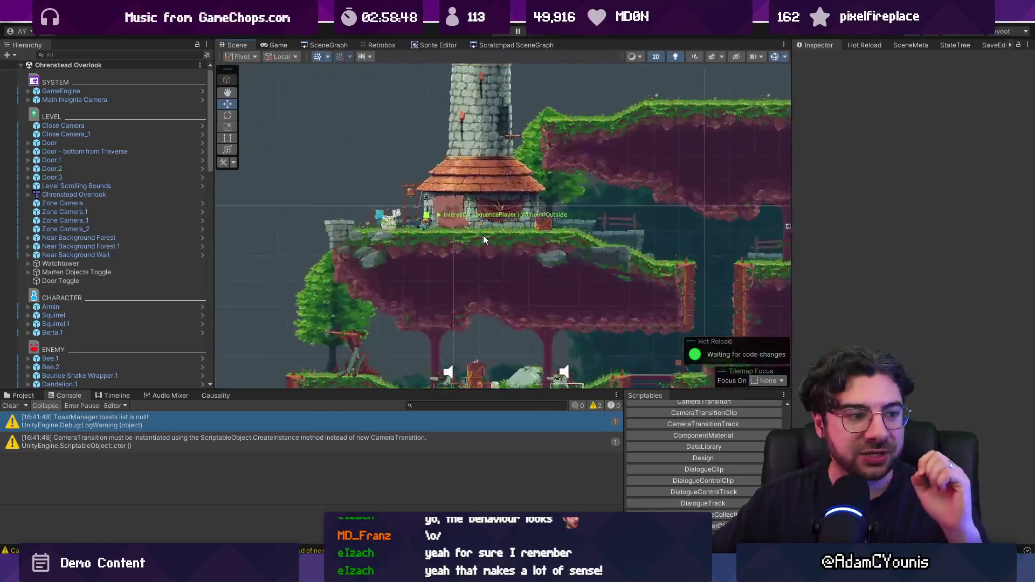
Centre the tower, run a quick playtest, then open GameEngine's Progress State picker.
{"action": "scroll", "coordinate": [448, 222], "scroll_direction": "up", "scroll_amount": 2}
{"action": "left_click_drag", "start_coordinate": [417, 194], "coordinate": [486, 269]}
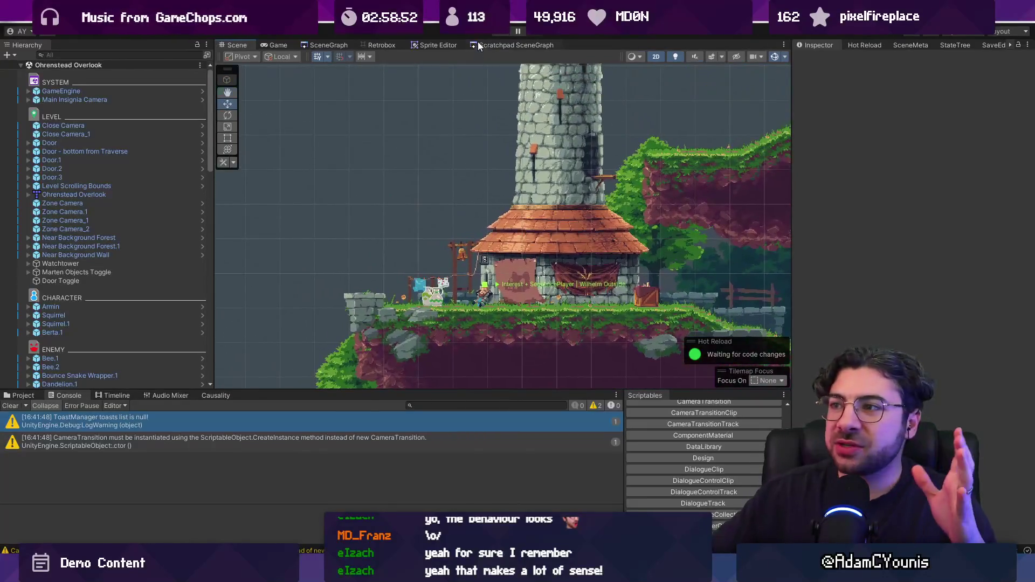
{"action": "left_click", "coordinate": [497, 33]}
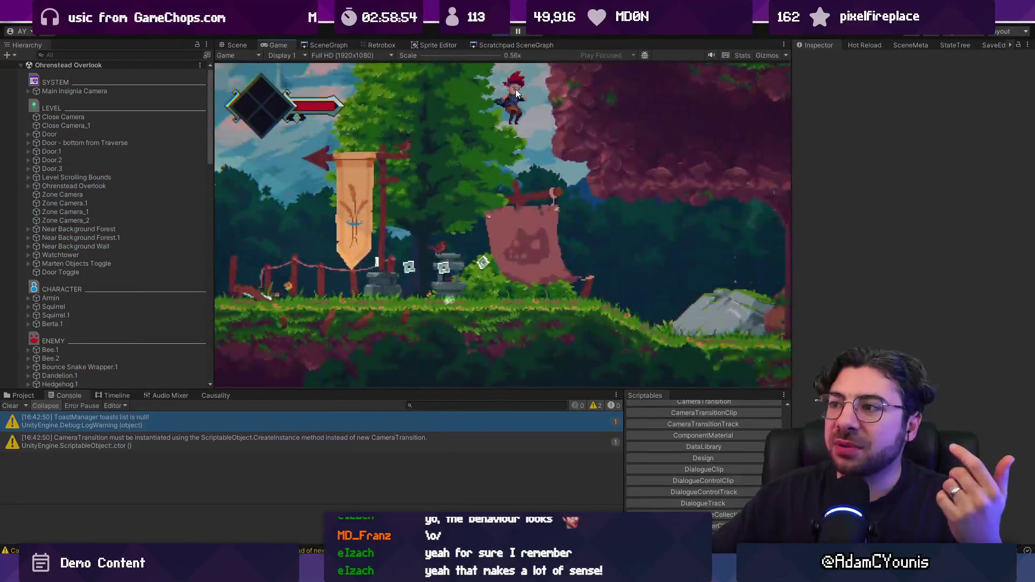
{"action": "left_click", "coordinate": [497, 34]}
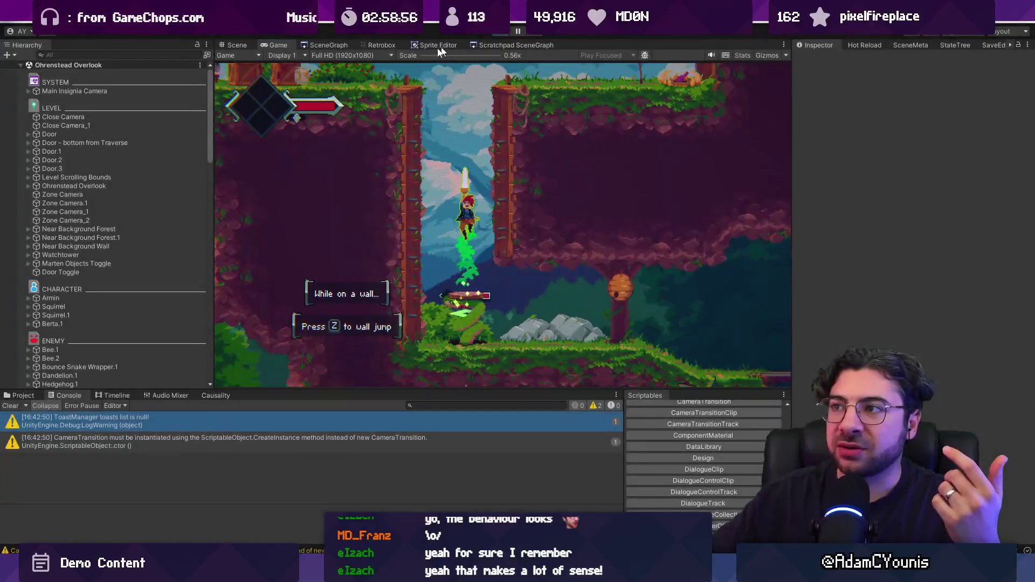
{"action": "left_click", "coordinate": [70, 92]}
{"action": "left_click", "coordinate": [1021, 442]}
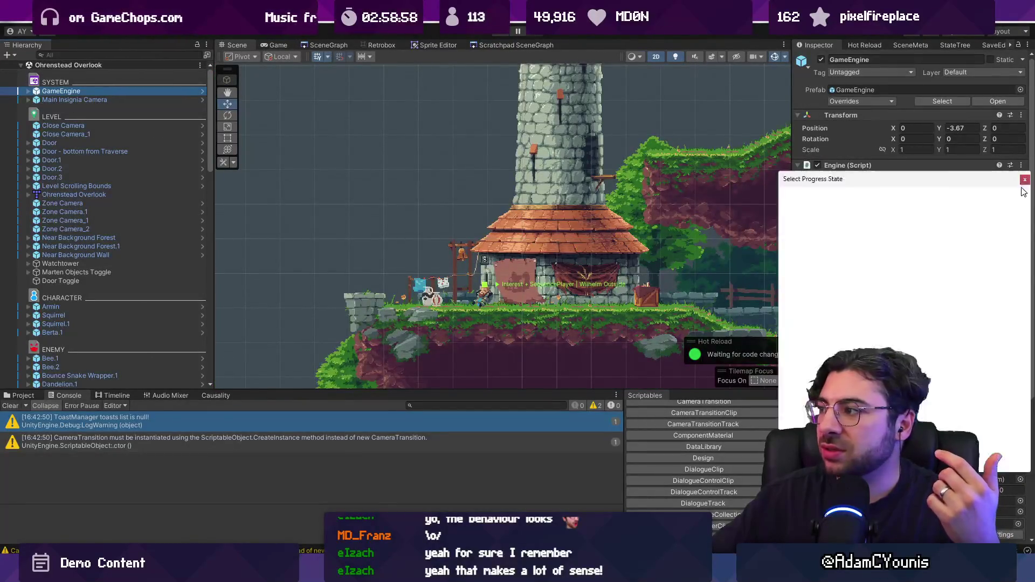
Choose NoProgress as the GameEngine's Progress State, then run and stop a fullscreen playtest.
{"action": "scroll", "coordinate": [845, 348], "scroll_direction": "down", "scroll_amount": 2}
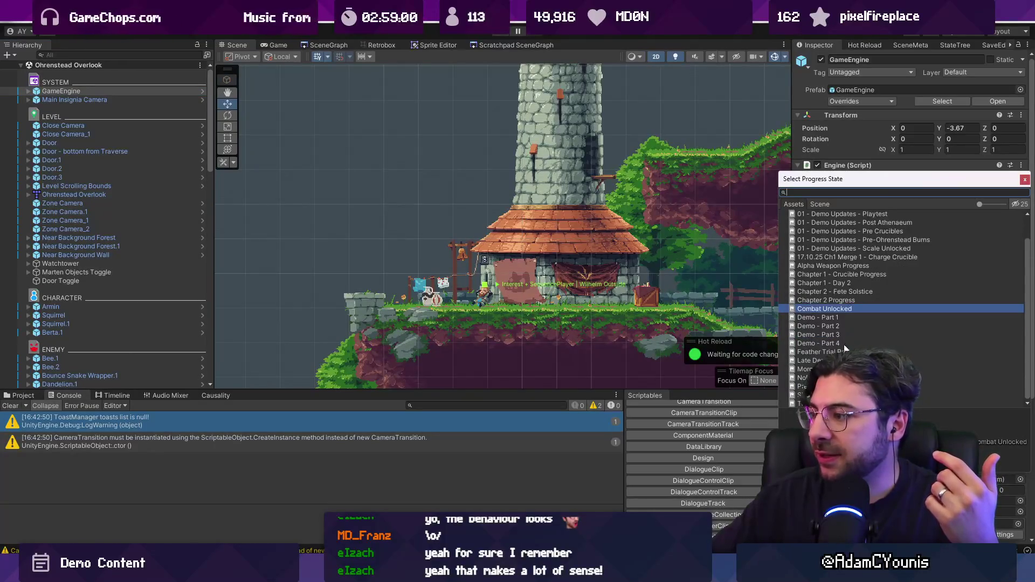
{"action": "double_click", "coordinate": [820, 378]}
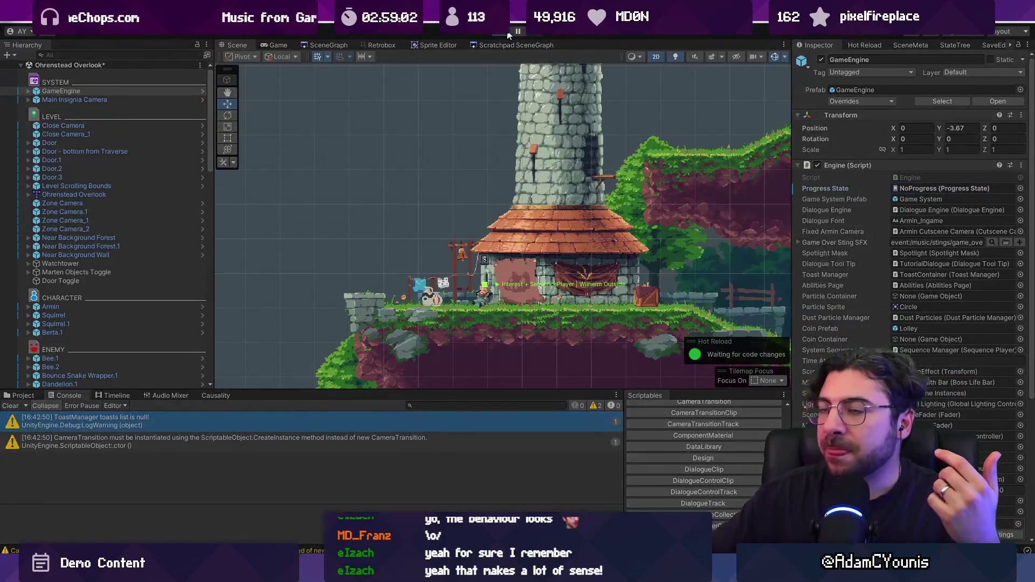
{"action": "key", "text": "ctrl+p"}
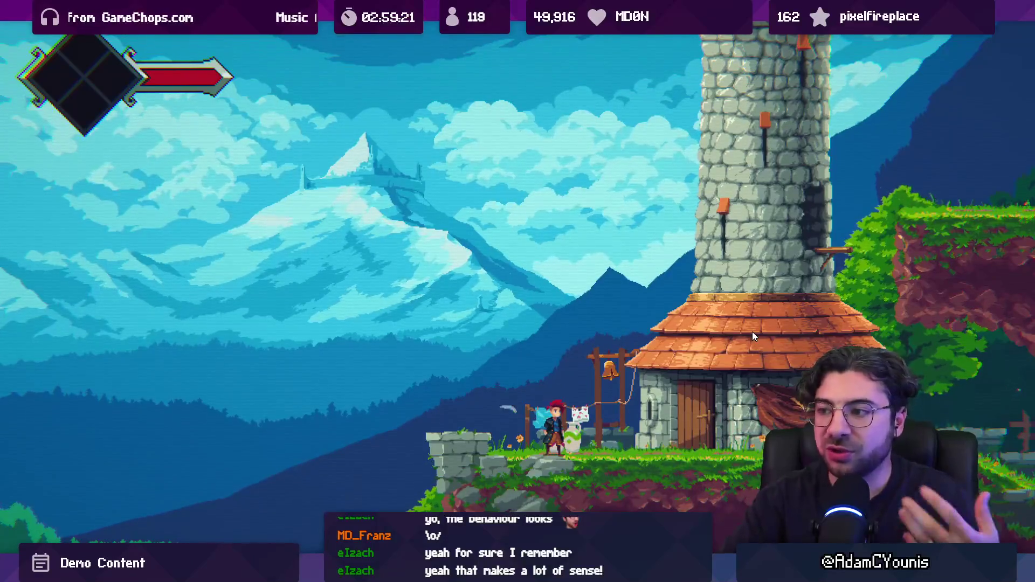
{"action": "key", "text": "alt+Tab"}
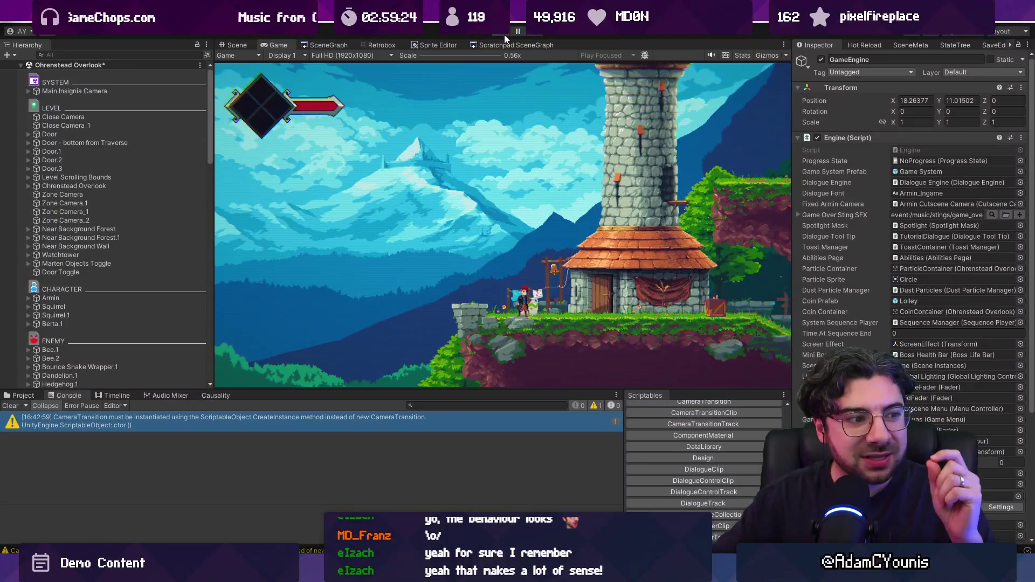
{"action": "left_click", "coordinate": [505, 35]}
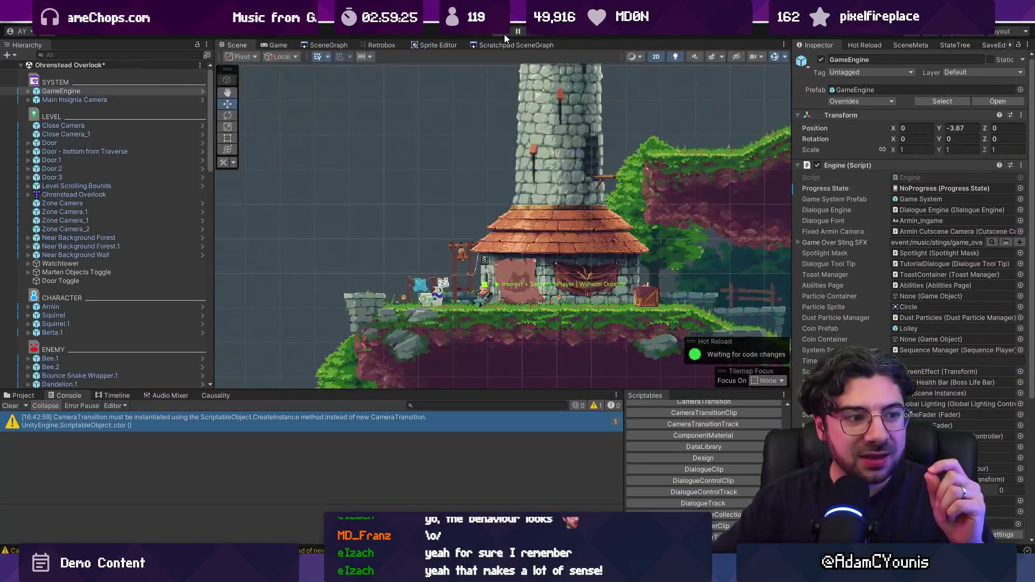
{"action": "mouse_move", "coordinate": [482, 571]}
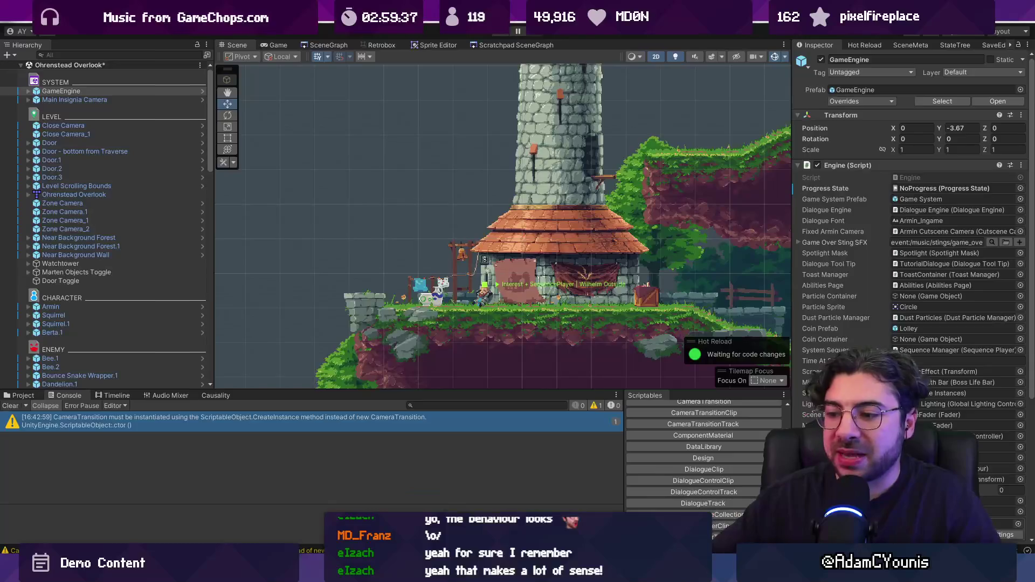
{"action": "mouse_move", "coordinate": [340, 572]}
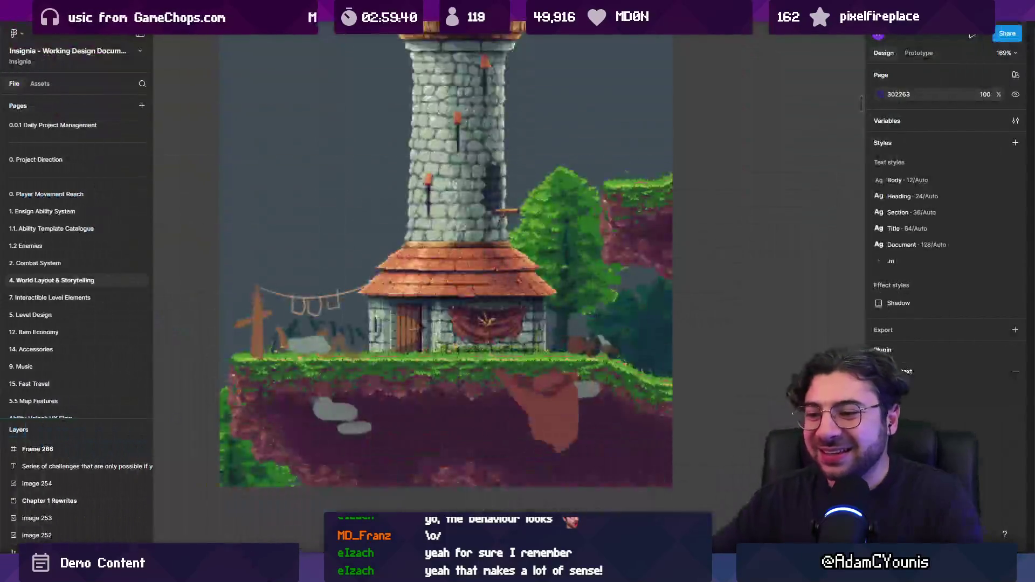
Bring the Unity editor back in front of Figma.
{"action": "left_click", "coordinate": [339, 507]}
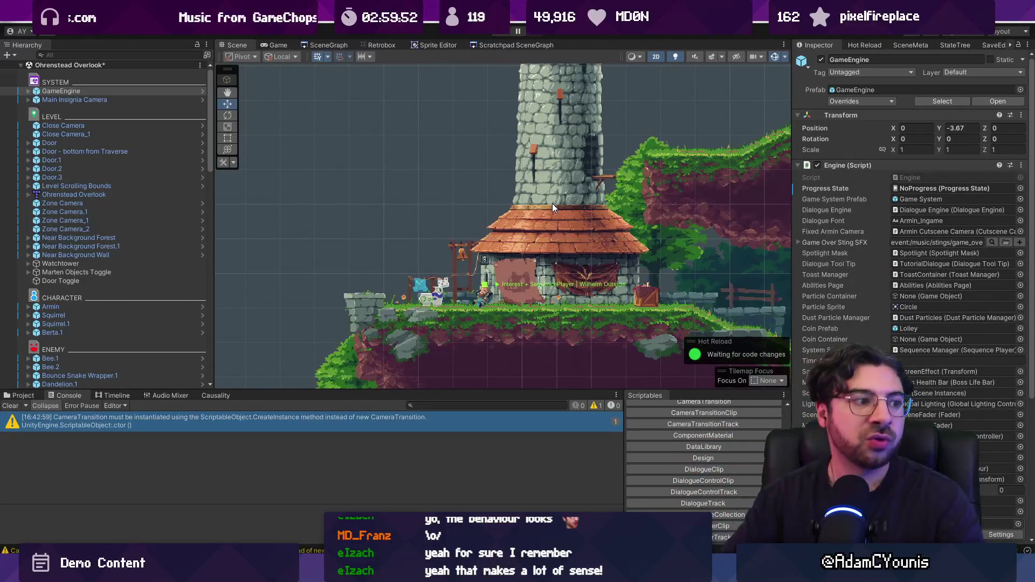
Resize the Scene view panels, save the scene, and open Wilhelm Outside.asset's changes in Fork.
{"action": "scroll", "coordinate": [572, 201], "scroll_direction": "up", "scroll_amount": 2}
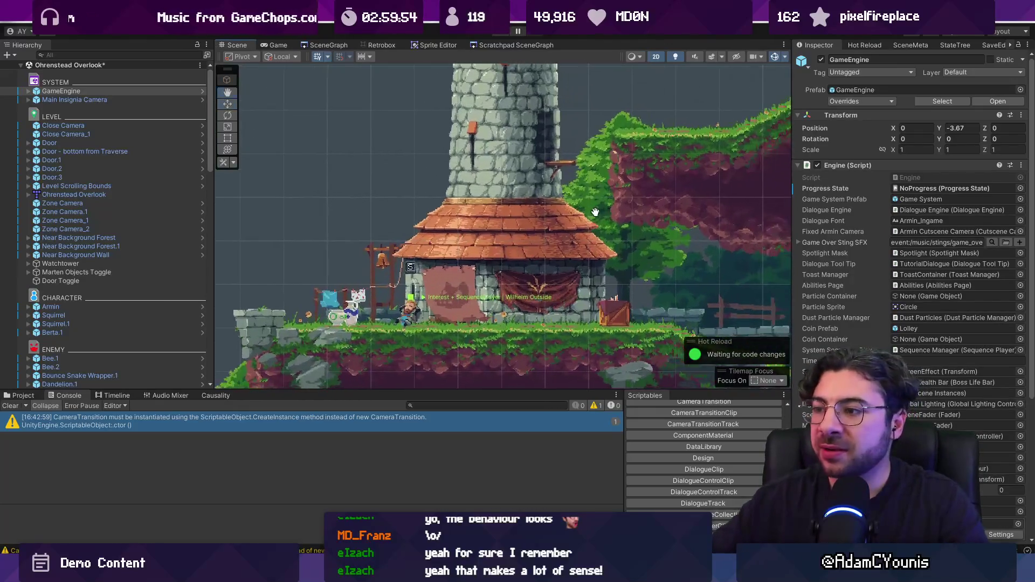
{"action": "left_click_drag", "start_coordinate": [798, 270], "coordinate": [824, 271]}
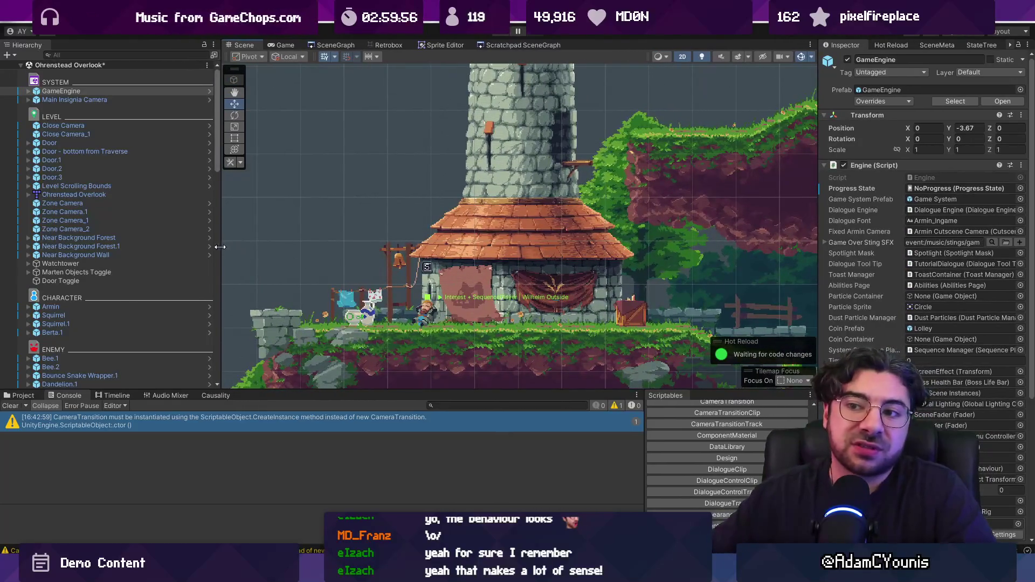
{"action": "left_click_drag", "start_coordinate": [220, 247], "coordinate": [206, 247]}
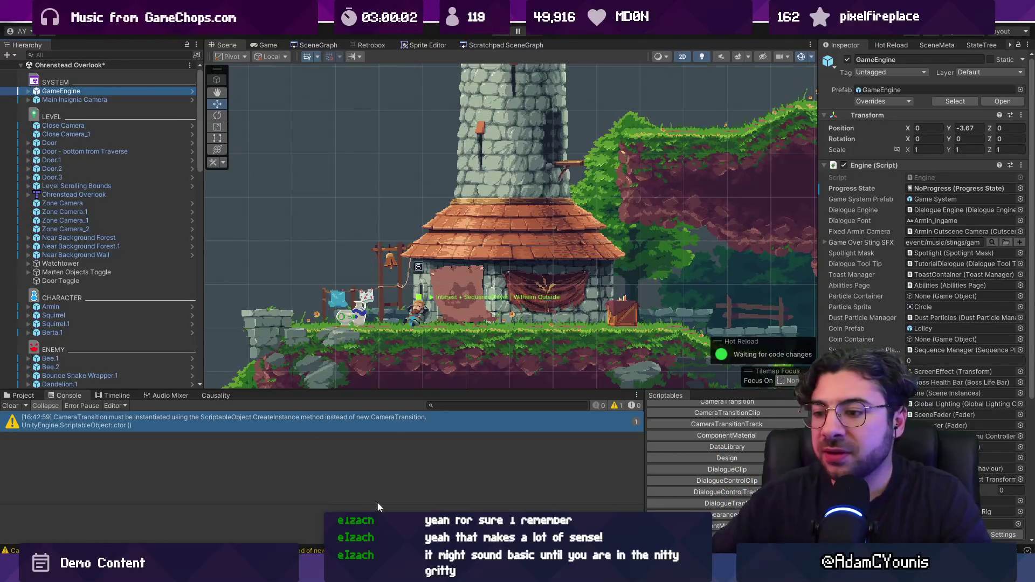
{"action": "key", "text": "ctrl+s"}
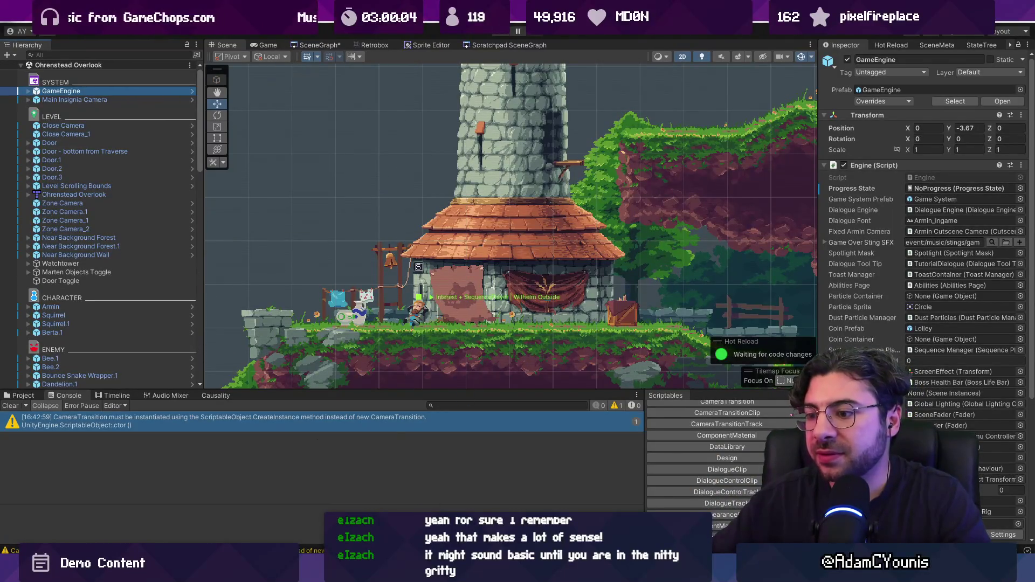
{"action": "left_click_drag", "start_coordinate": [427, 392], "coordinate": [429, 444]}
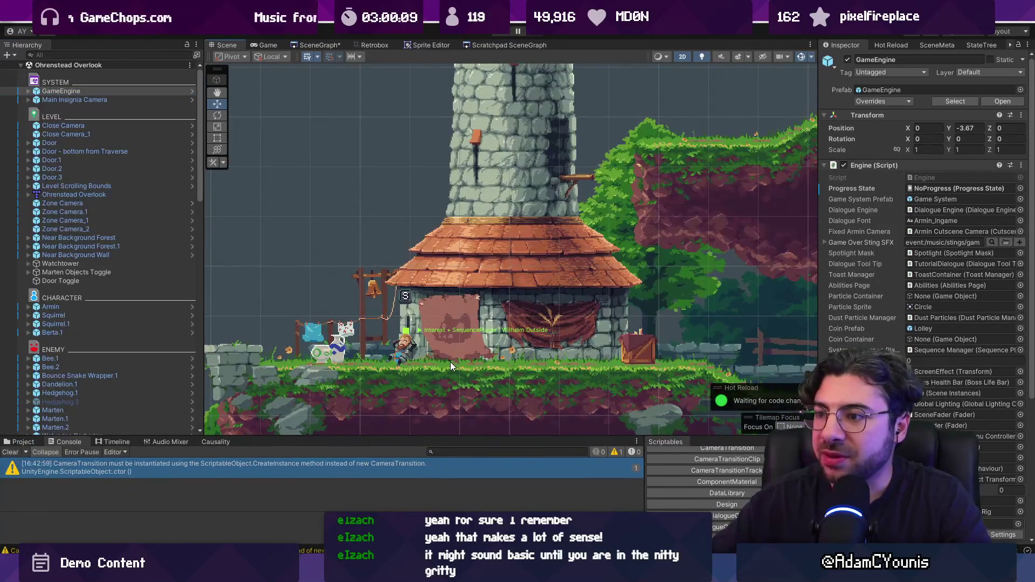
{"action": "scroll", "coordinate": [439, 354], "scroll_direction": "down", "scroll_amount": 2}
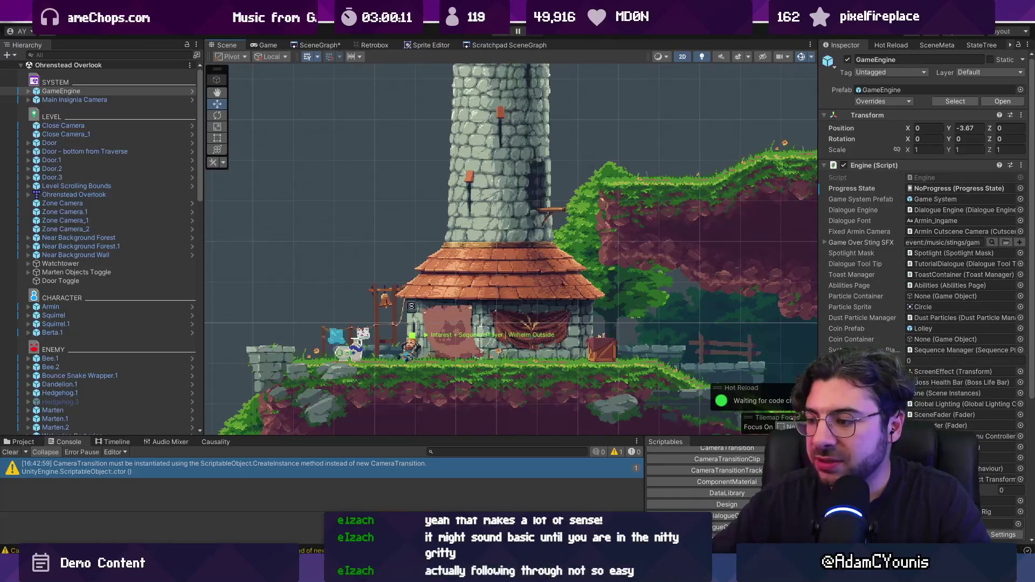
{"action": "key", "text": "alt+Tab"}
{"action": "left_click", "coordinate": [331, 206]}
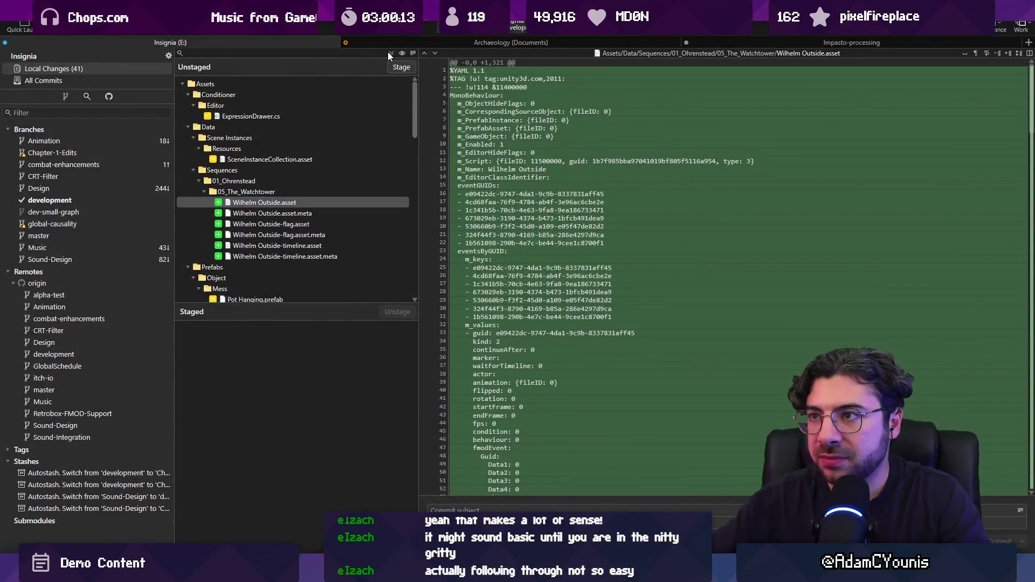
Stage all changes and commit them as 'Adds wilhelm outside sequence'.
{"action": "left_click", "coordinate": [390, 52]}
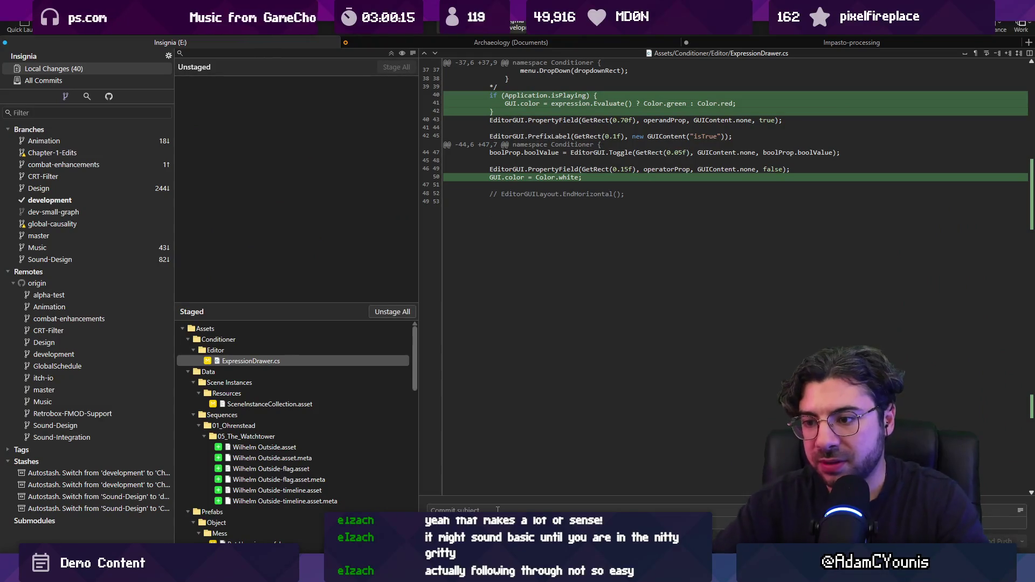
{"action": "type", "text": "Adds wilhelm outside "}
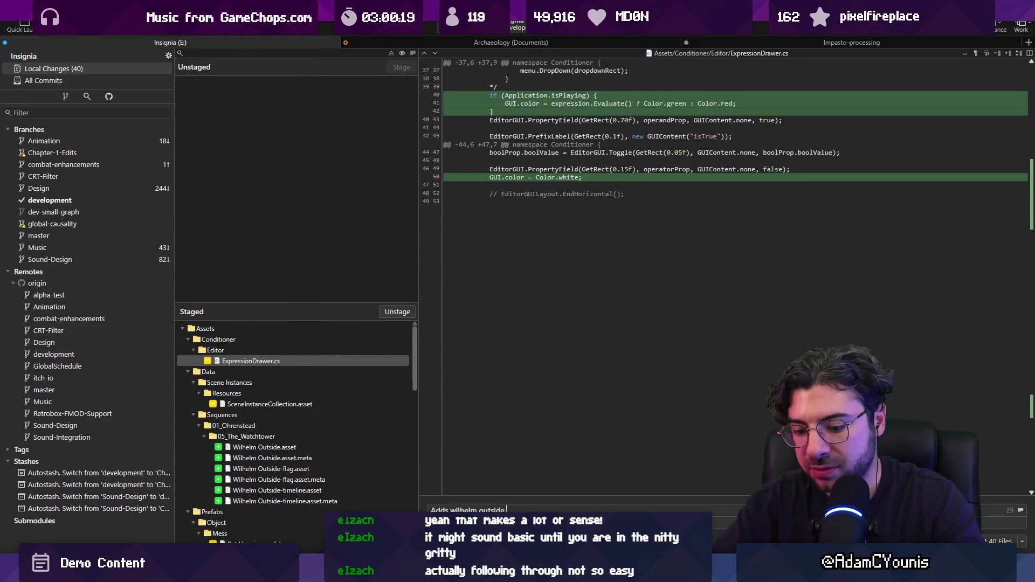
{"action": "type", "text": "sequence"}
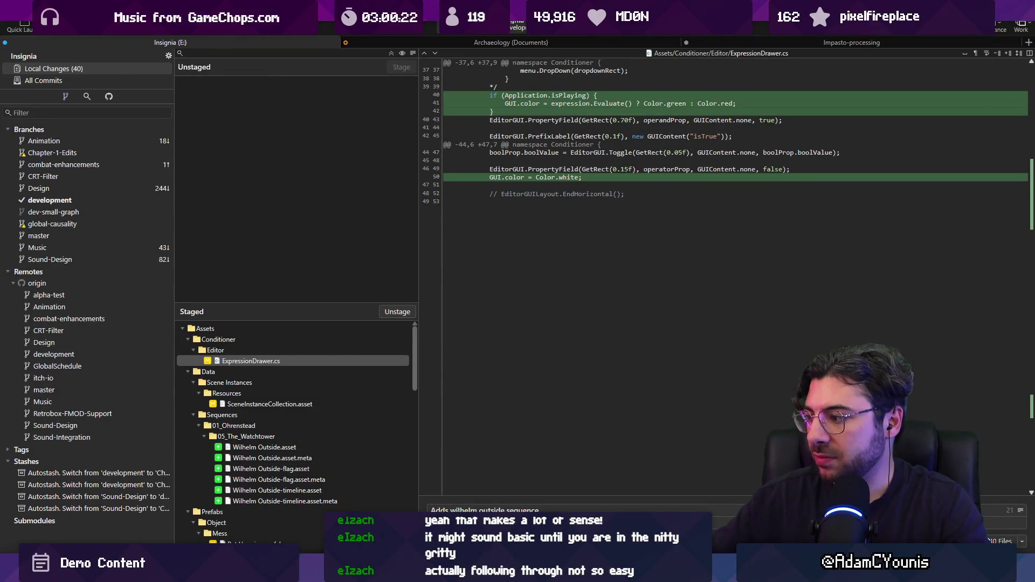
{"action": "key", "text": "ctrl+Return"}
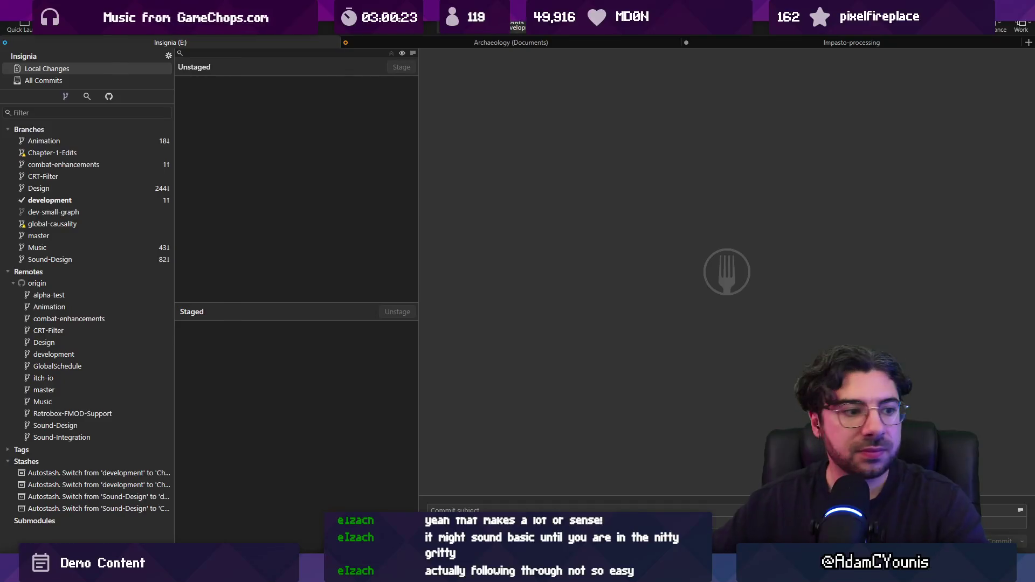
{"action": "key", "text": "alt+Tab"}
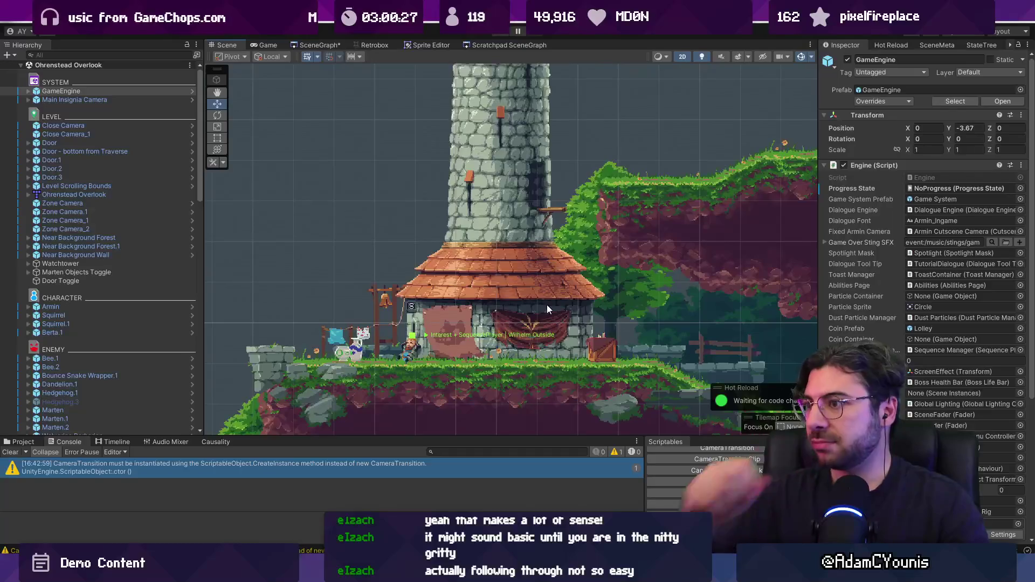
{"action": "scroll", "coordinate": [366, 237], "scroll_direction": "down", "scroll_amount": 2}
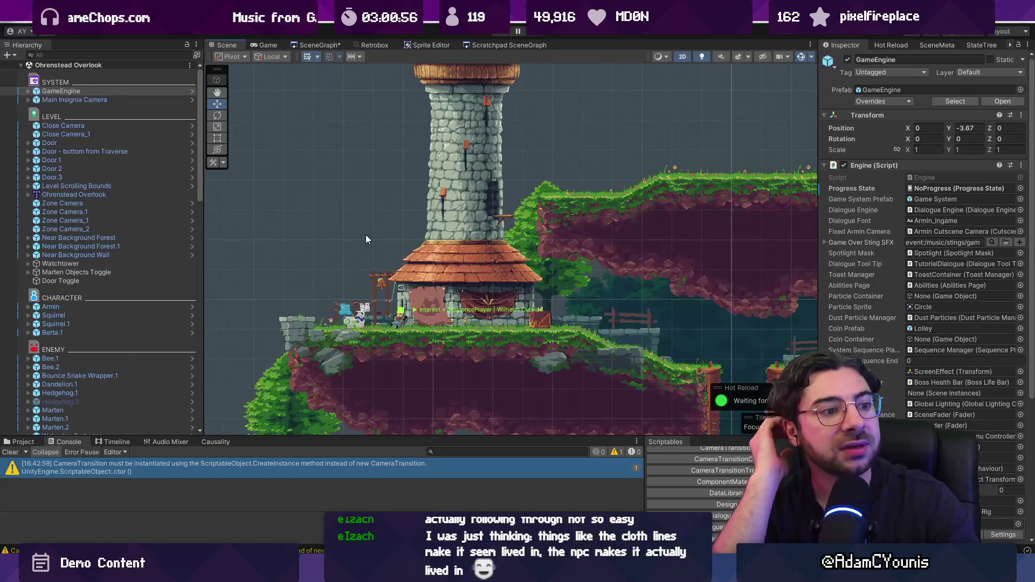
{"action": "left_click", "coordinate": [318, 45]}
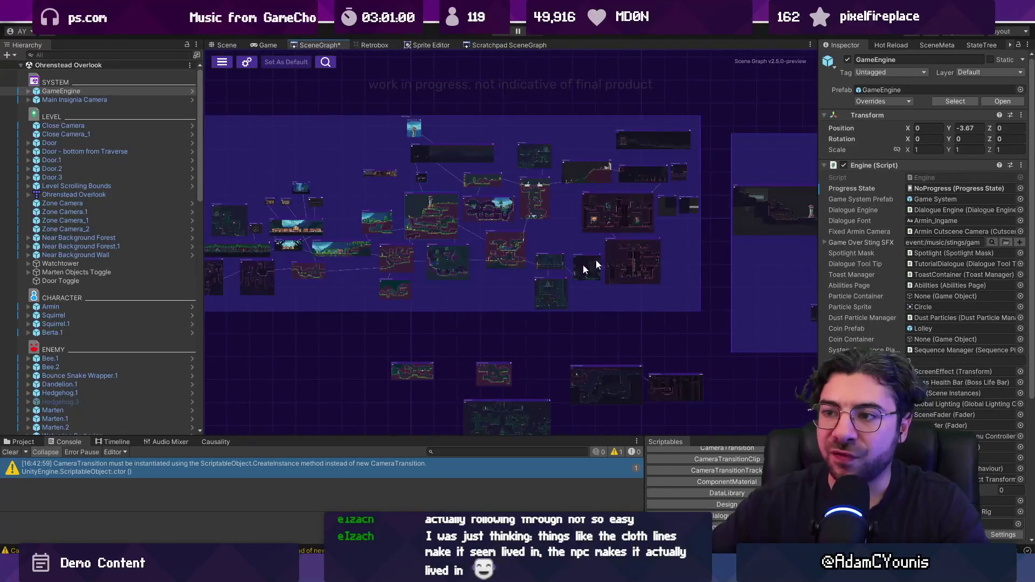
{"action": "scroll", "coordinate": [460, 159], "scroll_direction": "down", "scroll_amount": 3}
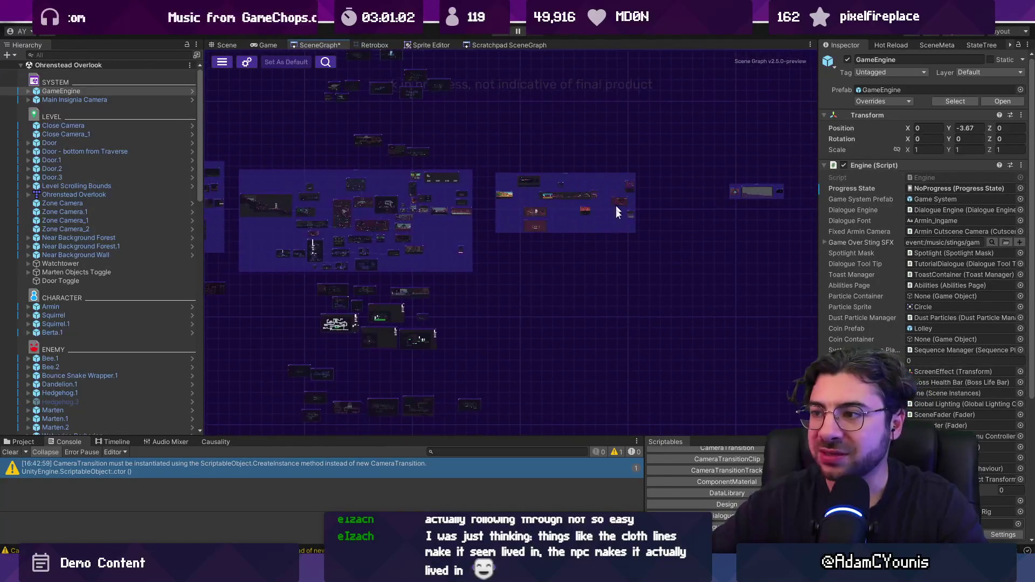
{"action": "double_click", "coordinate": [309, 167]}
{"action": "double_click", "coordinate": [467, 248]}
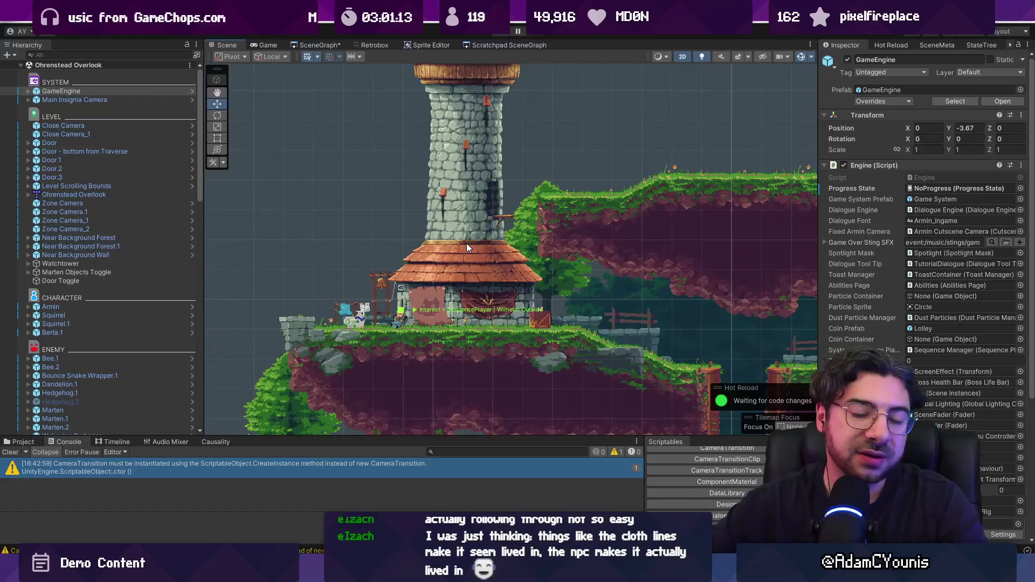
{"action": "scroll", "coordinate": [464, 250], "scroll_direction": "up", "scroll_amount": 2}
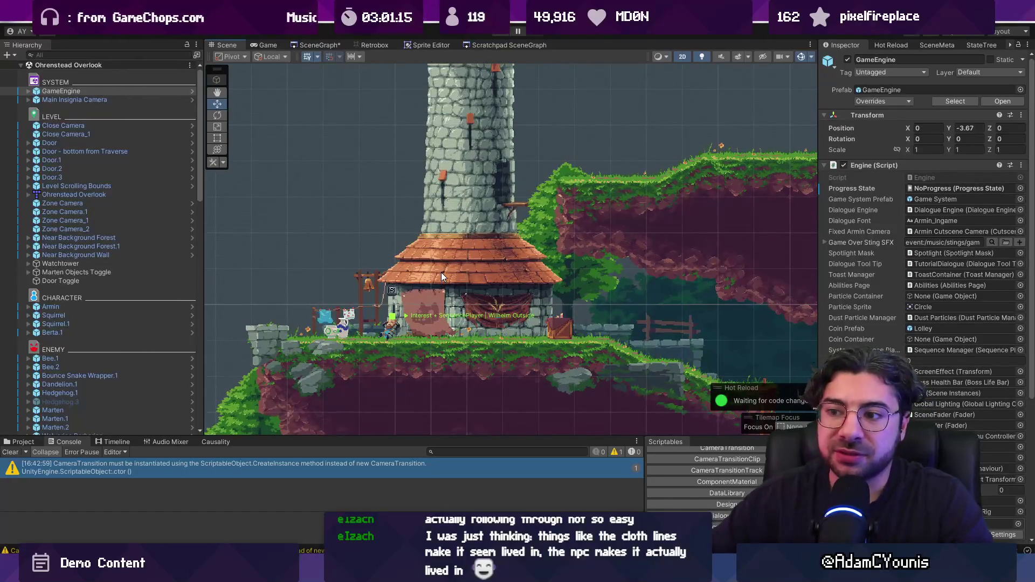
{"action": "scroll", "coordinate": [441, 273], "scroll_direction": "up", "scroll_amount": 2}
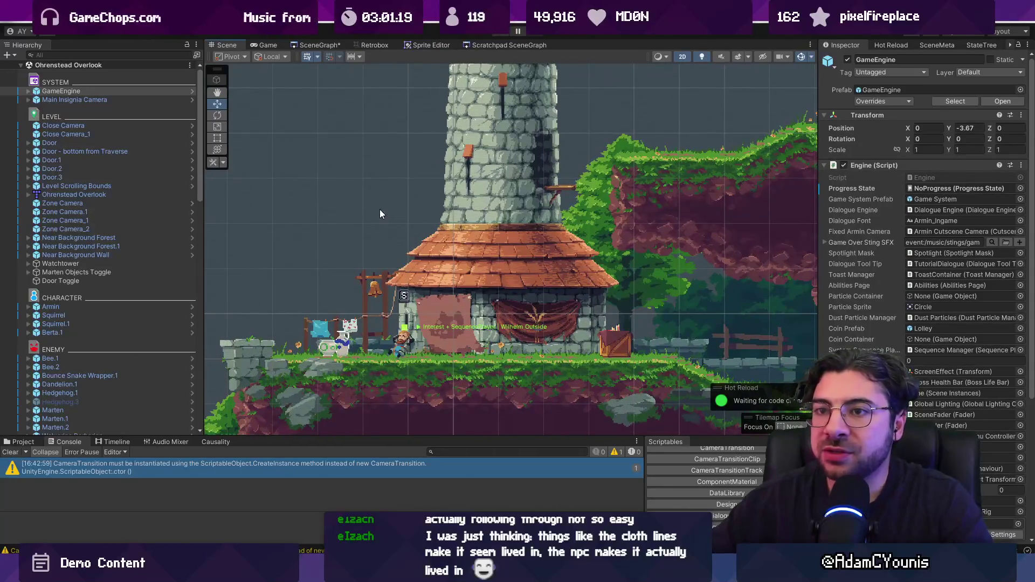
{"action": "scroll", "coordinate": [409, 351], "scroll_direction": "up", "scroll_amount": 2}
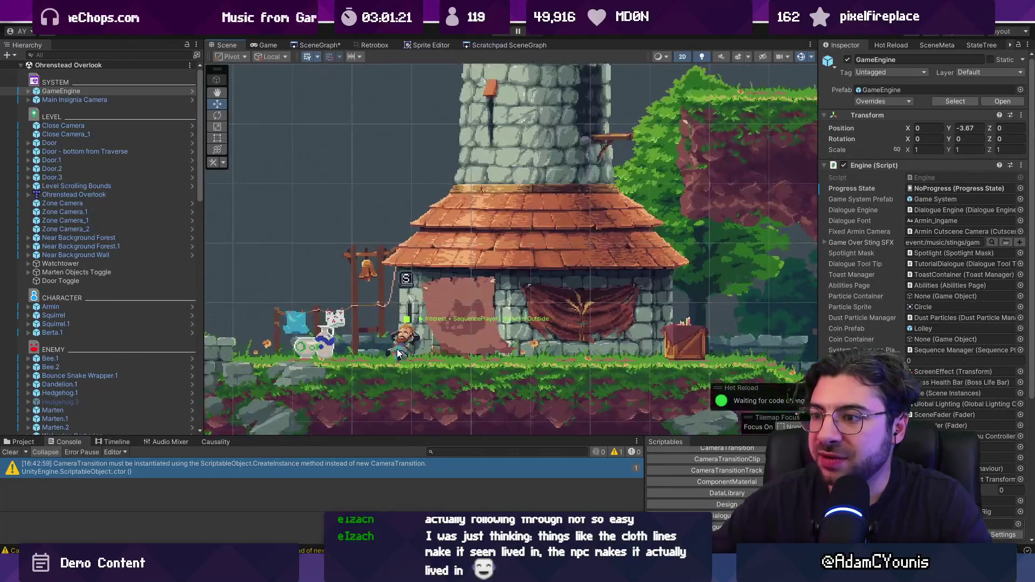
{"action": "left_click_drag", "start_coordinate": [331, 279], "coordinate": [429, 279]}
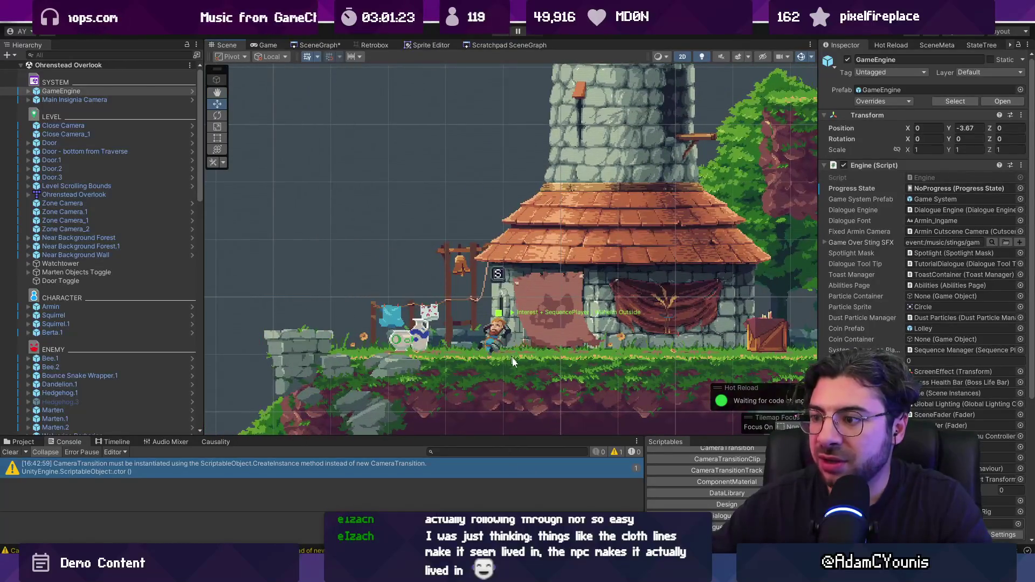
{"action": "mouse_move", "coordinate": [671, 572]}
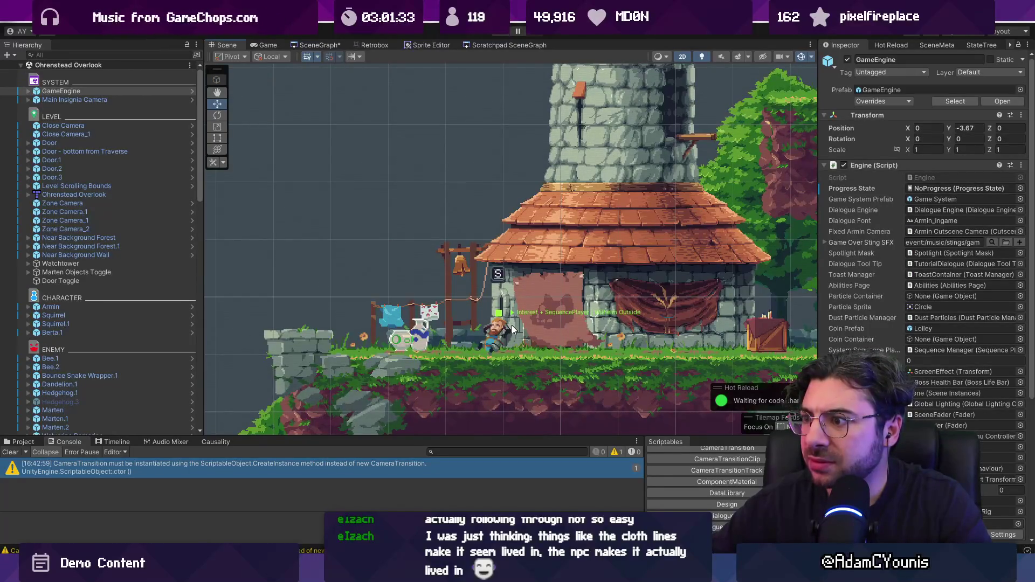
{"action": "scroll", "coordinate": [513, 326], "scroll_direction": "down", "scroll_amount": 3}
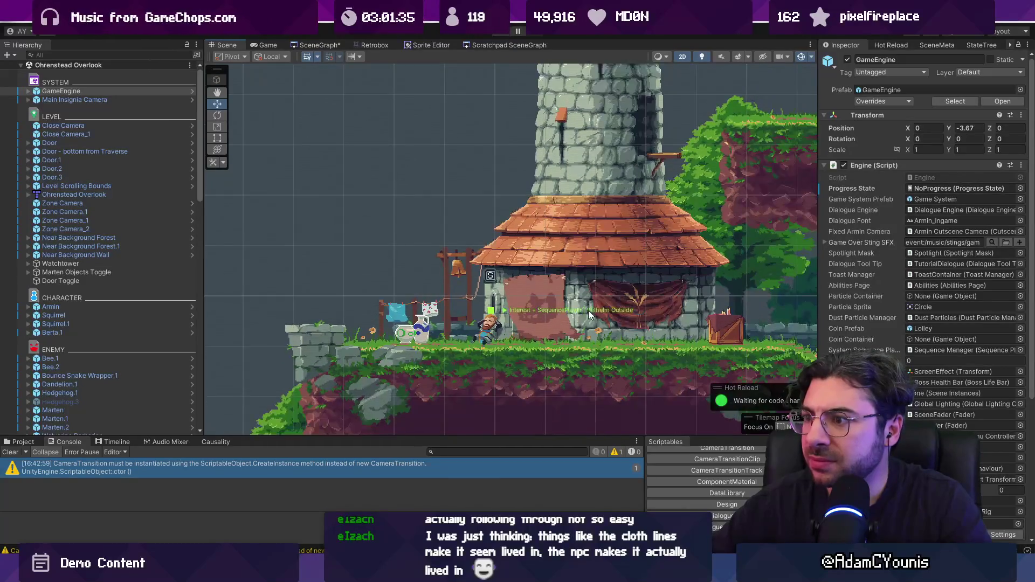
{"action": "scroll", "coordinate": [507, 317], "scroll_direction": "up", "scroll_amount": 2}
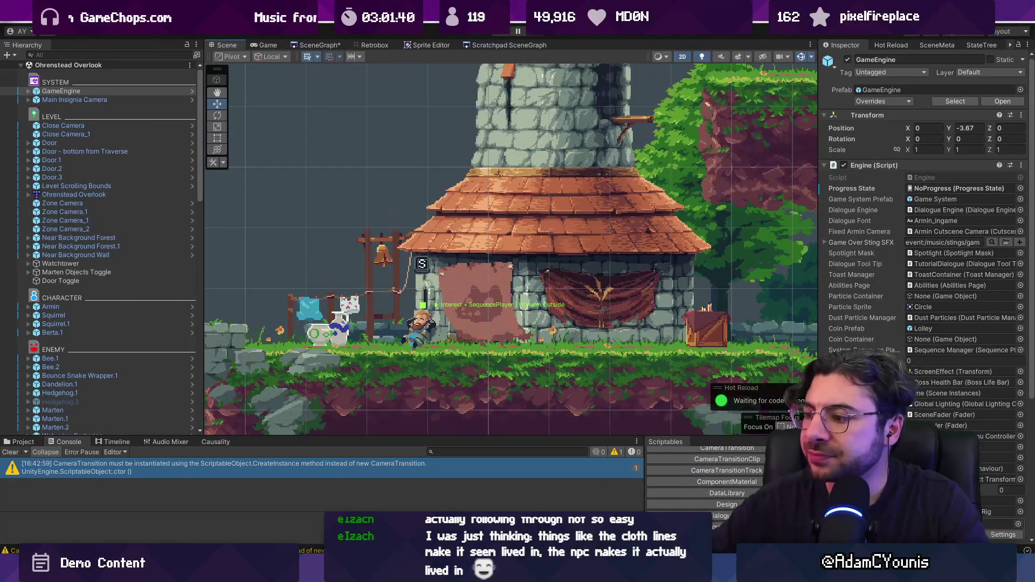
{"action": "key", "text": "alt+Tab"}
{"action": "key", "text": "Up"}
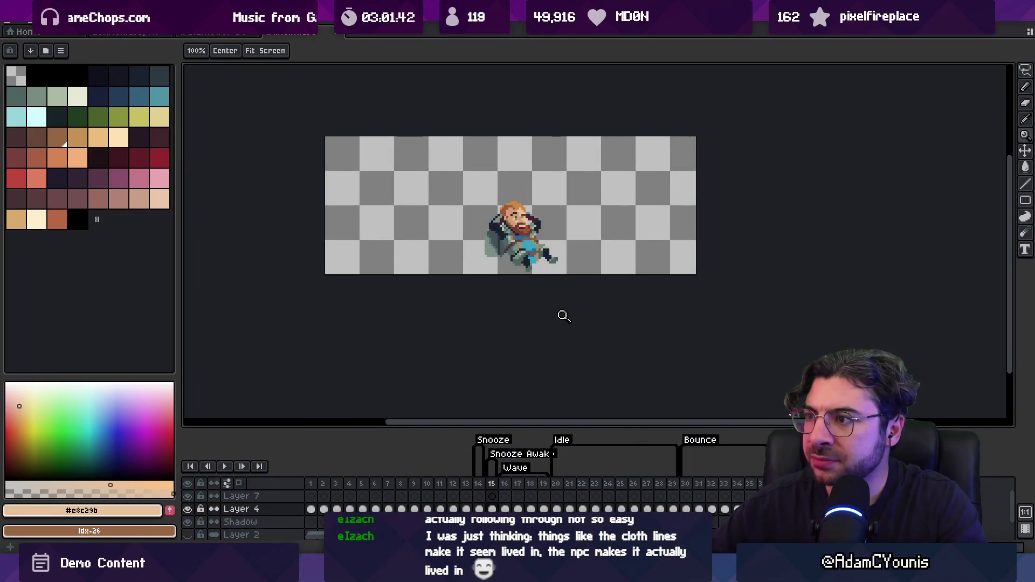
{"action": "key", "text": "alt+Tab"}
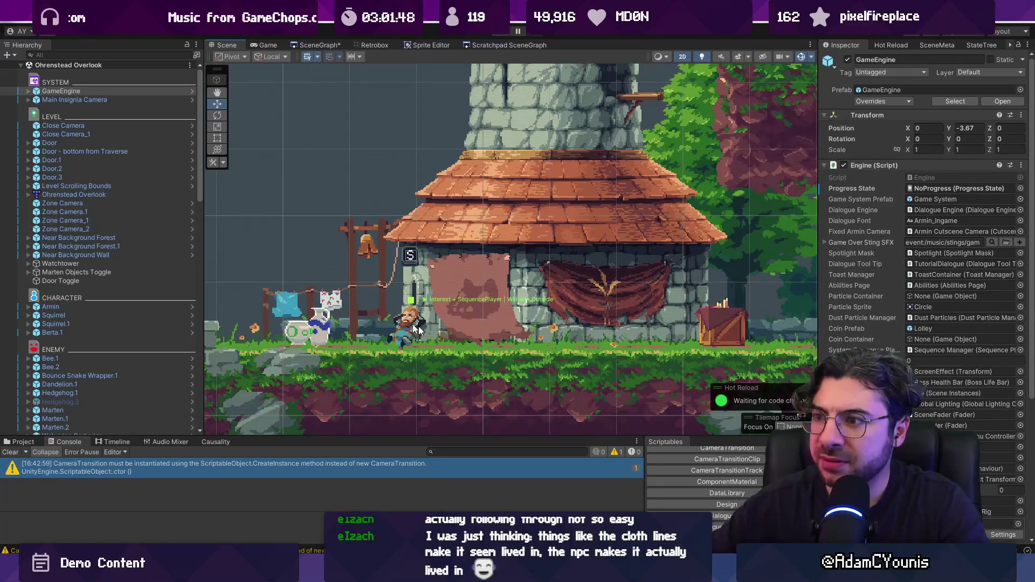
Look over the NPC in the Scene view, then switch to Wilhelm.ase in Aseprite.
{"action": "scroll", "coordinate": [393, 290], "scroll_direction": "up", "scroll_amount": 2}
{"action": "scroll", "coordinate": [393, 290], "scroll_direction": "up", "scroll_amount": 1}
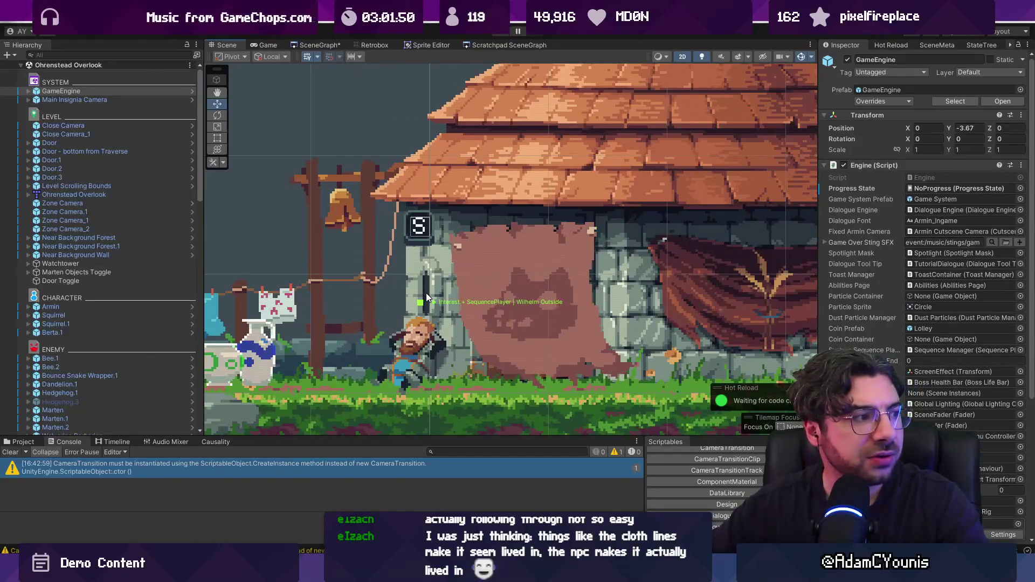
{"action": "scroll", "coordinate": [465, 313], "scroll_direction": "down", "scroll_amount": 3}
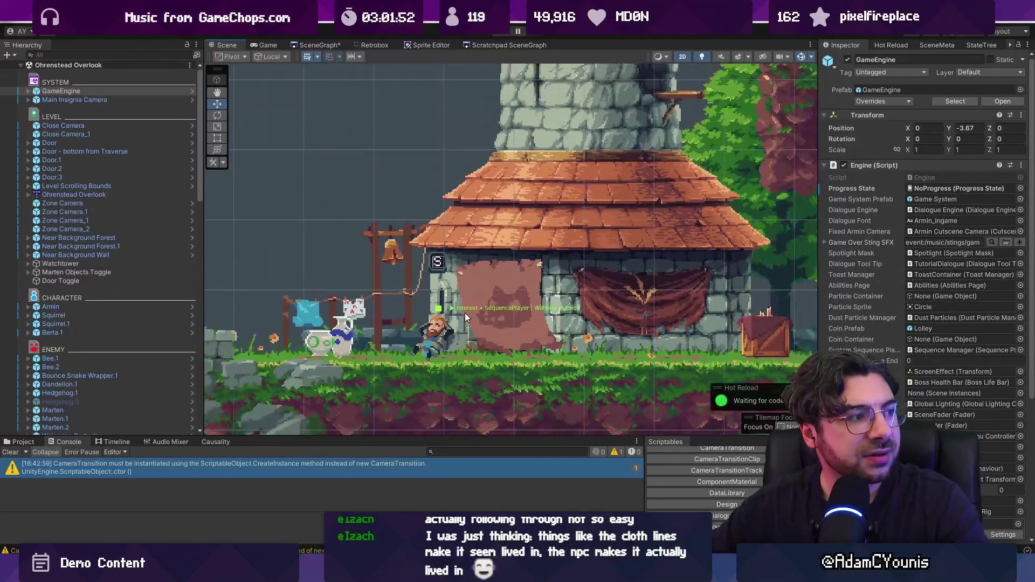
{"action": "scroll", "coordinate": [470, 312], "scroll_direction": "up", "scroll_amount": 2}
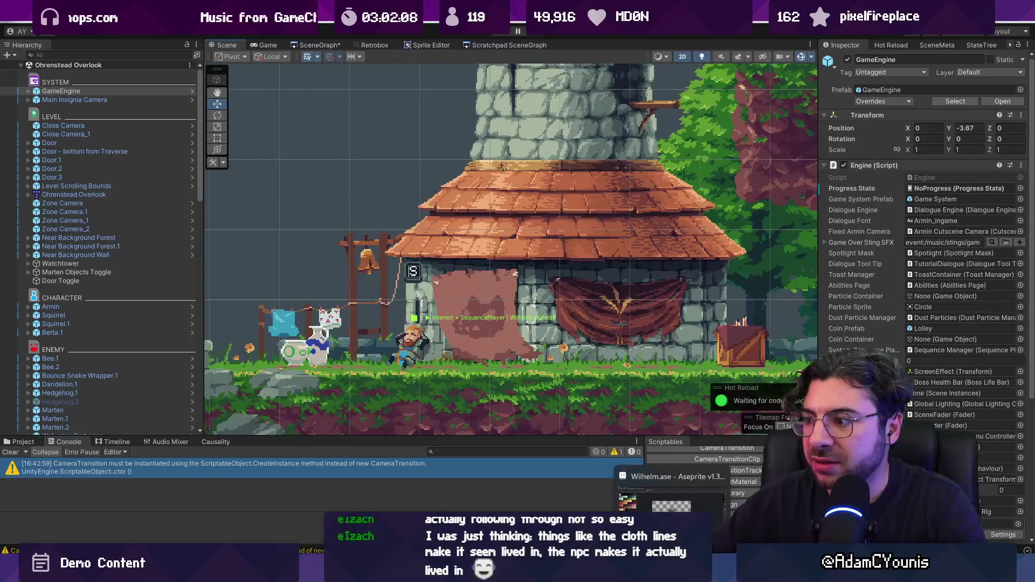
{"action": "left_click", "coordinate": [671, 499]}
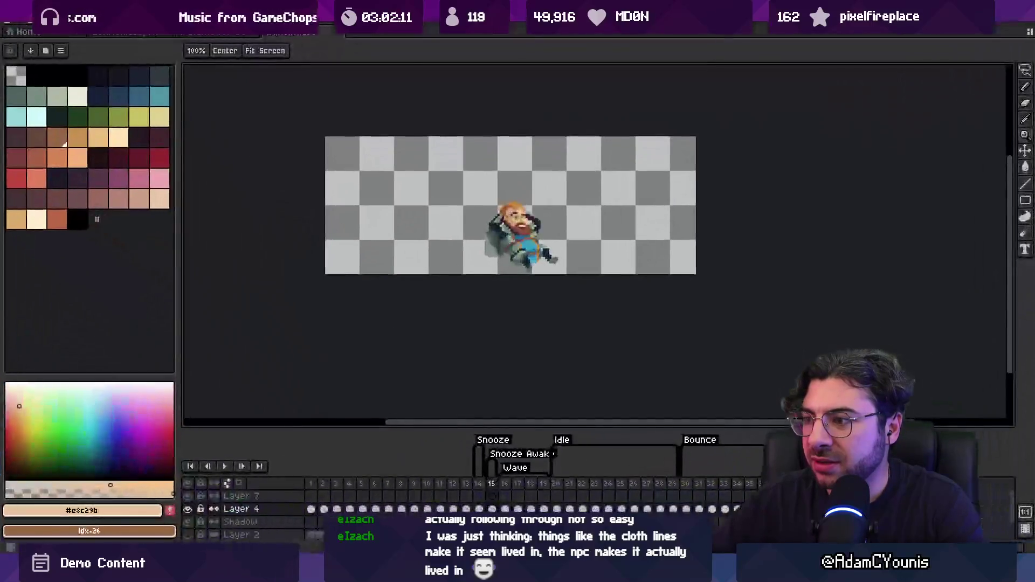
Scrub the timeline to frame 16's waving pose, zoom in, and open the palette options.
{"action": "mouse_move", "coordinate": [544, 484]}
{"action": "left_mouse_down"}
{"action": "mouse_move", "coordinate": [744, 486]}
{"action": "mouse_move", "coordinate": [378, 485]}
{"action": "mouse_move", "coordinate": [659, 484]}
{"action": "left_mouse_up"}
{"action": "left_click", "coordinate": [659, 483]}
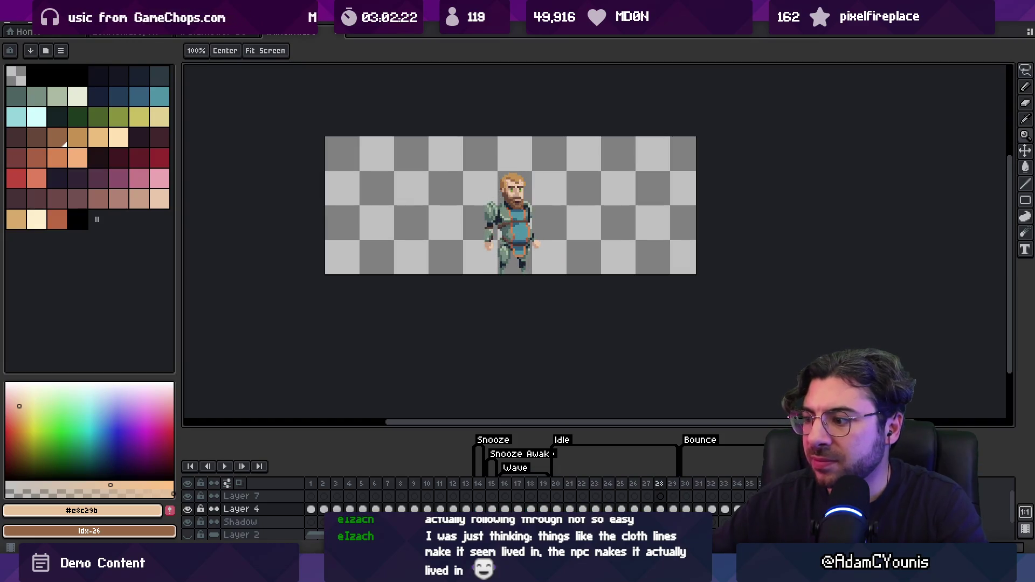
{"action": "left_click", "coordinate": [482, 484]}
{"action": "left_click_drag", "start_coordinate": [495, 488], "coordinate": [509, 486]}
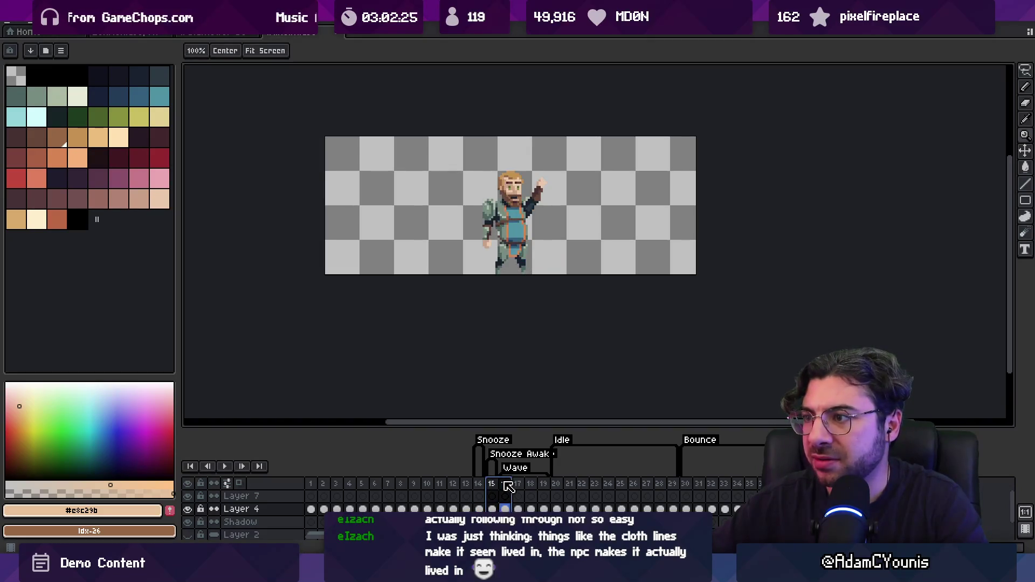
{"action": "left_click", "coordinate": [510, 487]}
{"action": "scroll", "coordinate": [535, 210], "scroll_direction": "up", "scroll_amount": 1}
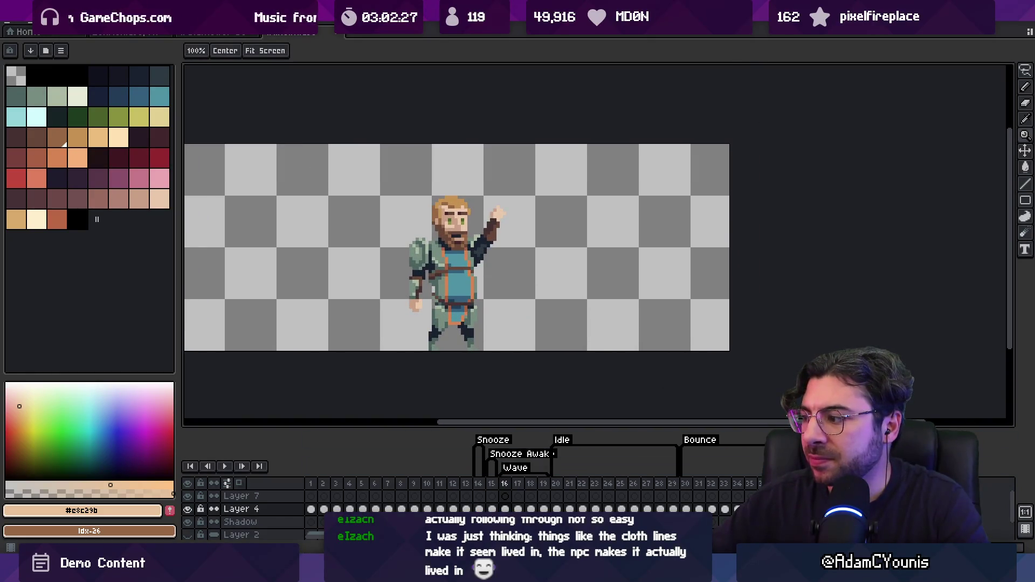
{"action": "left_click", "coordinate": [61, 51]}
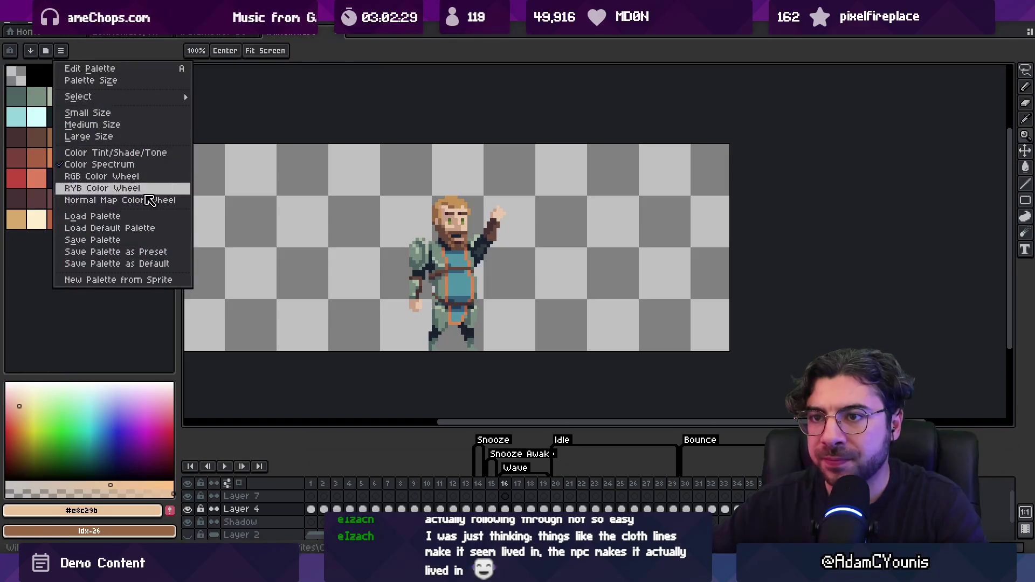
Load a different colour palette and step through the animation to frame 16.
{"action": "left_click", "coordinate": [161, 231]}
{"action": "key", "text": "Left"}
{"action": "key", "text": "Left"}
{"action": "key", "text": "Left"}
{"action": "key", "text": "Right"}
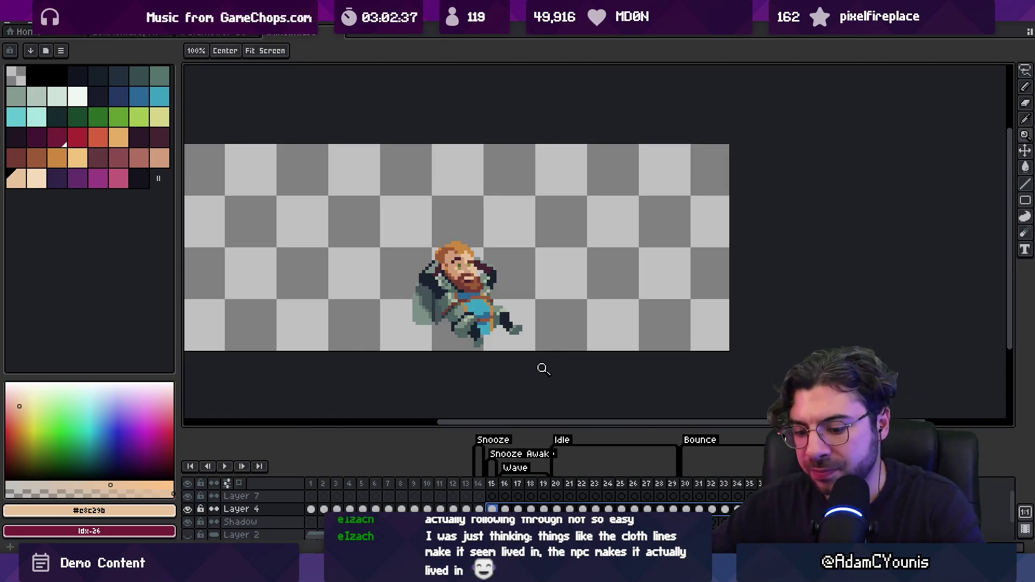
{"action": "key", "text": "shift+r"}
{"action": "scroll", "coordinate": [472, 264], "scroll_direction": "up", "scroll_amount": 1}
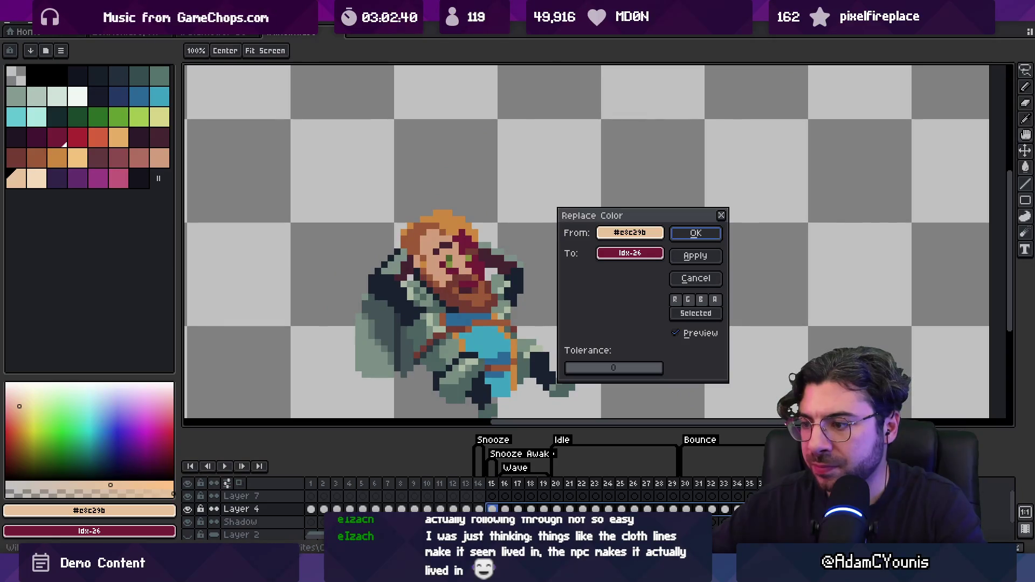
{"action": "key", "text": "Escape"}
{"action": "key", "text": "Right"}
On frame 16, trial skin and face tones against orange idx-34 and peach idx-40, then undo.
{"action": "key", "text": "shift+r"}
{"action": "left_click", "coordinate": [484, 166]}
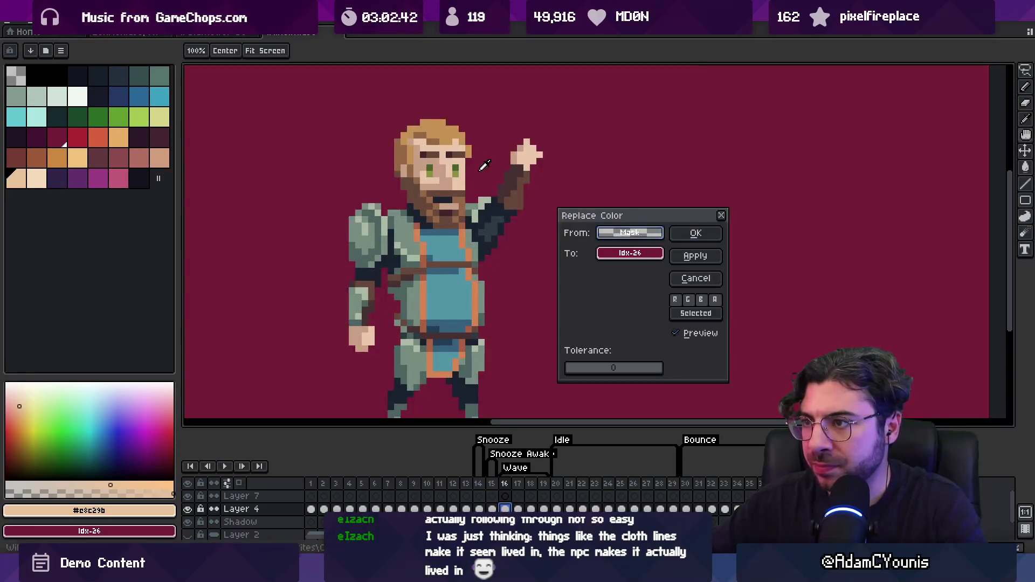
{"action": "left_click", "coordinate": [465, 170]}
{"action": "left_click", "coordinate": [66, 159]}
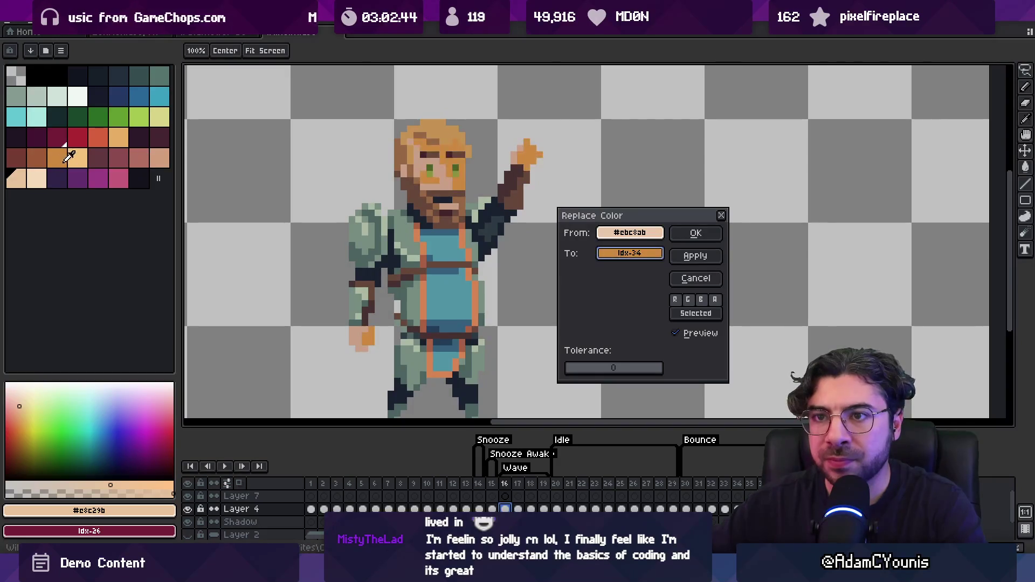
{"action": "left_click", "coordinate": [659, 232]}
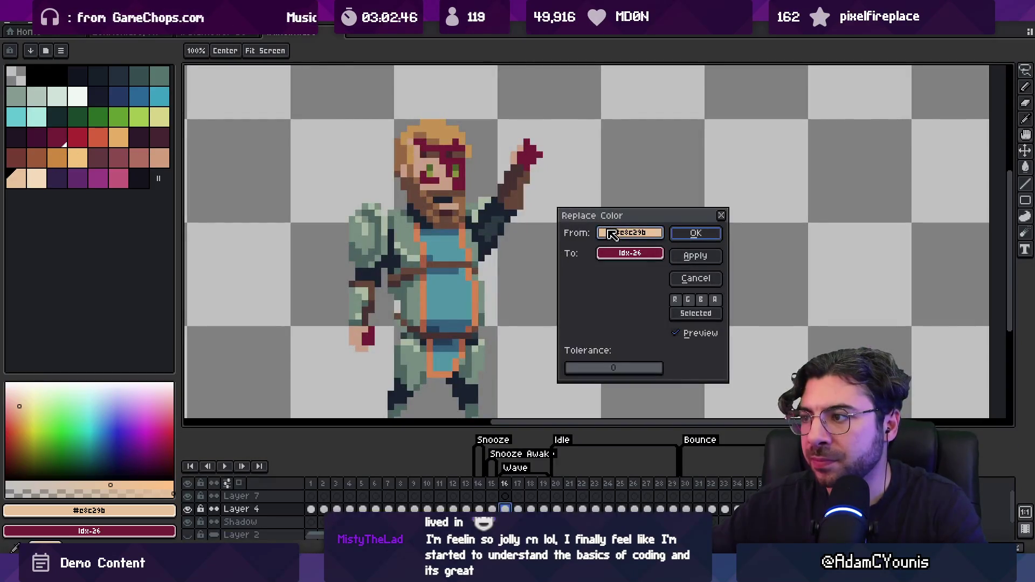
{"action": "left_click", "coordinate": [432, 182]}
{"action": "left_click", "coordinate": [462, 180]}
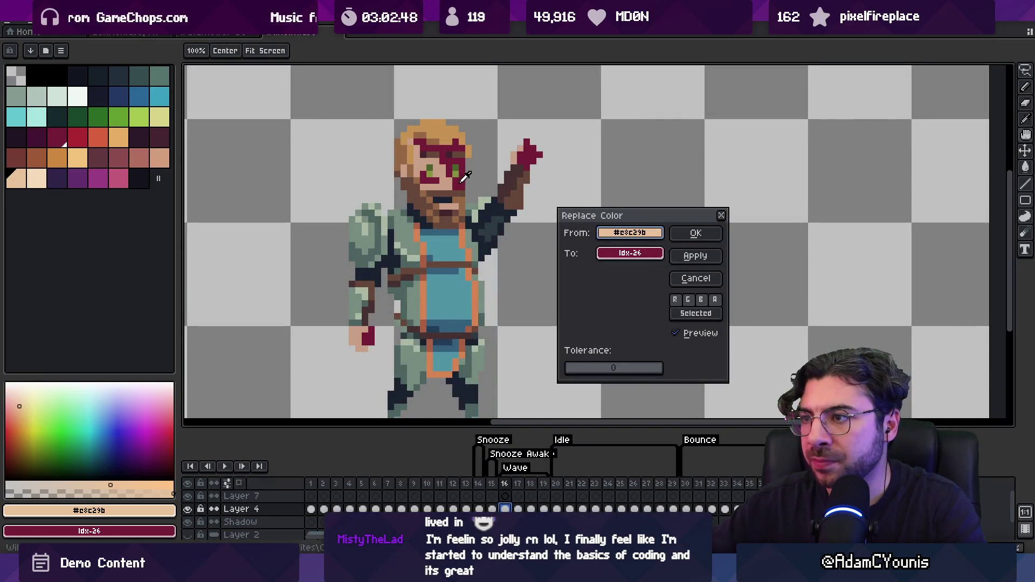
{"action": "left_click", "coordinate": [598, 251]}
{"action": "left_click", "coordinate": [22, 176]}
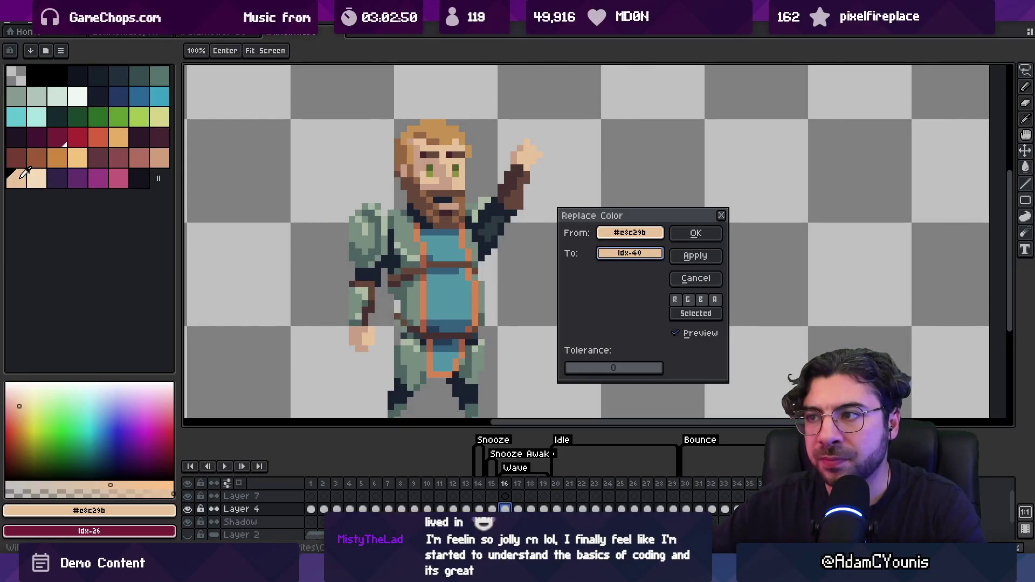
{"action": "key", "text": "ctrl+z"}
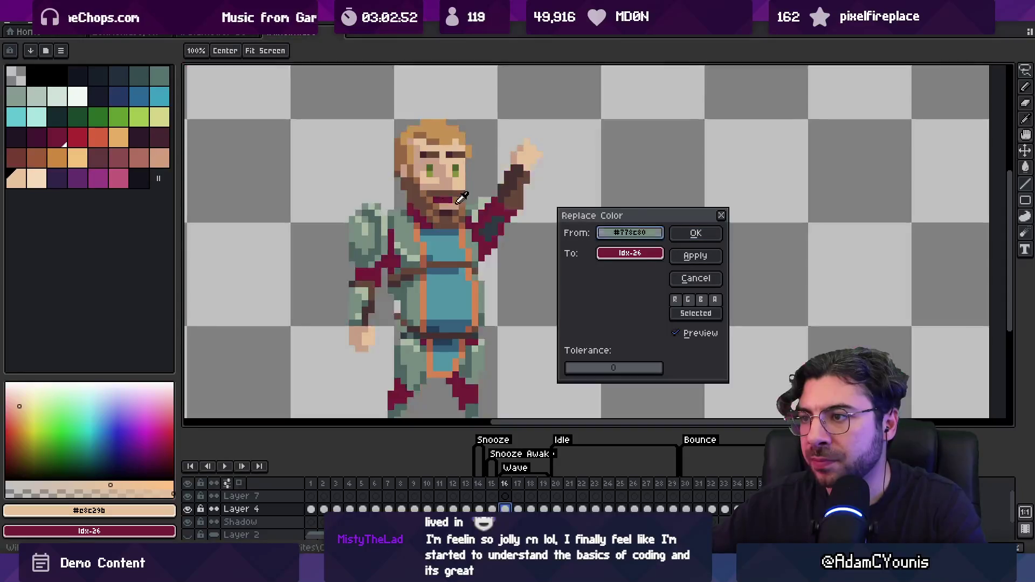
{"action": "left_click", "coordinate": [441, 179]}
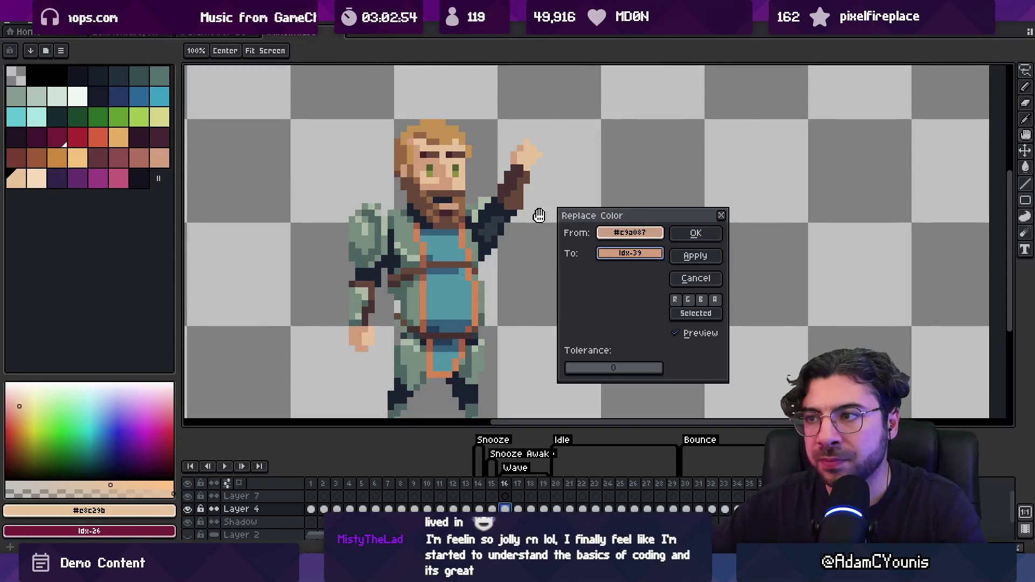
{"action": "key", "text": "ctrl+z"}
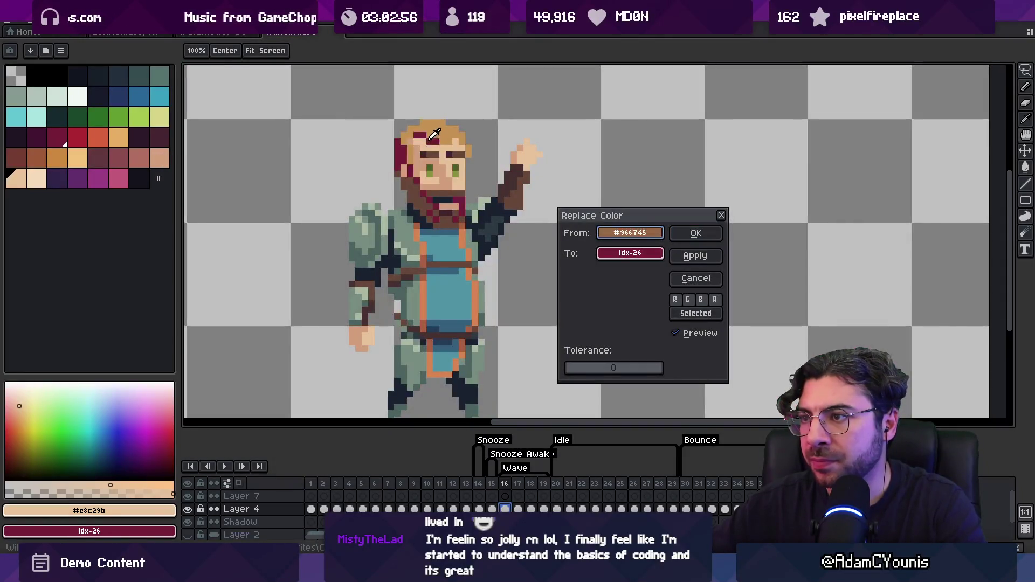
Replace the hair colour with new-palette orange and the mid-brown with the palette brown.
{"action": "left_click", "coordinate": [434, 128]}
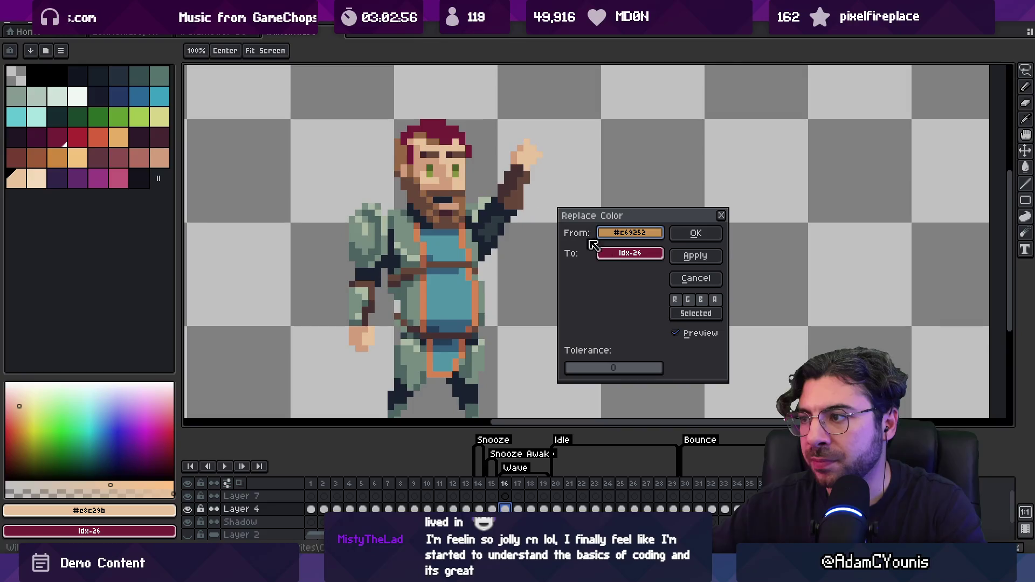
{"action": "left_click", "coordinate": [598, 252]}
{"action": "left_click", "coordinate": [64, 148]}
{"action": "left_click", "coordinate": [696, 234]}
{"action": "key", "text": "shift+r"}
{"action": "left_click", "coordinate": [438, 163]}
{"action": "left_click", "coordinate": [438, 165]}
{"action": "left_click", "coordinate": [598, 252]}
{"action": "left_click", "coordinate": [36, 158]}
{"action": "left_click", "coordinate": [696, 233]}
Remap the dark beard colour to a darker brown and both green eye shades.
{"action": "key", "text": "shift+r"}
{"action": "left_click", "coordinate": [453, 212]}
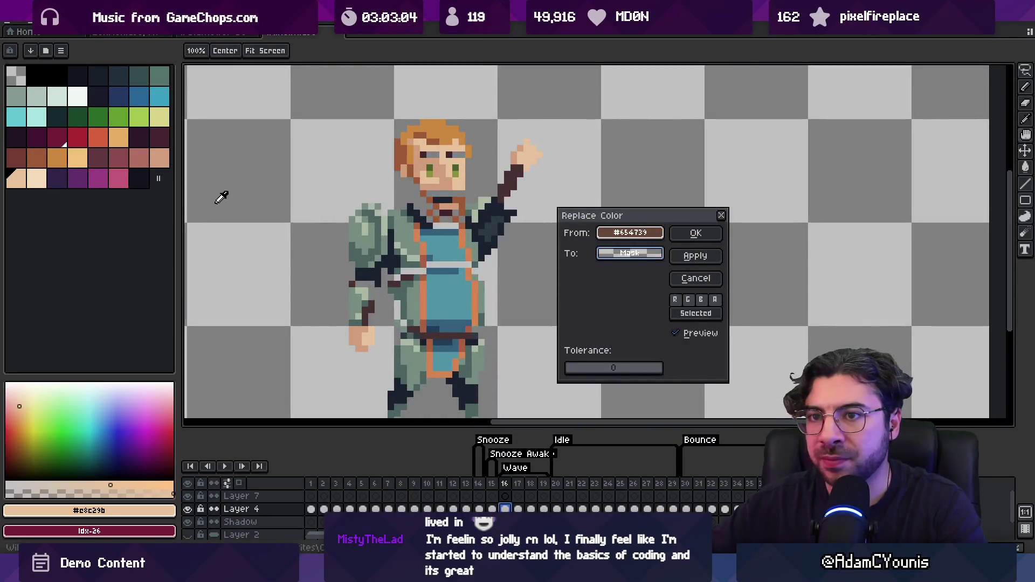
{"action": "left_click", "coordinate": [24, 155]}
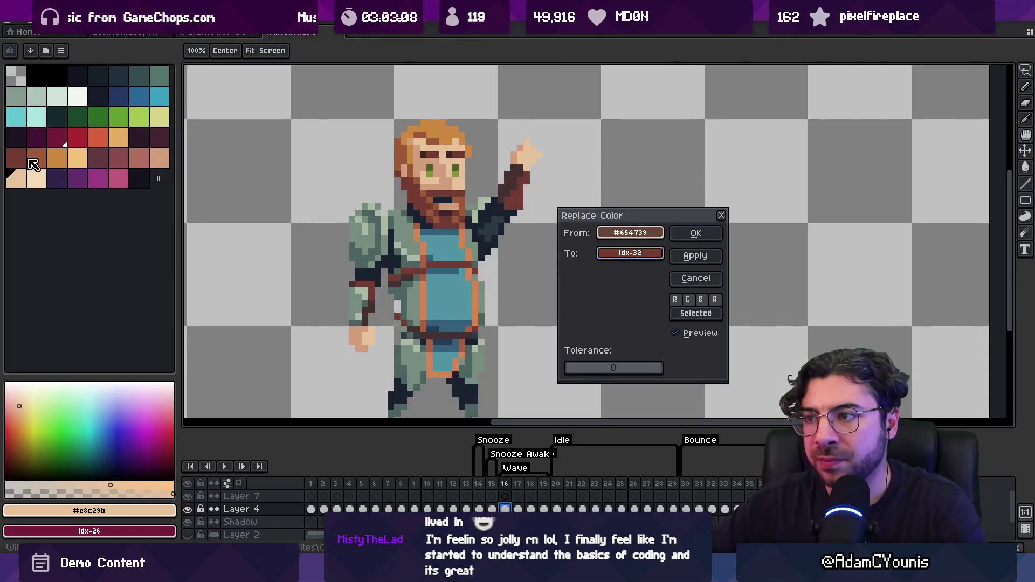
{"action": "left_click", "coordinate": [696, 233]}
{"action": "key", "text": "shift+r"}
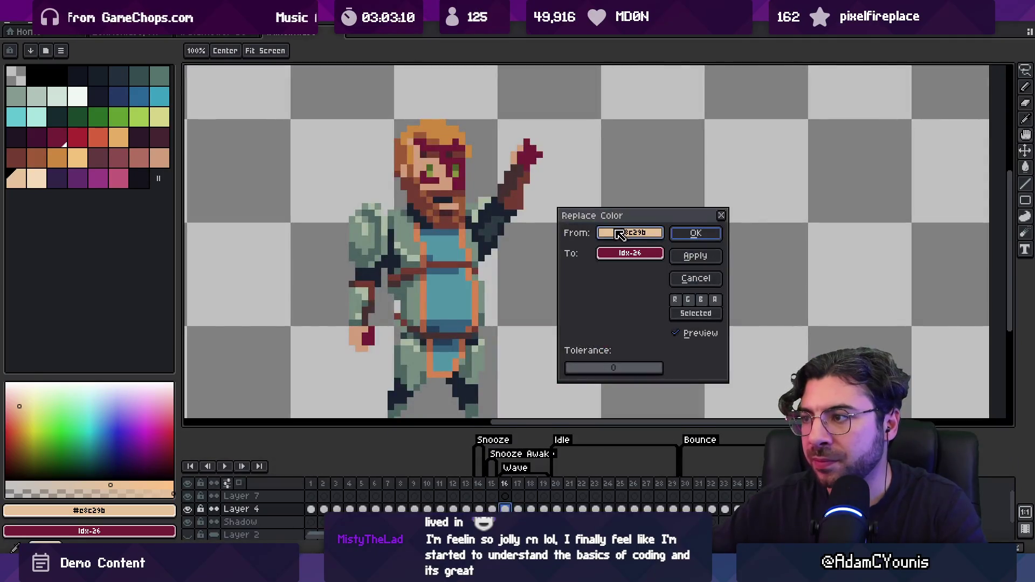
{"action": "left_click", "coordinate": [434, 174]}
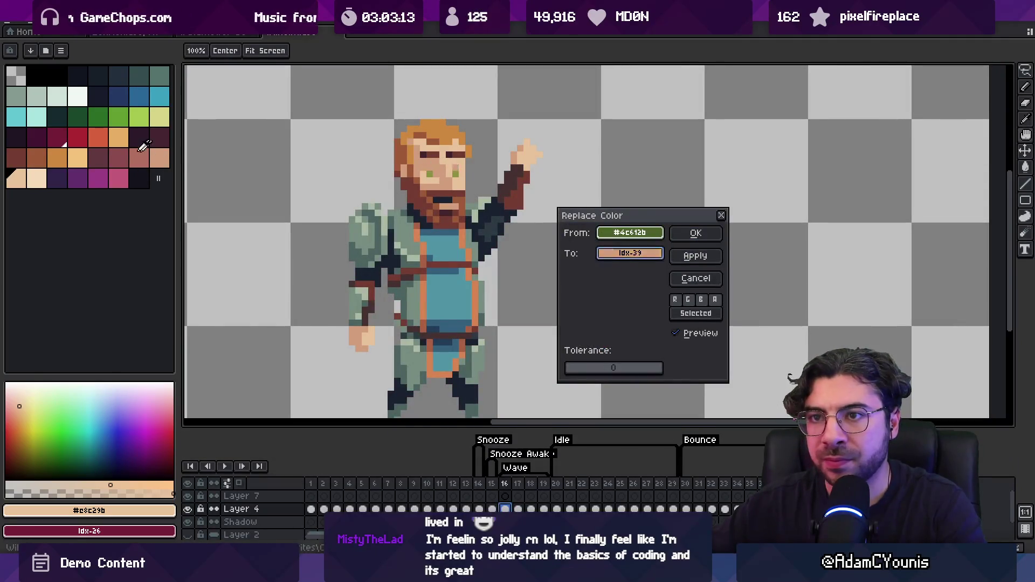
{"action": "left_click", "coordinate": [695, 233]}
{"action": "key", "text": "shift+r"}
{"action": "left_click", "coordinate": [120, 117]}
{"action": "left_click", "coordinate": [436, 172]}
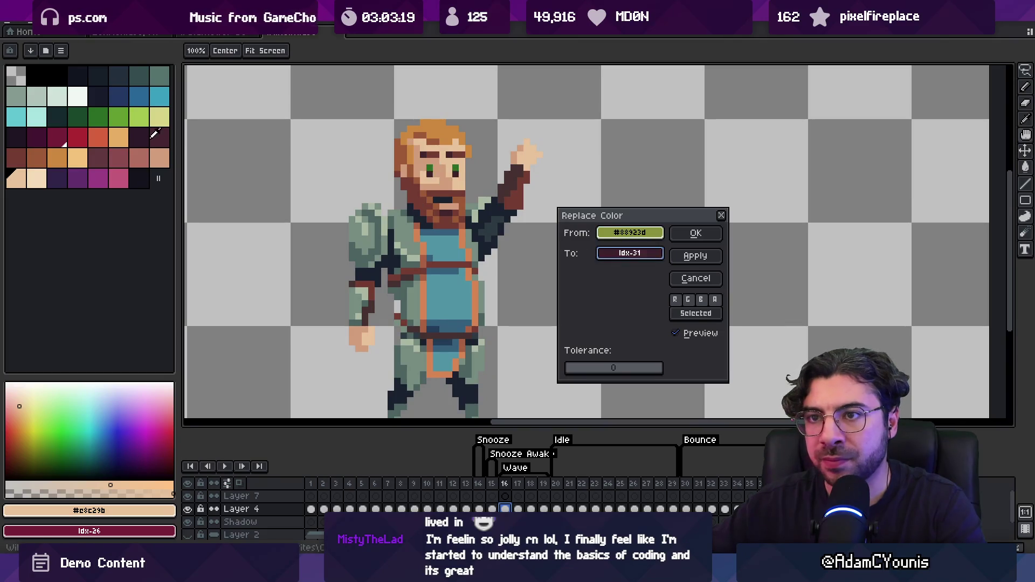
{"action": "left_click", "coordinate": [692, 239]}
Replace the blue shirt colour with the matching blue from the new palette.
{"action": "key", "text": "shift+r"}
{"action": "left_click", "coordinate": [550, 227]}
{"action": "left_click", "coordinate": [411, 226]}
{"action": "left_click", "coordinate": [442, 237]}
{"action": "left_click", "coordinate": [630, 253]}
{"action": "left_click", "coordinate": [160, 96]}
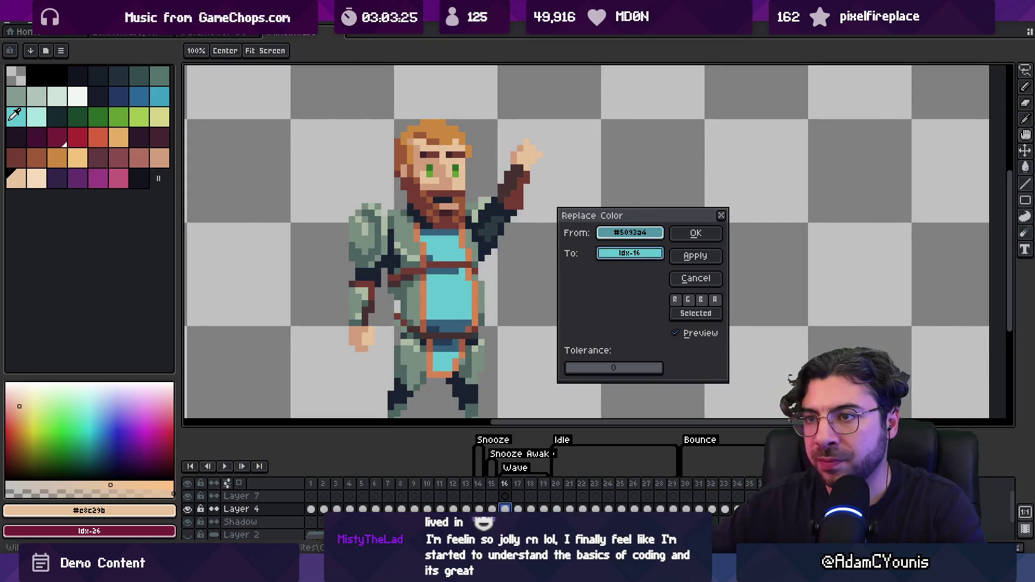
{"action": "left_click", "coordinate": [695, 233]}
Sample the dark-blue belt colour for replacement, then cancel without changing it.
{"action": "key", "text": "shift+r"}
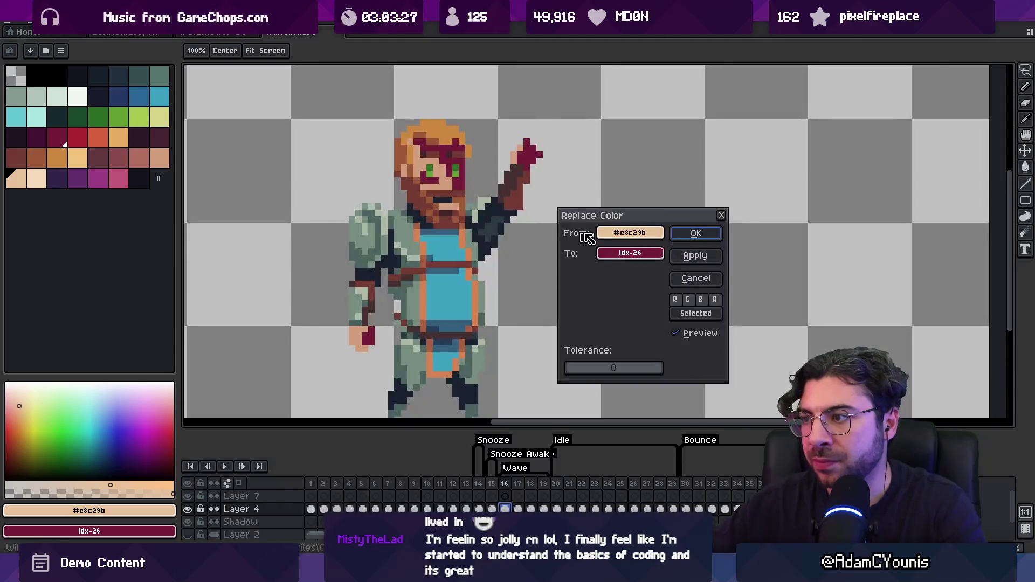
{"action": "left_click", "coordinate": [453, 327]}
{"action": "left_click", "coordinate": [611, 259]}
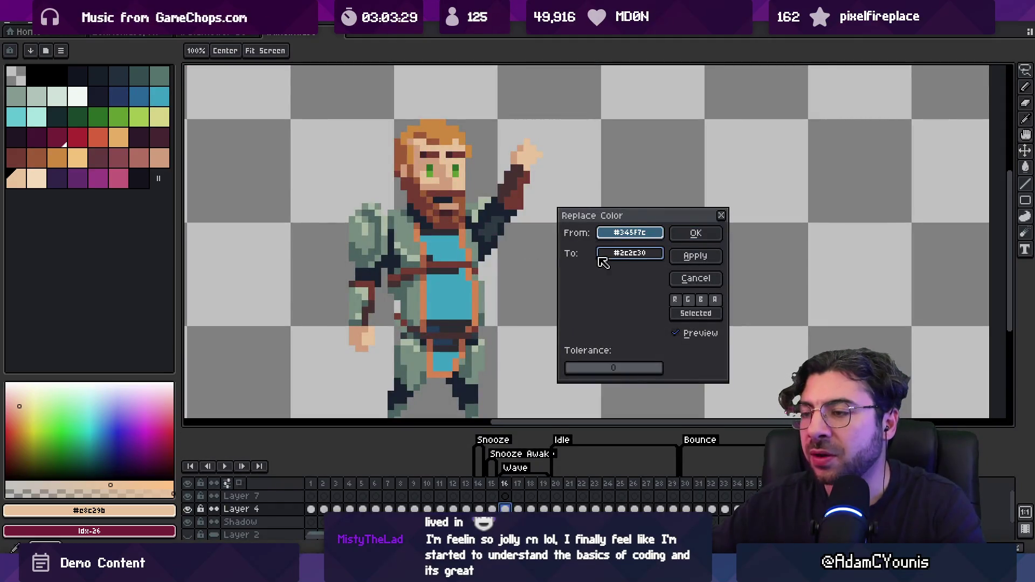
{"action": "key", "text": "Return"}
{"action": "scroll", "coordinate": [566, 268], "scroll_direction": "down", "scroll_amount": 3}
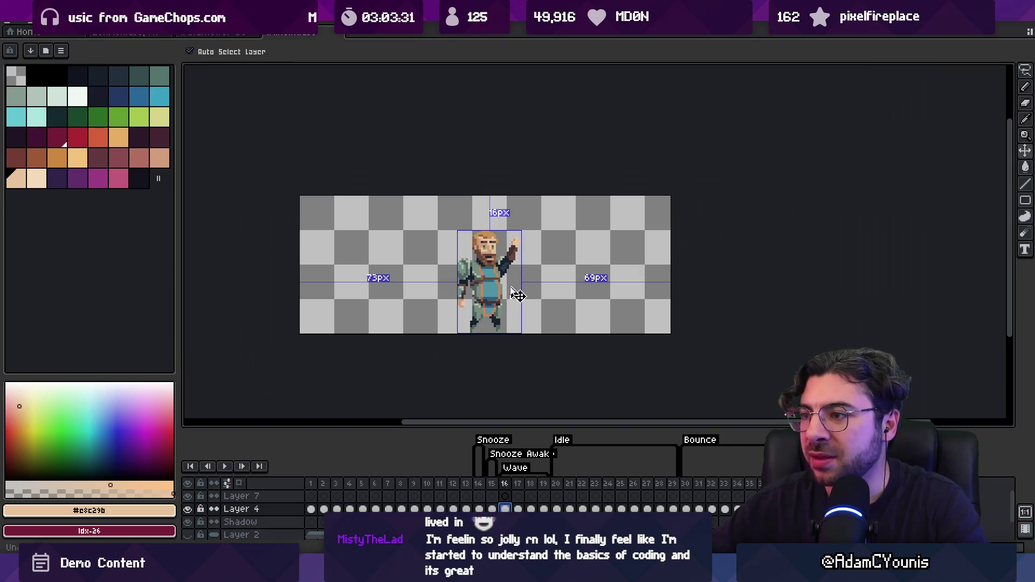
Return to waving frame 16 and trial light orange for the beard, then cancel.
{"action": "key", "text": "Left"}
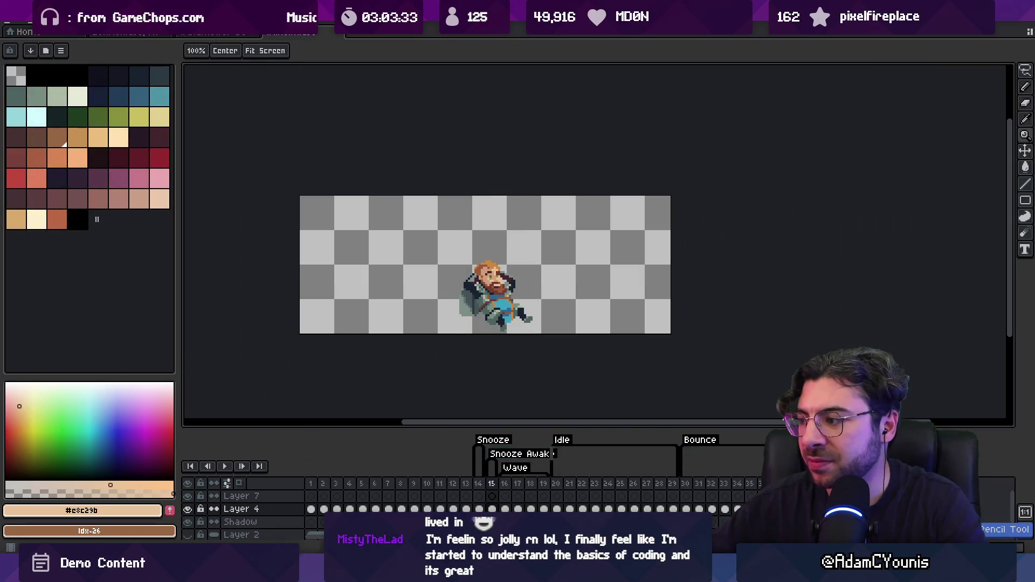
{"action": "left_click", "coordinate": [507, 509]}
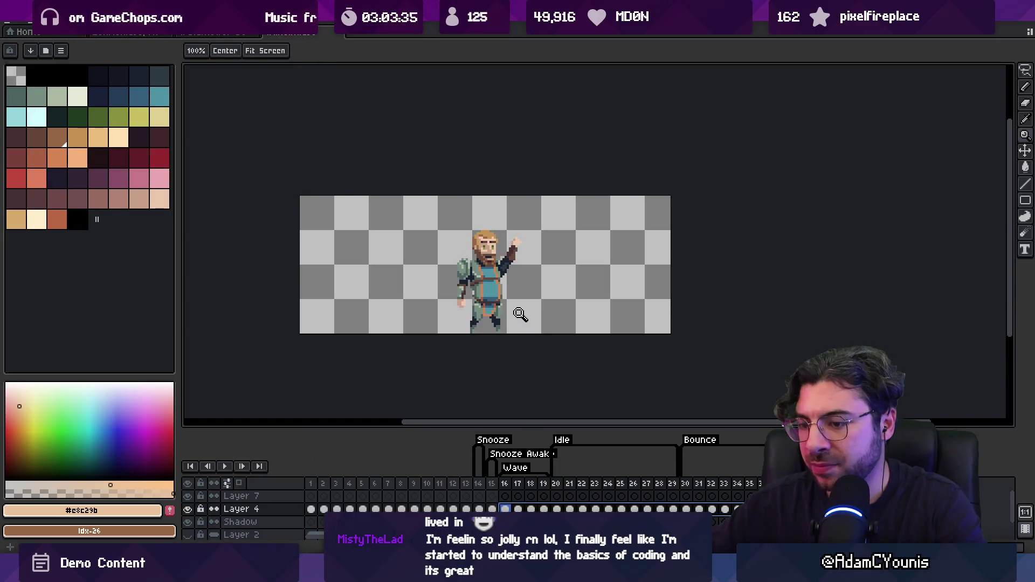
{"action": "key", "text": "shift+r"}
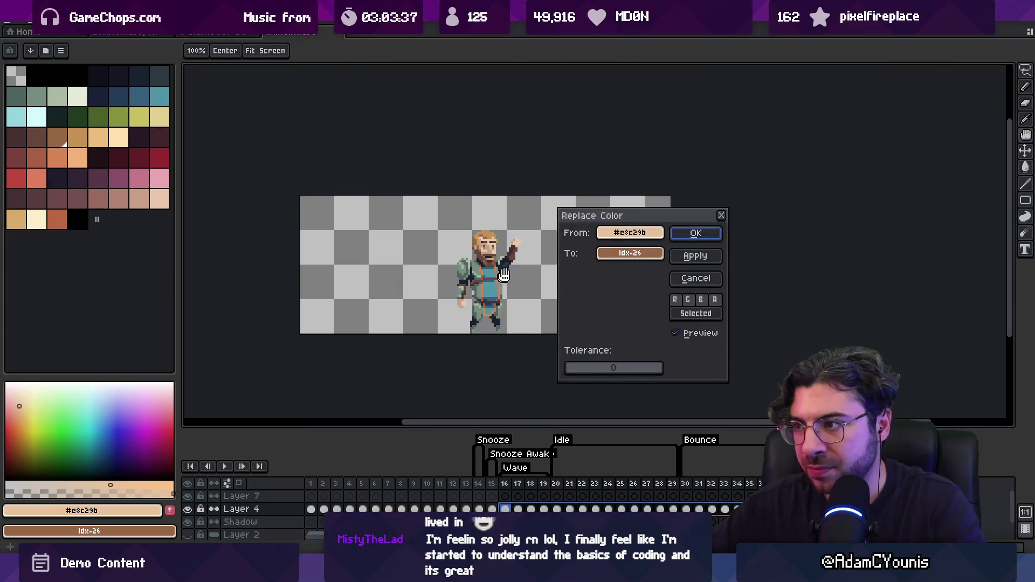
{"action": "scroll", "coordinate": [505, 279], "scroll_direction": "up", "scroll_amount": 3}
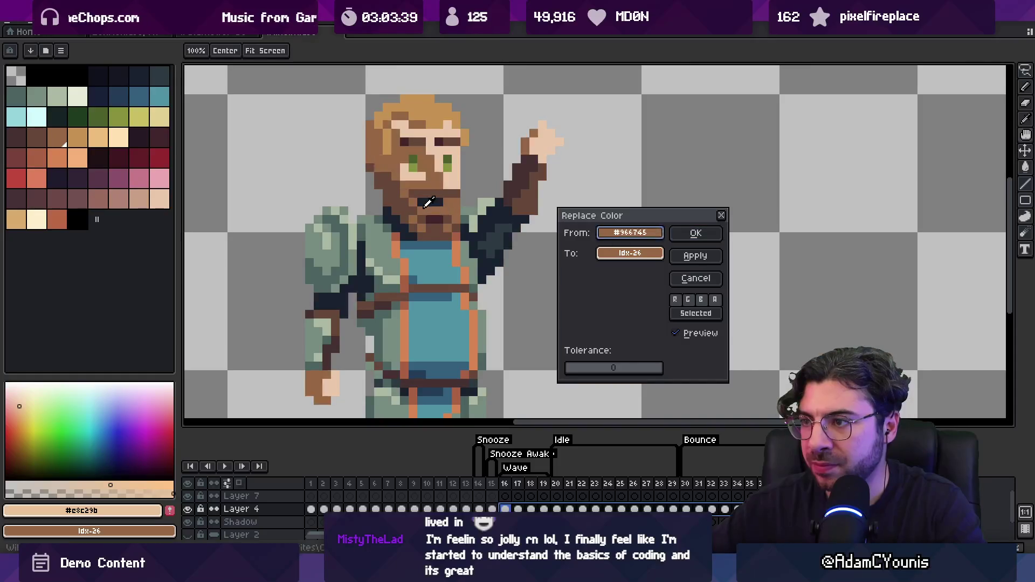
{"action": "left_click", "coordinate": [430, 190]}
{"action": "left_click", "coordinate": [395, 203]}
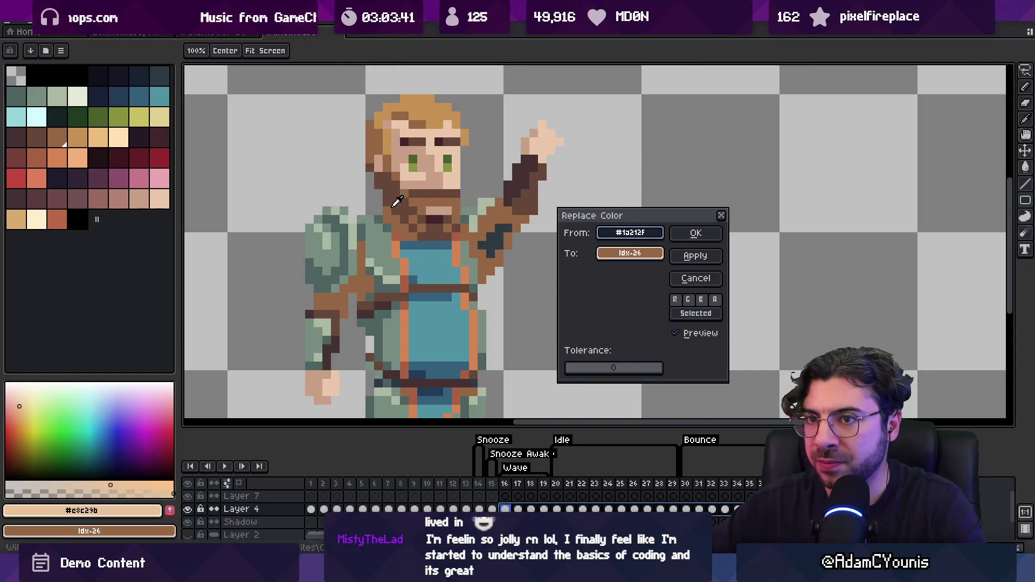
{"action": "left_click", "coordinate": [397, 203]}
{"action": "left_click", "coordinate": [627, 249]}
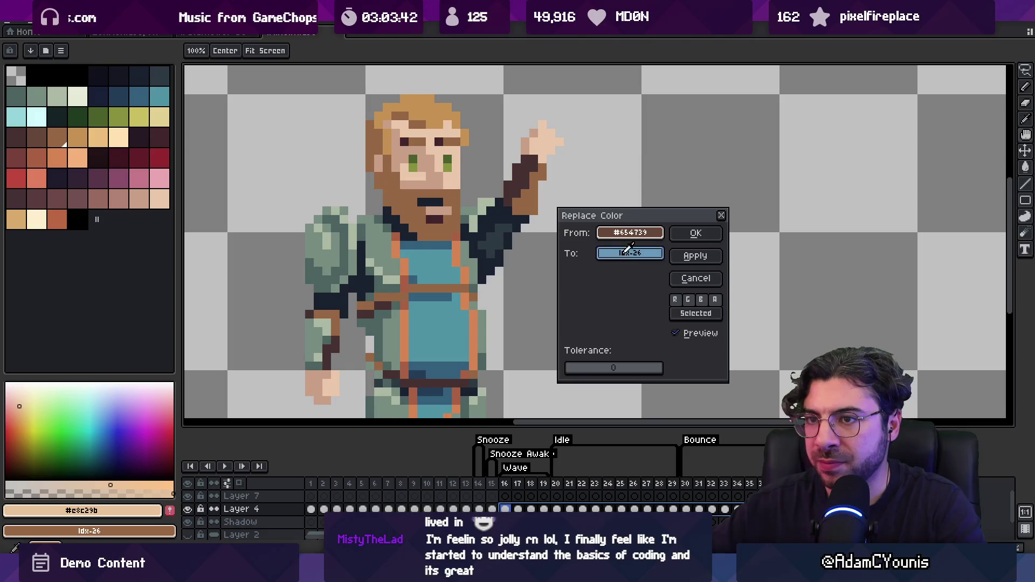
{"action": "left_click", "coordinate": [77, 139]}
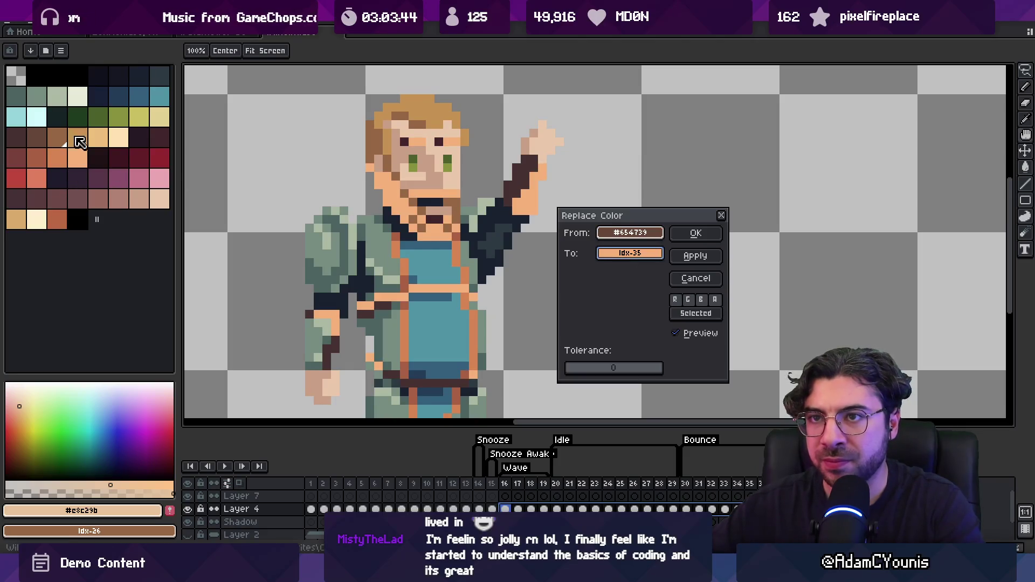
{"action": "key", "text": "Escape"}
Load the default palette and replace the skin colour with the light skin swatch.
{"action": "left_click", "coordinate": [62, 51]}
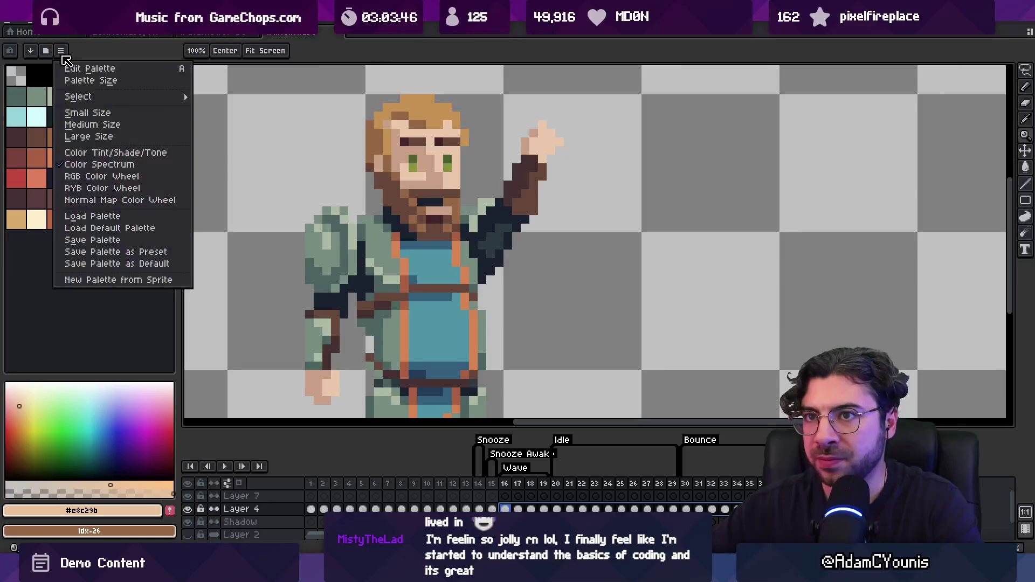
{"action": "left_click", "coordinate": [149, 228]}
{"action": "key", "text": "shift+r"}
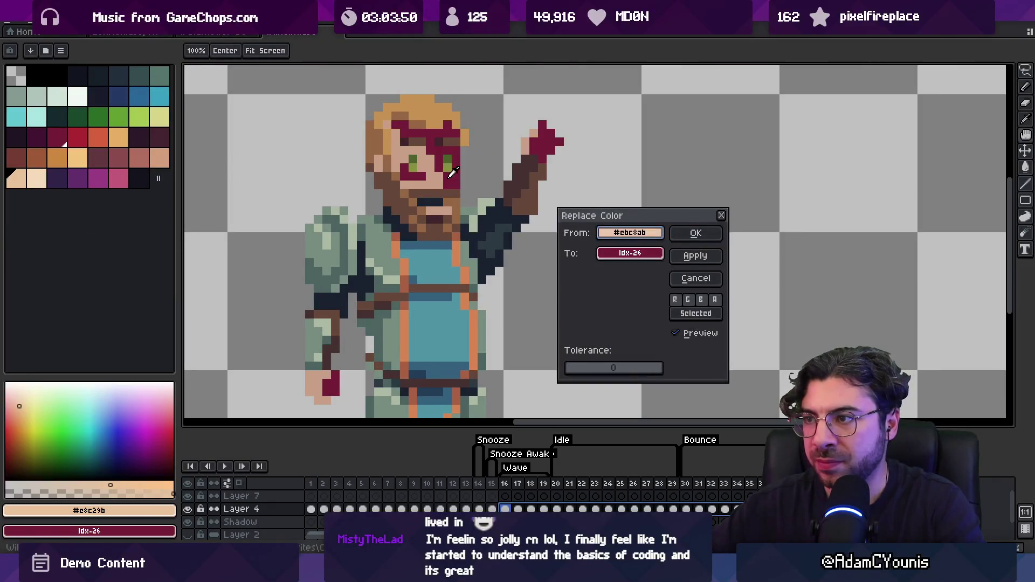
{"action": "left_click", "coordinate": [36, 178]}
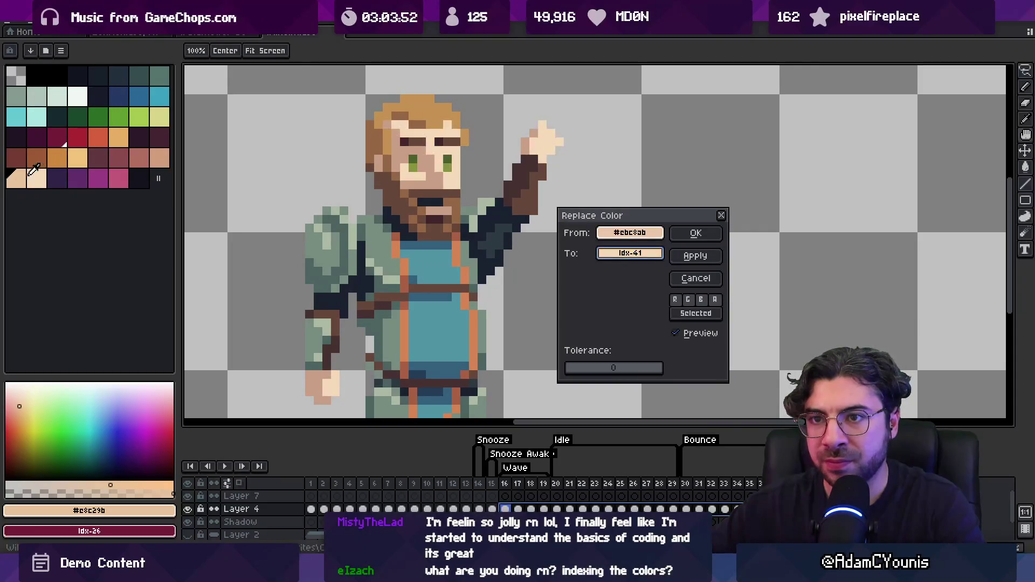
{"action": "left_click", "coordinate": [693, 234]}
Remap a sprite brown to salmon and the beard brown to a darker palette brown.
{"action": "key", "text": "shift+r"}
{"action": "left_click", "coordinate": [408, 168]}
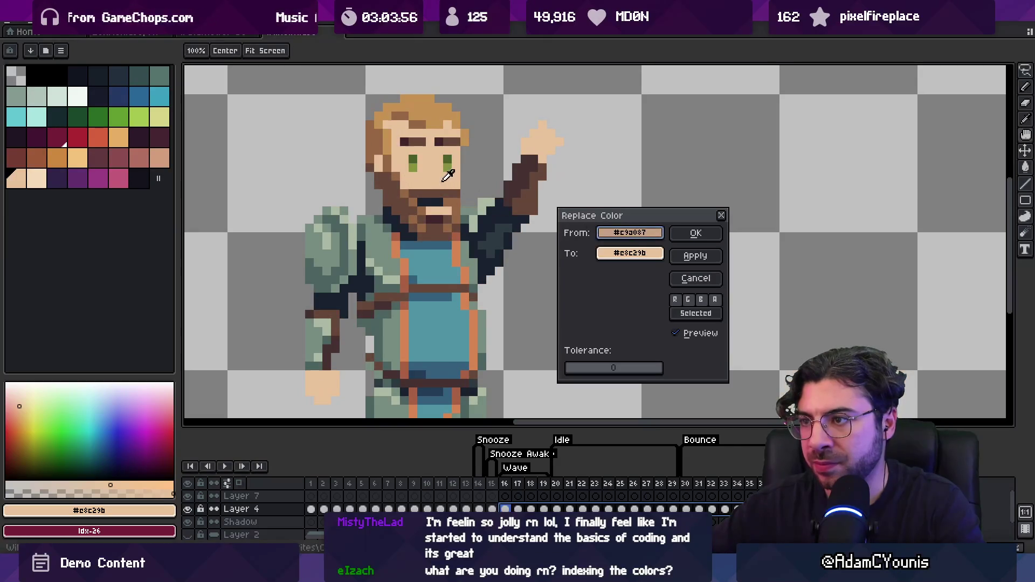
{"action": "left_click", "coordinate": [160, 161]}
{"action": "left_click", "coordinate": [674, 233]}
{"action": "key", "text": "shift+r"}
{"action": "left_click", "coordinate": [467, 133]}
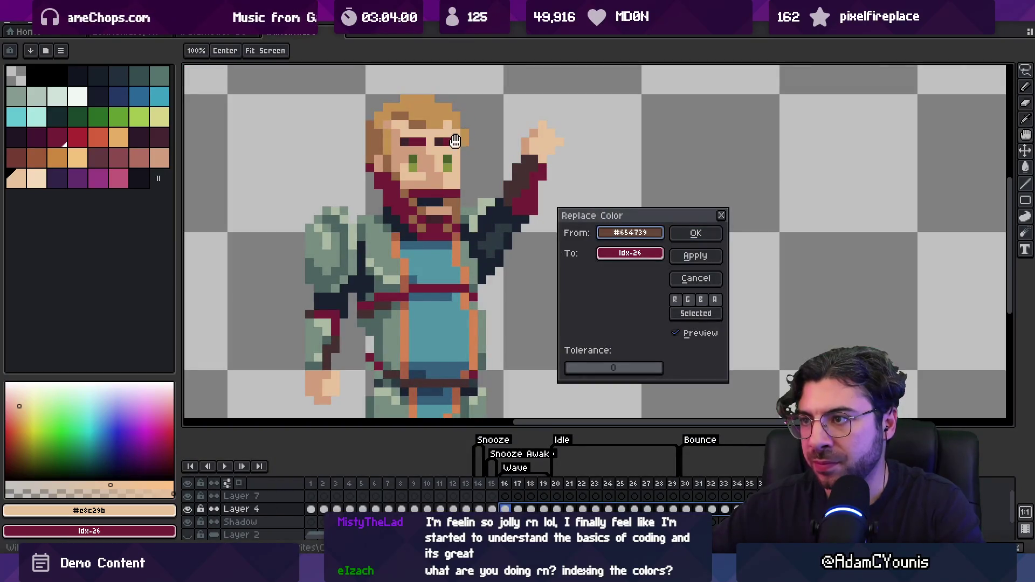
{"action": "left_click", "coordinate": [23, 153]}
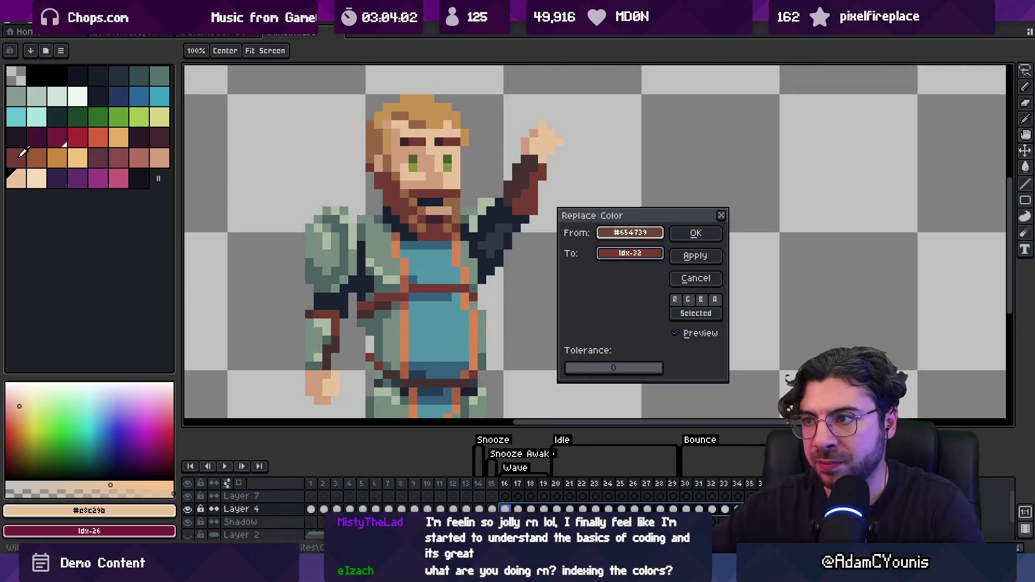
{"action": "left_click", "coordinate": [683, 235]}
Undo the unwanted skin change, then map the hair-and-beard brown to the palette brown.
{"action": "key", "text": "shift+r"}
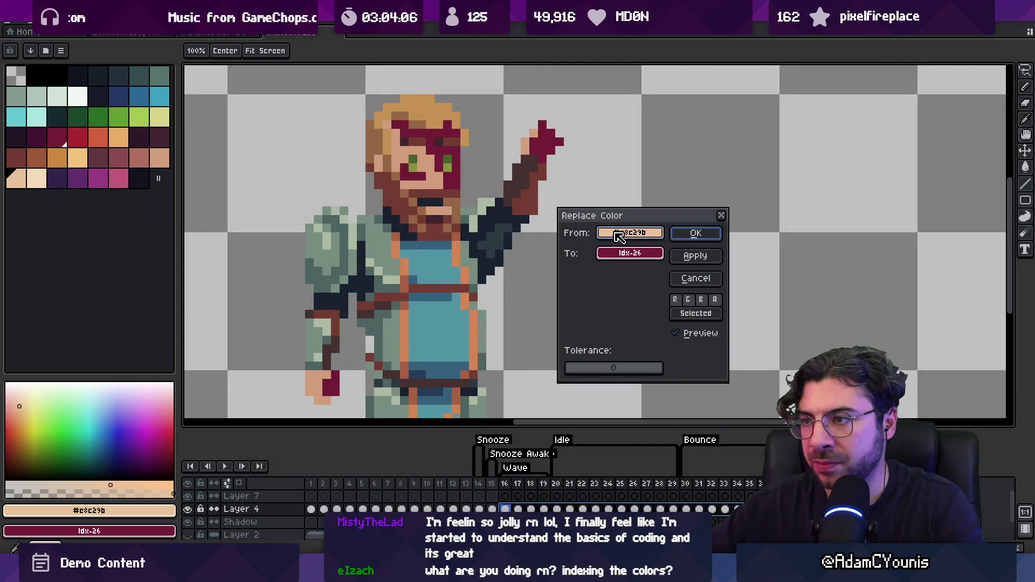
{"action": "left_click", "coordinate": [696, 257]}
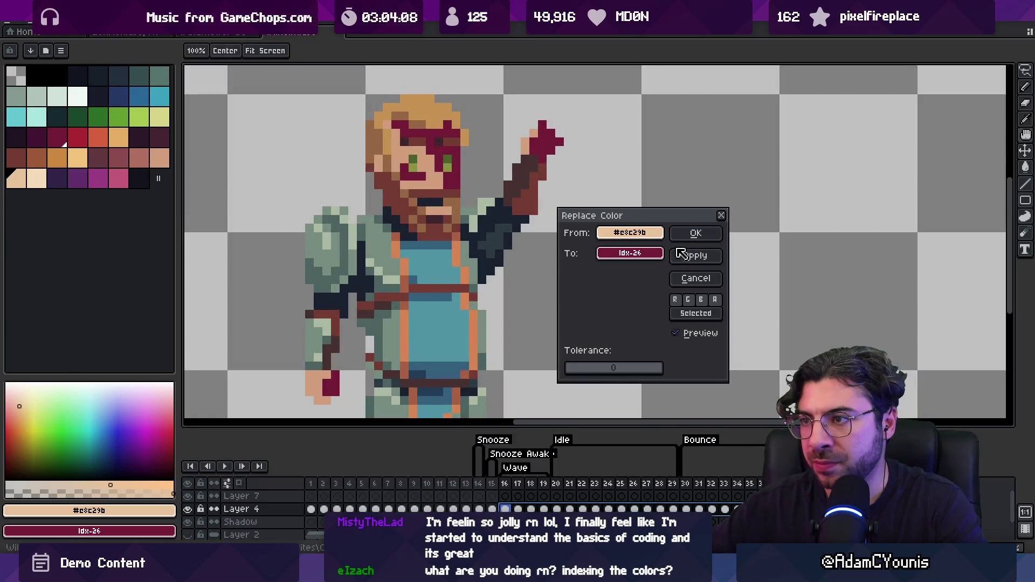
{"action": "left_click", "coordinate": [695, 233]}
{"action": "key", "text": "ctrl+z"}
{"action": "key", "text": "ctrl+z"}
{"action": "key", "text": "ctrl+z"}
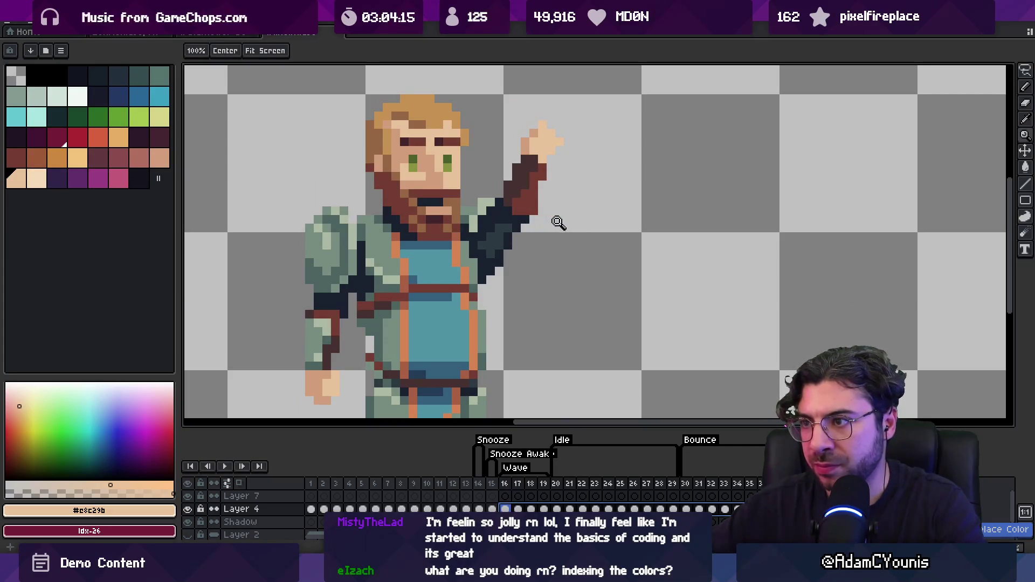
{"action": "key", "text": "shift+r"}
{"action": "left_click", "coordinate": [502, 216]}
{"action": "left_click", "coordinate": [460, 200]}
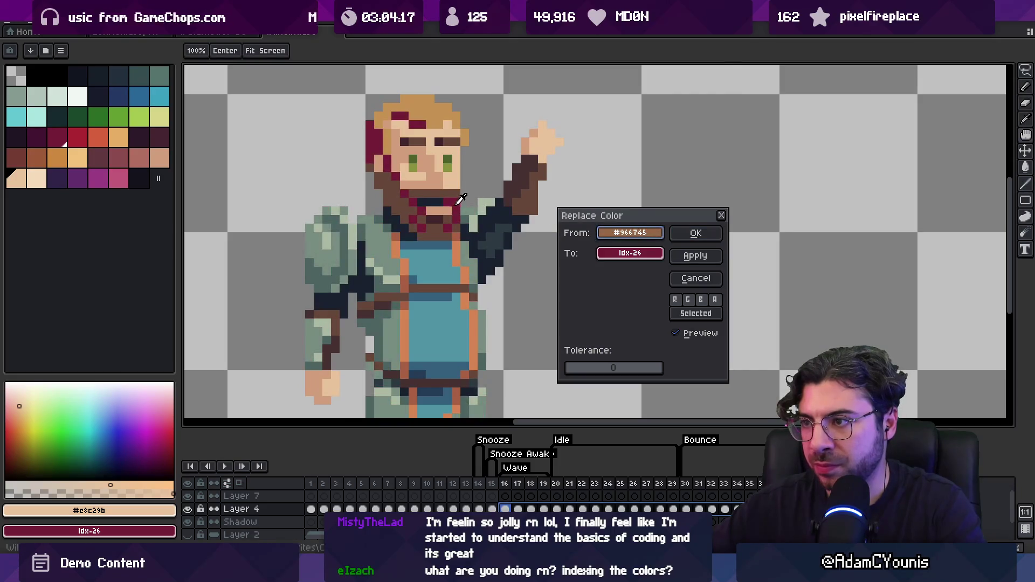
{"action": "left_click", "coordinate": [39, 162]}
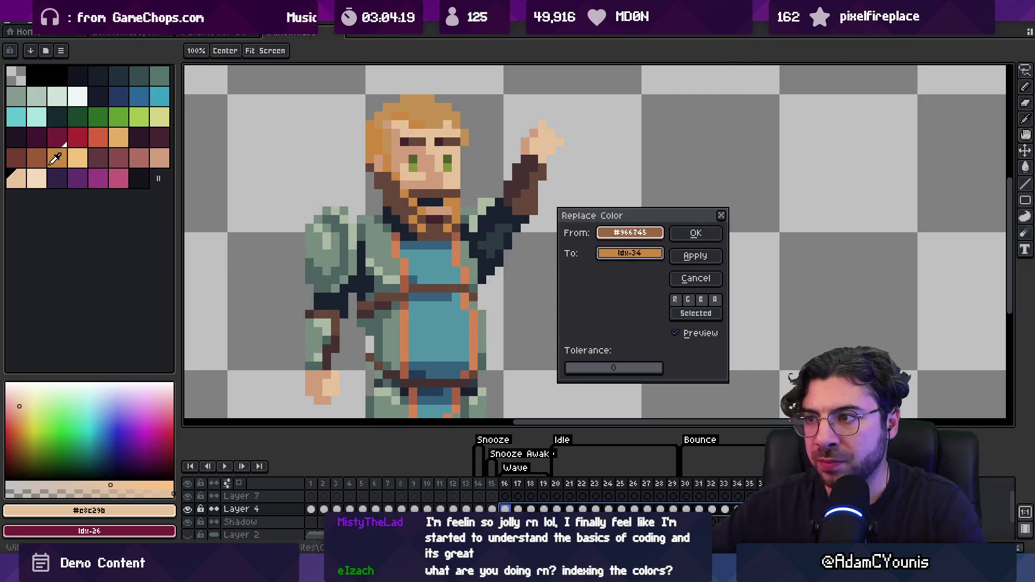
{"action": "left_click", "coordinate": [683, 240]}
Recolour the light hair shade and the dark beard brown to matching palette colours.
{"action": "key", "text": "shift+r"}
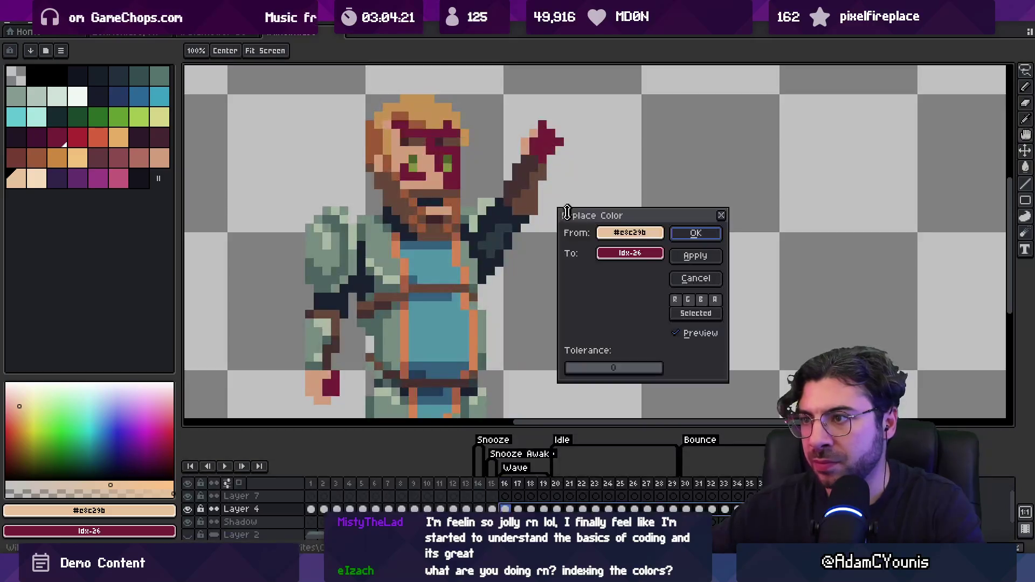
{"action": "left_click", "coordinate": [415, 105]}
{"action": "right_click", "coordinate": [531, 237]}
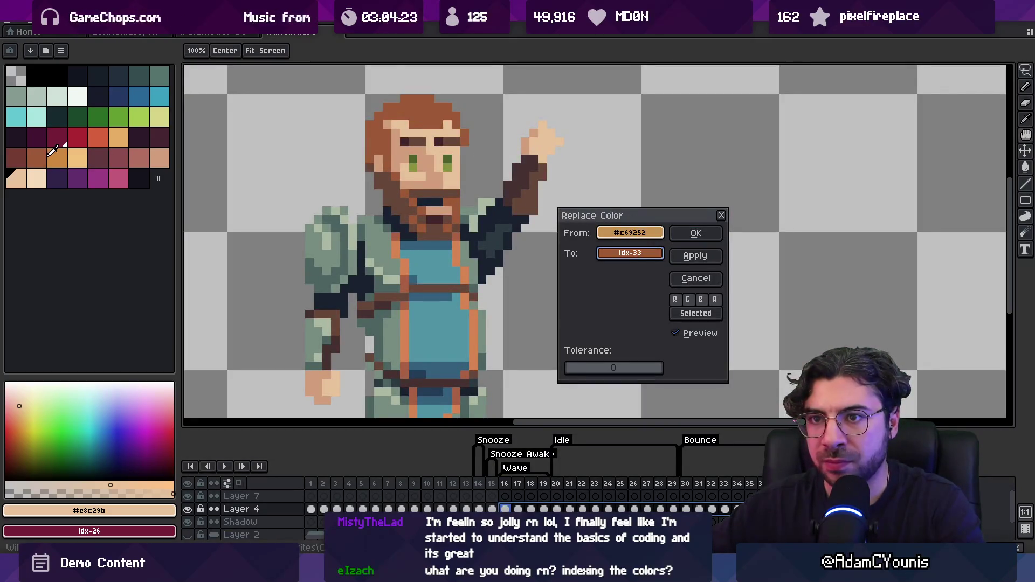
{"action": "left_click", "coordinate": [696, 233]}
{"action": "key", "text": "shift+r"}
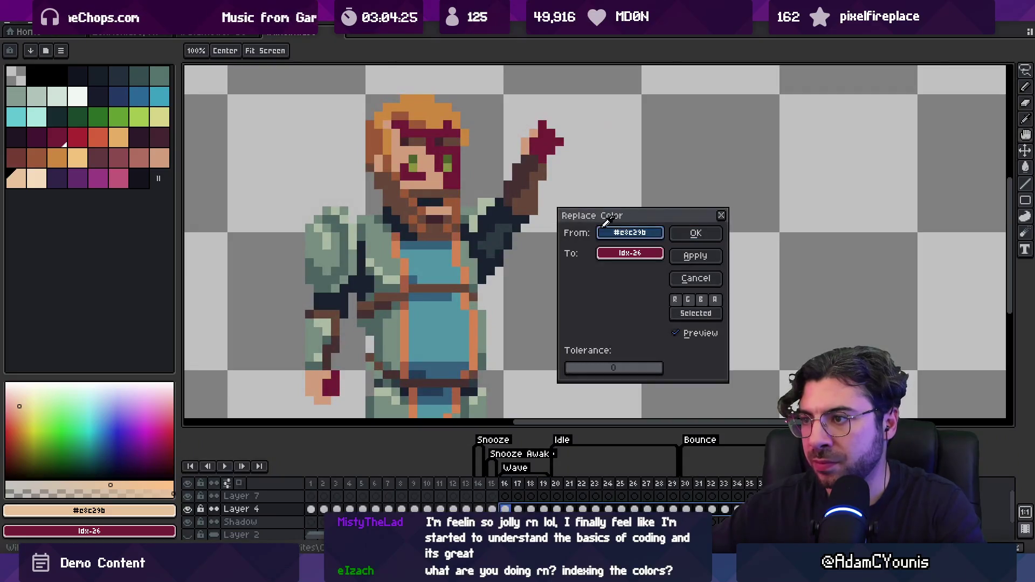
{"action": "left_click", "coordinate": [410, 202]}
{"action": "left_click", "coordinate": [25, 156]}
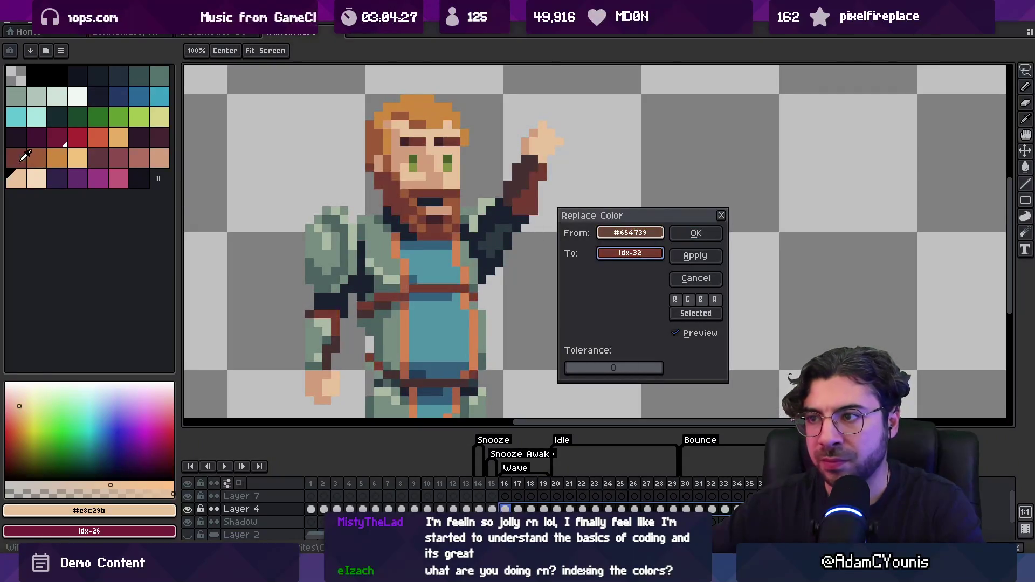
{"action": "left_click", "coordinate": [695, 233]}
Replace the apron blue and dark apron blue with the matching palette blues.
{"action": "key", "text": "shift+r"}
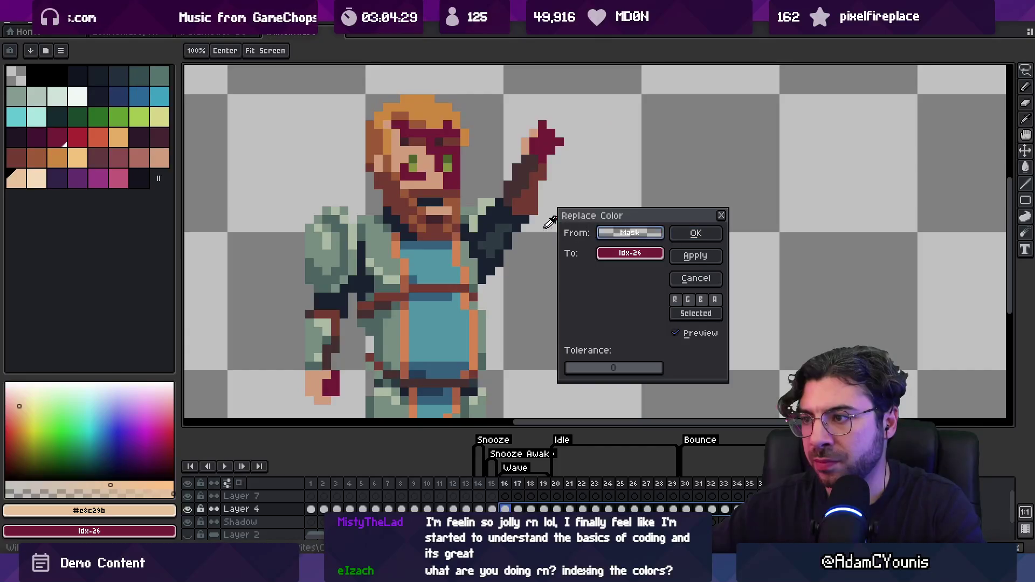
{"action": "left_click", "coordinate": [489, 206]}
{"action": "left_click", "coordinate": [425, 239]}
{"action": "left_click", "coordinate": [136, 97]}
{"action": "left_click", "coordinate": [688, 232]}
{"action": "key", "text": "shift+r"}
{"action": "left_click", "coordinate": [450, 236]}
{"action": "left_click", "coordinate": [447, 243]}
{"action": "left_click", "coordinate": [149, 99]}
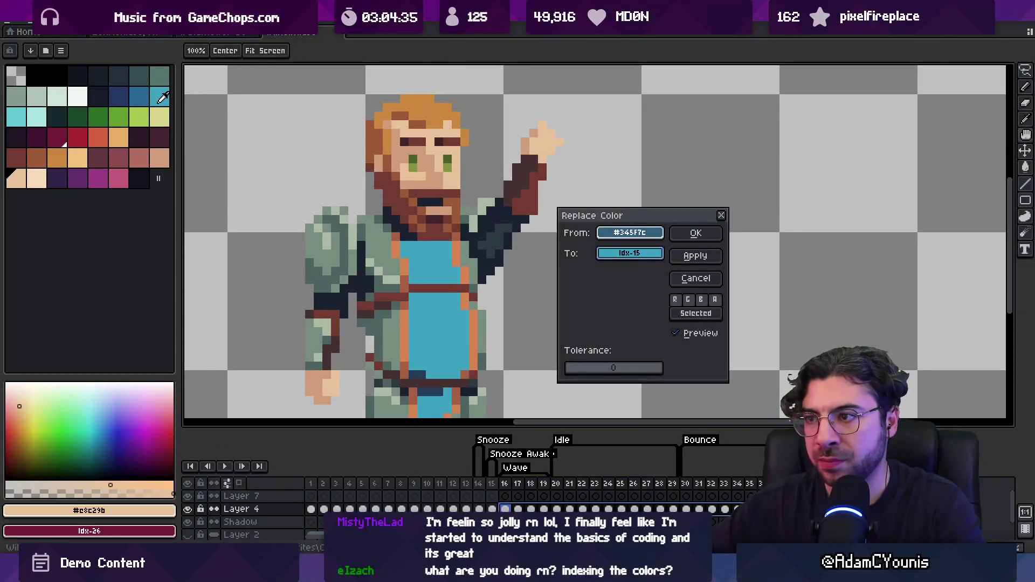
{"action": "left_click", "coordinate": [696, 233]}
{"action": "key", "text": "shift+r"}
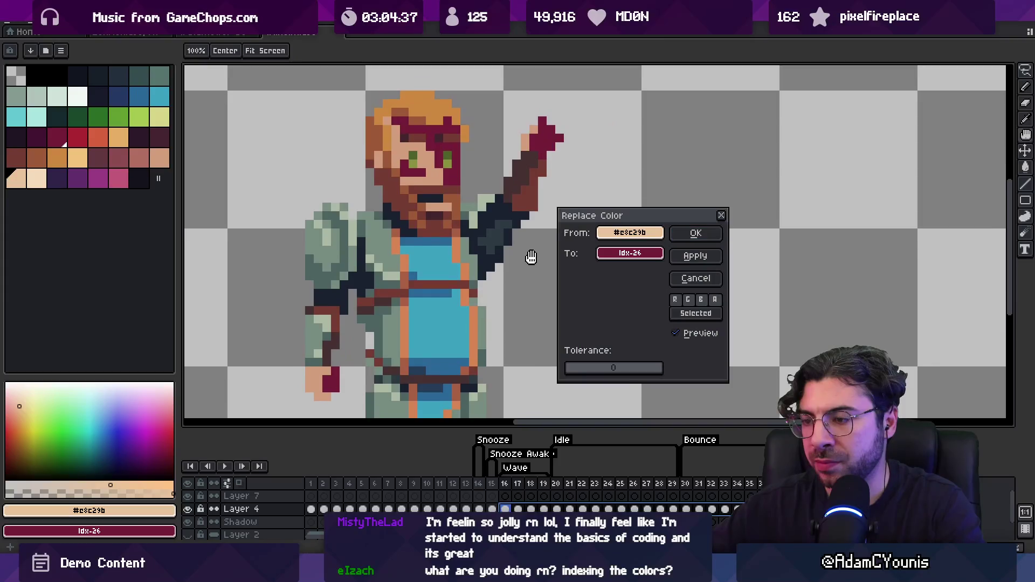
{"action": "scroll", "coordinate": [539, 243], "scroll_direction": "down", "scroll_amount": 3}
Map the darkest outline colour and the dark slate shade onto dark palette swatches.
{"action": "left_click", "coordinate": [661, 237]}
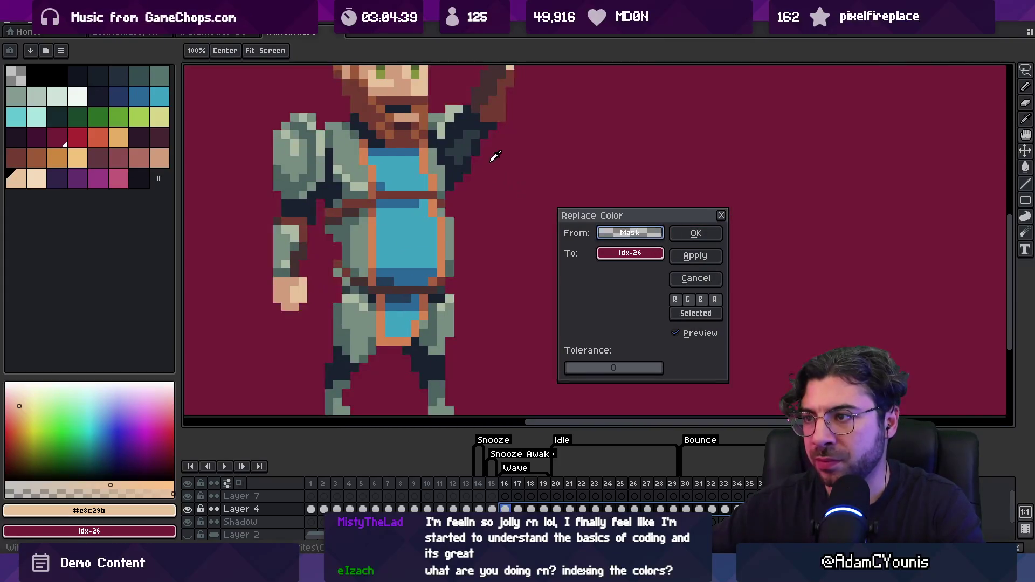
{"action": "left_click", "coordinate": [630, 252]}
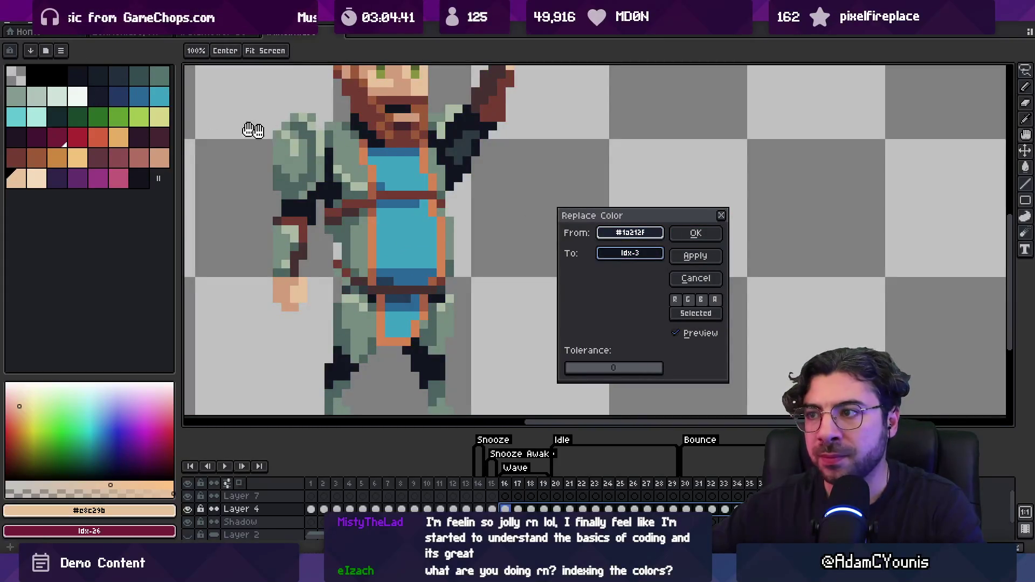
{"action": "left_click", "coordinate": [106, 80]}
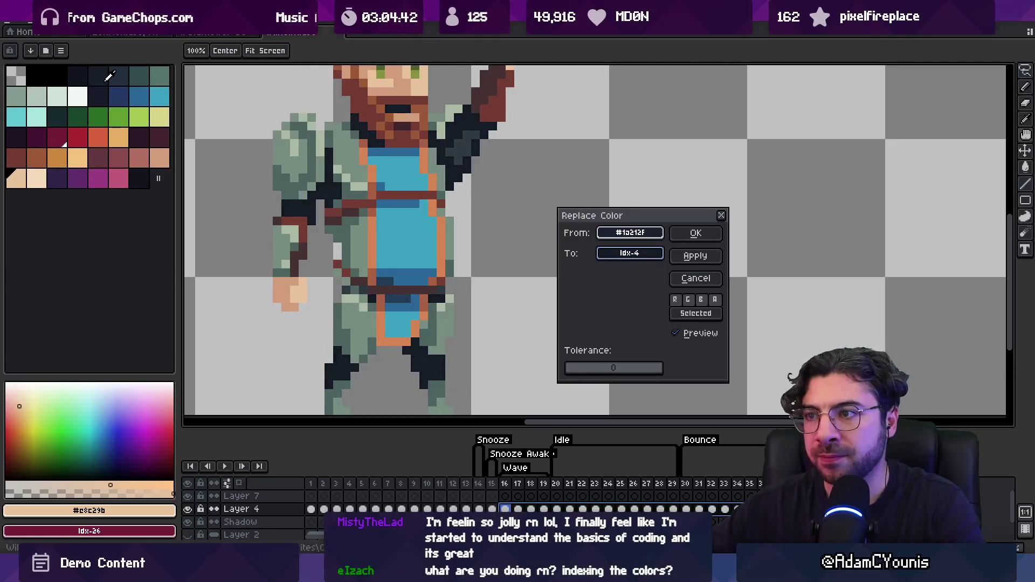
{"action": "left_click", "coordinate": [696, 233]}
{"action": "key", "text": "shift+r"}
{"action": "left_click", "coordinate": [630, 233]}
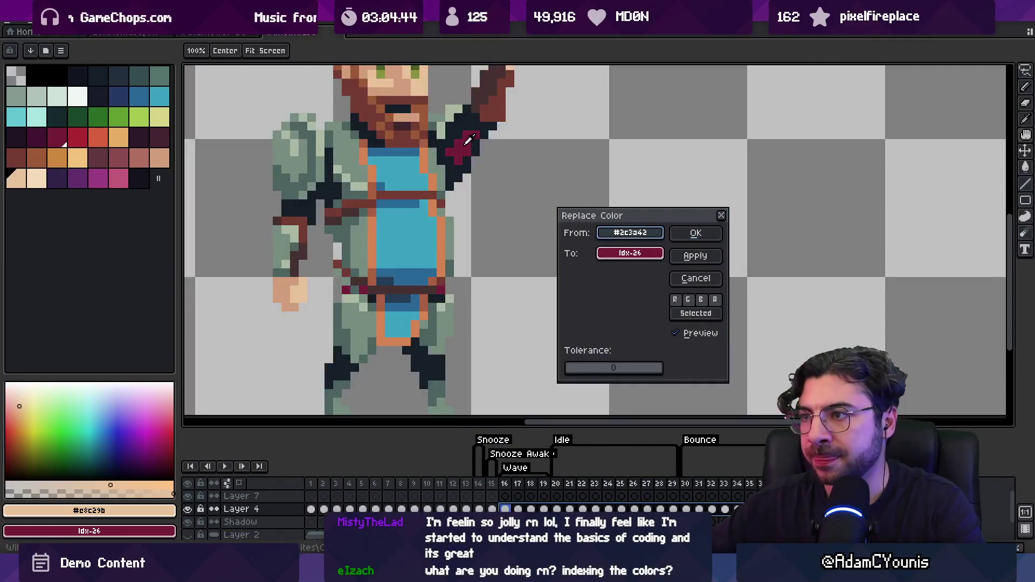
{"action": "left_click", "coordinate": [621, 251]}
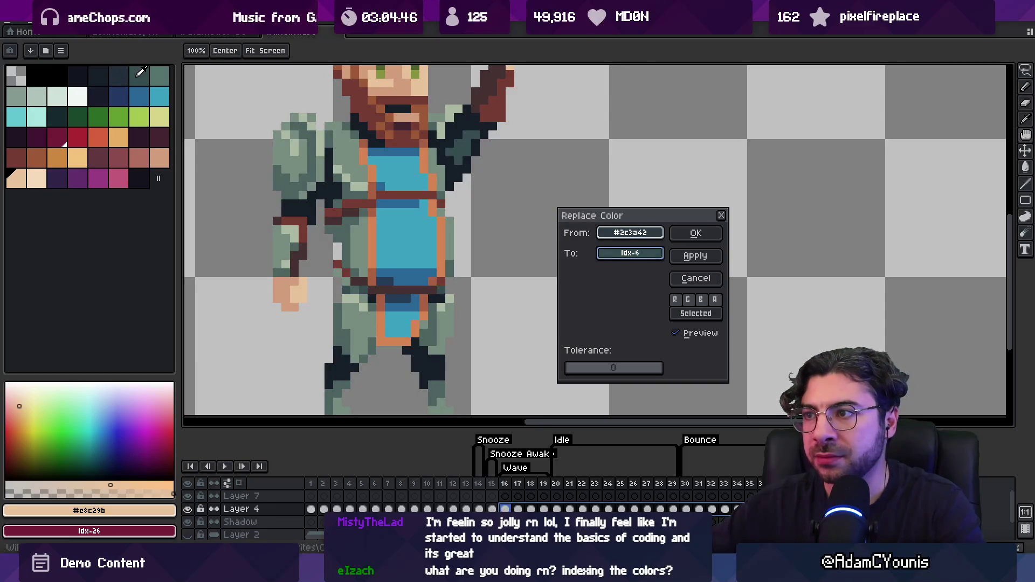
{"action": "left_click", "coordinate": [696, 233]}
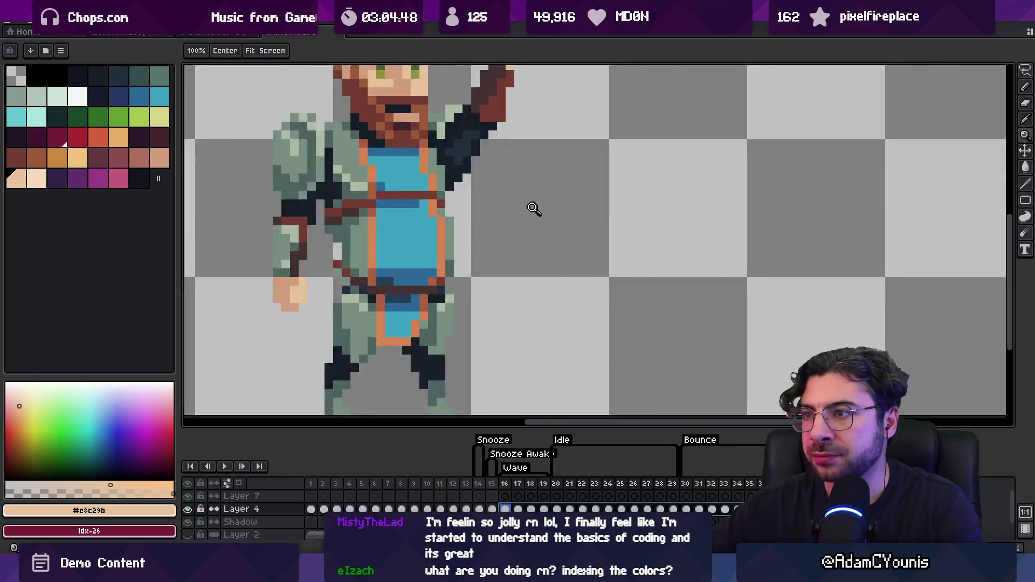
Recolour the mid and dark green-grey clothing shades to matching green-grey swatches.
{"action": "key", "text": "shift+r"}
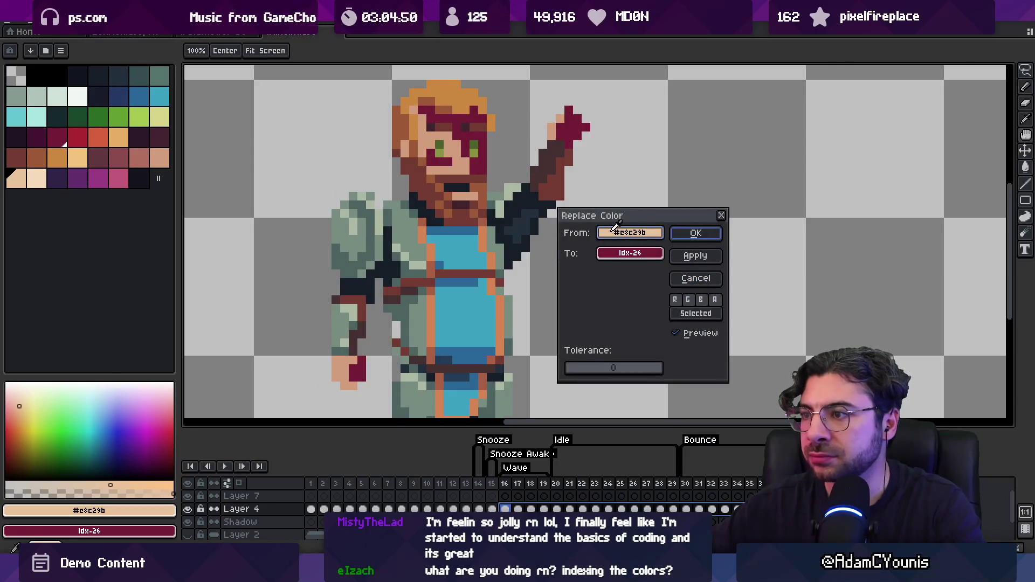
{"action": "left_click", "coordinate": [615, 232]}
{"action": "left_click", "coordinate": [623, 253]}
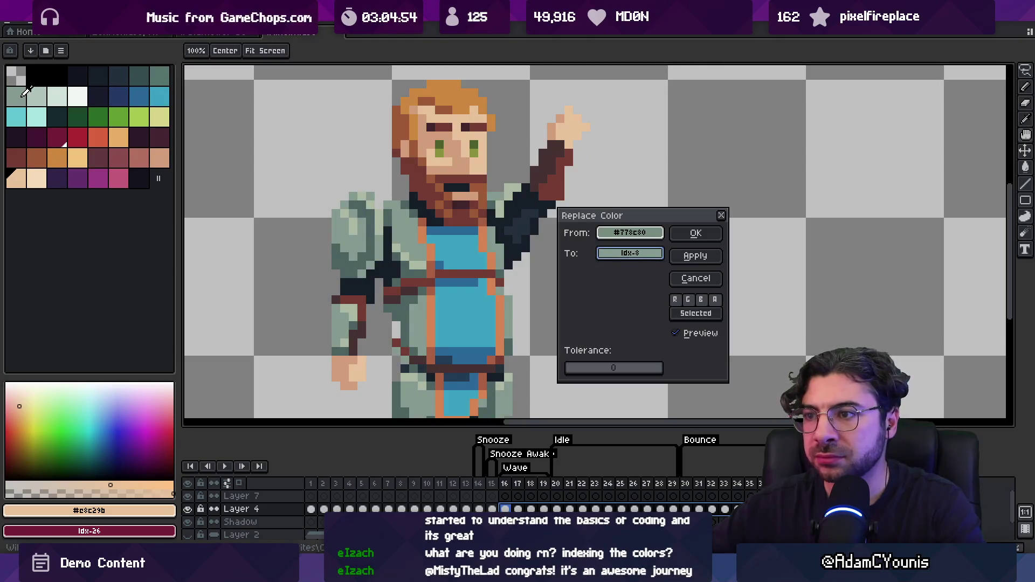
{"action": "left_click", "coordinate": [497, 203]}
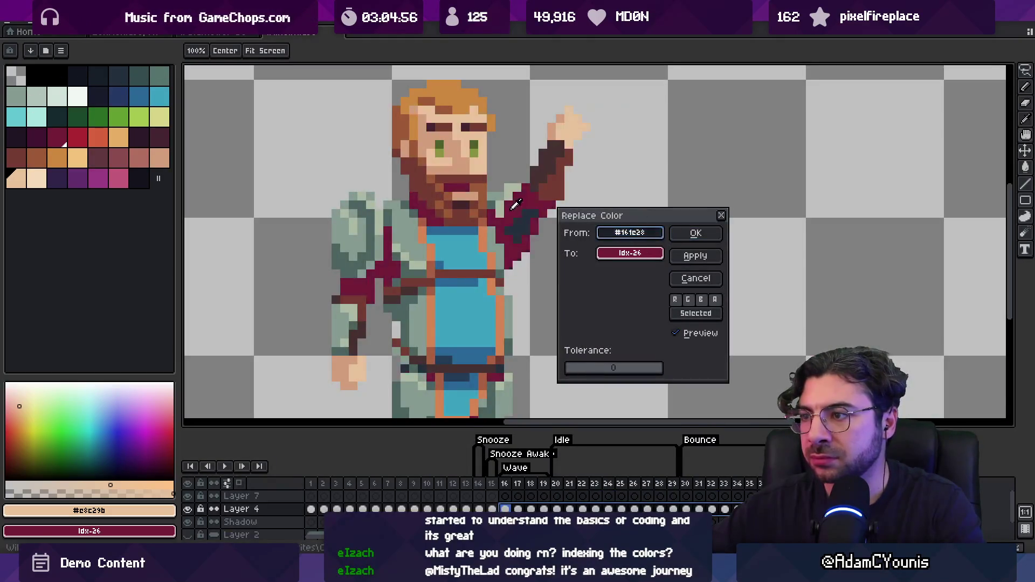
{"action": "left_click", "coordinate": [154, 77]}
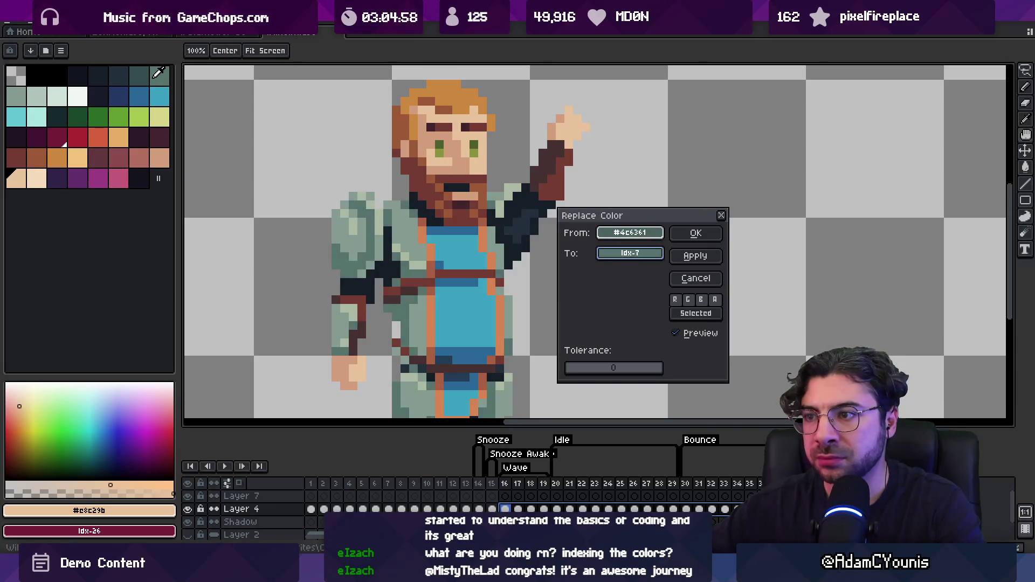
{"action": "left_click", "coordinate": [609, 202]}
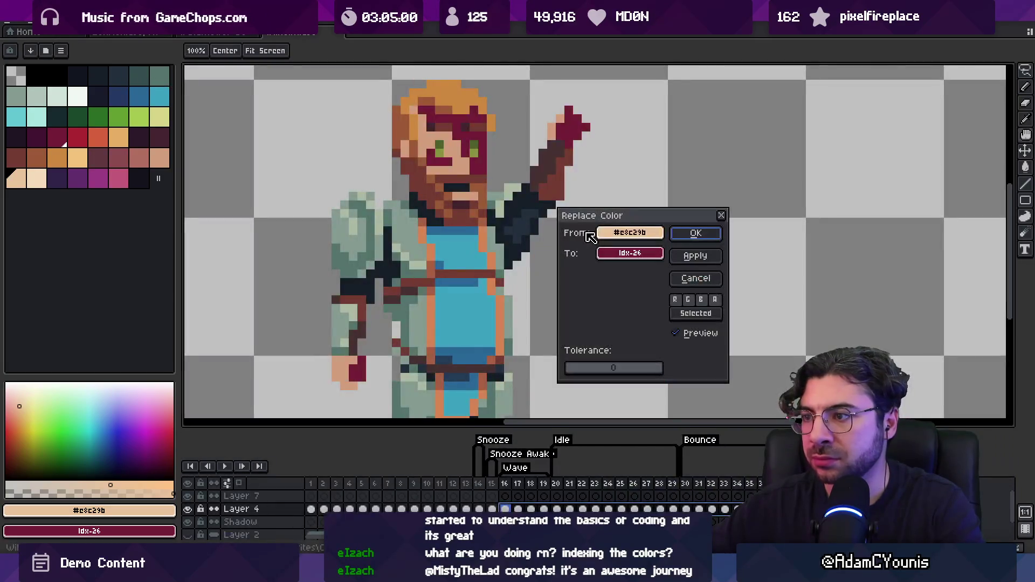
Replace the light grey-green clothing colour #acb9a4 with the pale green swatch idx-9.
{"action": "left_click", "coordinate": [354, 241]}
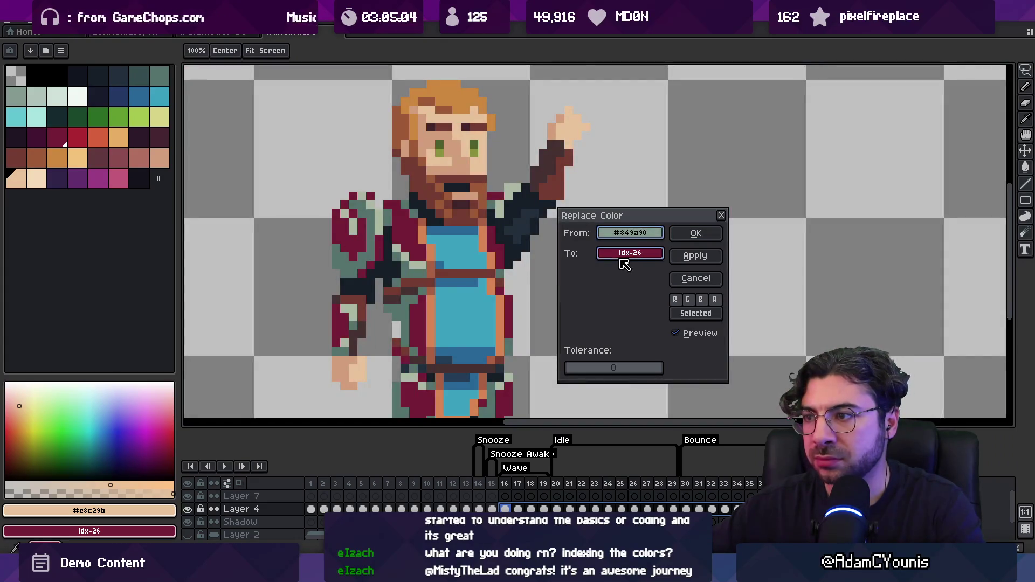
{"action": "key", "text": "Escape"}
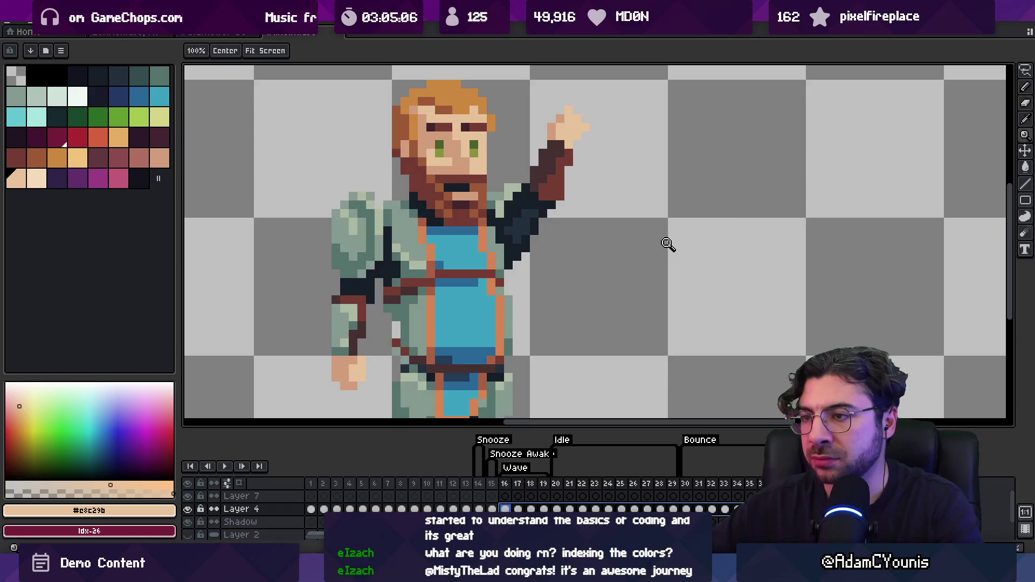
{"action": "key", "text": "shift+r"}
{"action": "left_click", "coordinate": [353, 241]}
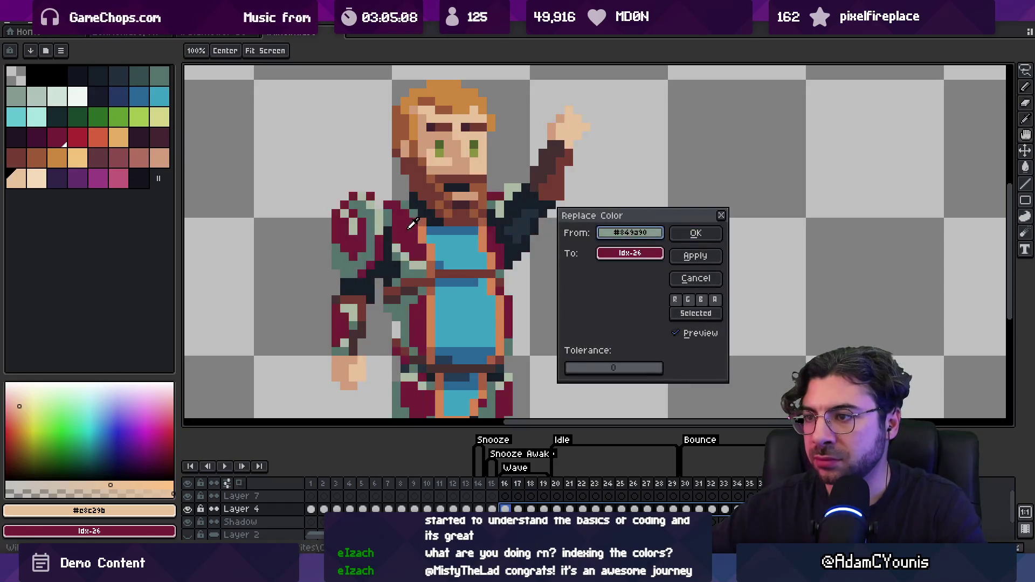
{"action": "left_click", "coordinate": [388, 216]}
{"action": "left_click", "coordinate": [43, 91]}
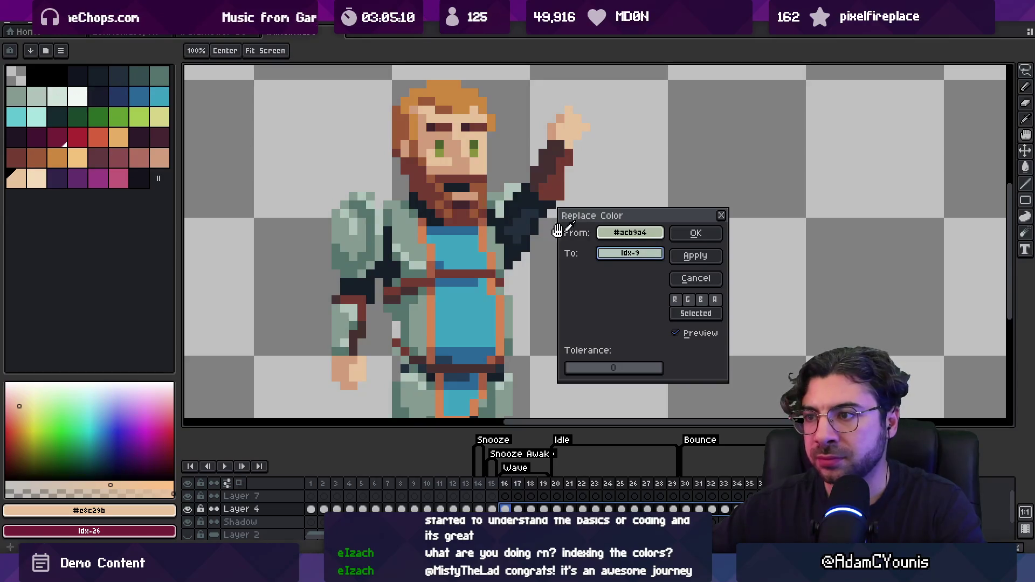
{"action": "left_click", "coordinate": [696, 233]}
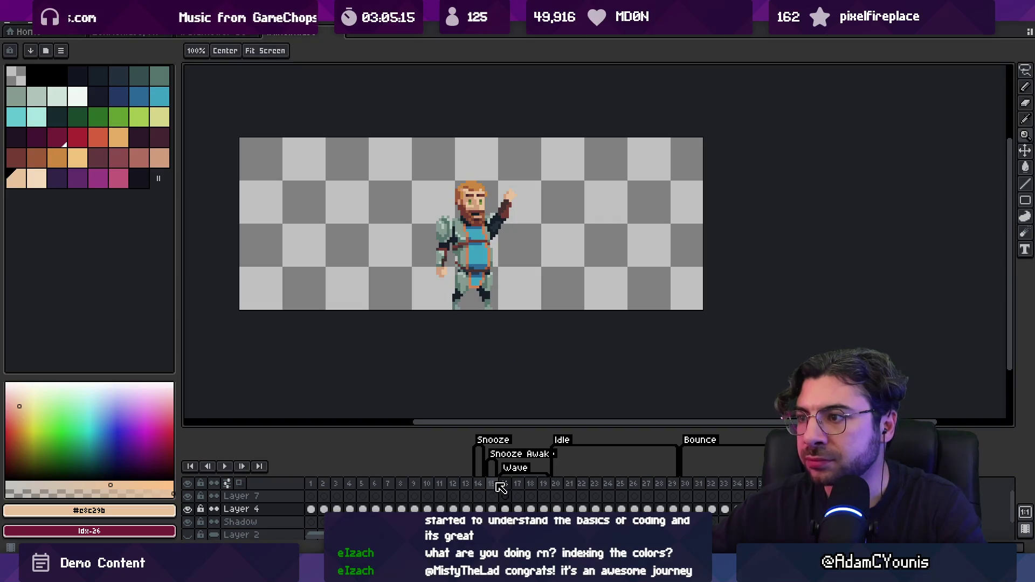
Scrub through the wave and spin-attack frames, settling on frame 15 with a brief zoom check.
{"action": "mouse_move", "coordinate": [490, 489]}
{"action": "left_mouse_down"}
{"action": "mouse_move", "coordinate": [529, 497]}
{"action": "mouse_move", "coordinate": [766, 486]}
{"action": "left_mouse_up"}
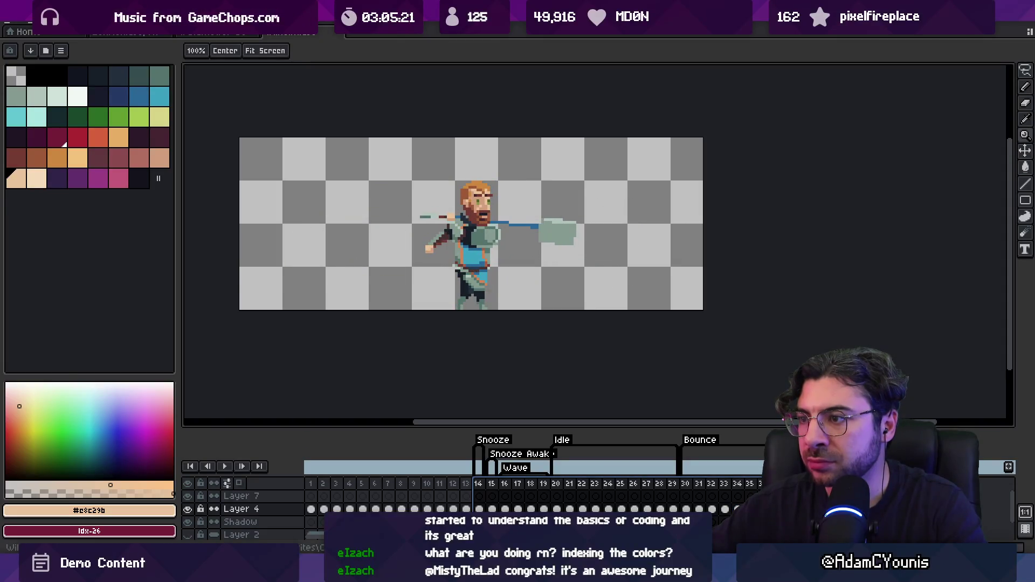
{"action": "mouse_move", "coordinate": [734, 492]}
{"action": "left_mouse_down"}
{"action": "mouse_move", "coordinate": [485, 490]}
{"action": "mouse_move", "coordinate": [499, 495]}
{"action": "left_mouse_up"}
{"action": "scroll", "coordinate": [481, 267], "scroll_direction": "up", "scroll_amount": 5}
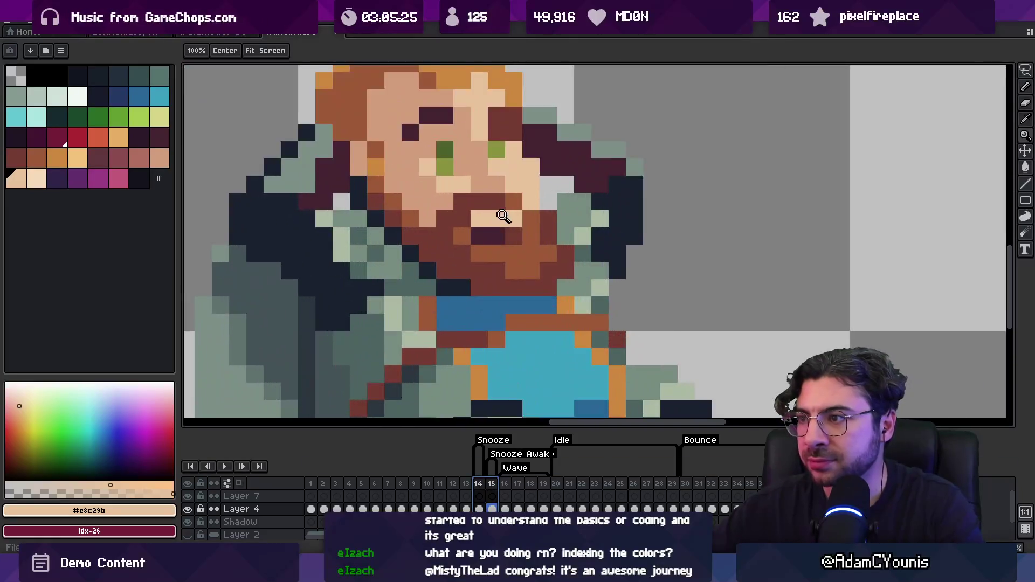
{"action": "scroll", "coordinate": [502, 215], "scroll_direction": "down", "scroll_amount": 1}
{"action": "key", "text": "i"}
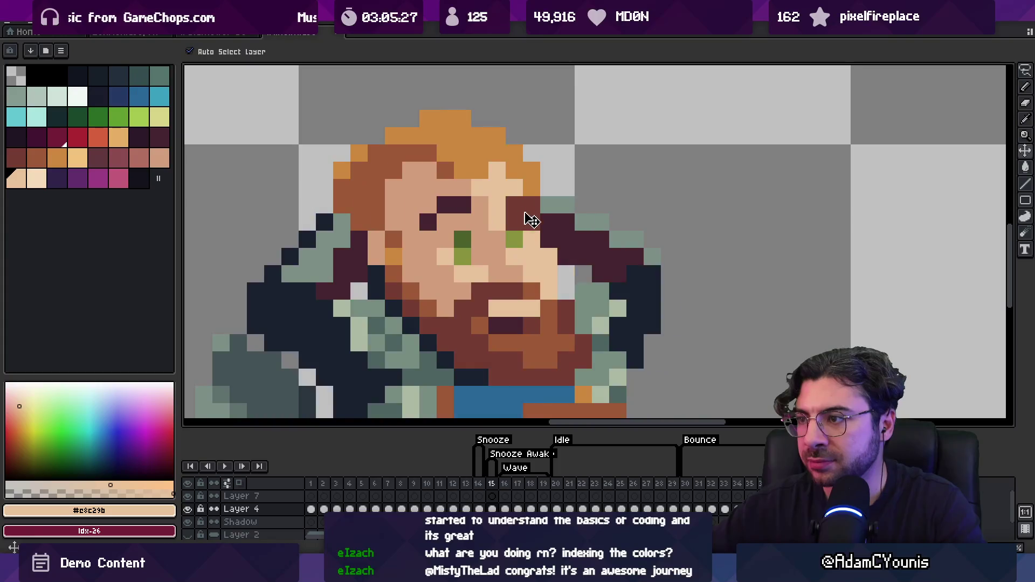
{"action": "key", "text": "b"}
{"action": "scroll", "coordinate": [515, 204], "scroll_direction": "down", "scroll_amount": 2}
{"action": "scroll", "coordinate": [515, 204], "scroll_direction": "down", "scroll_amount": 1}
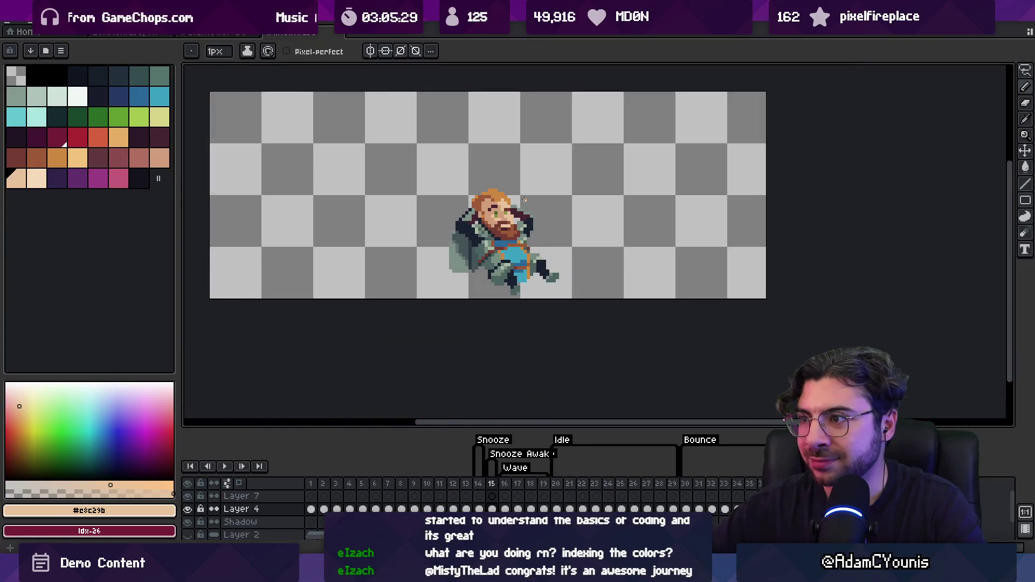
{"action": "key", "text": "ctrl"}
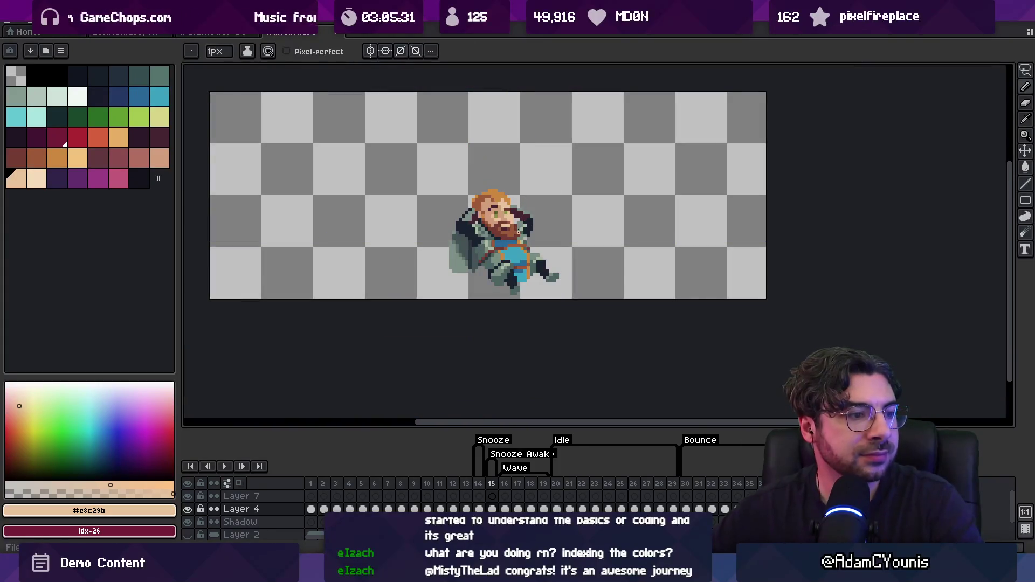
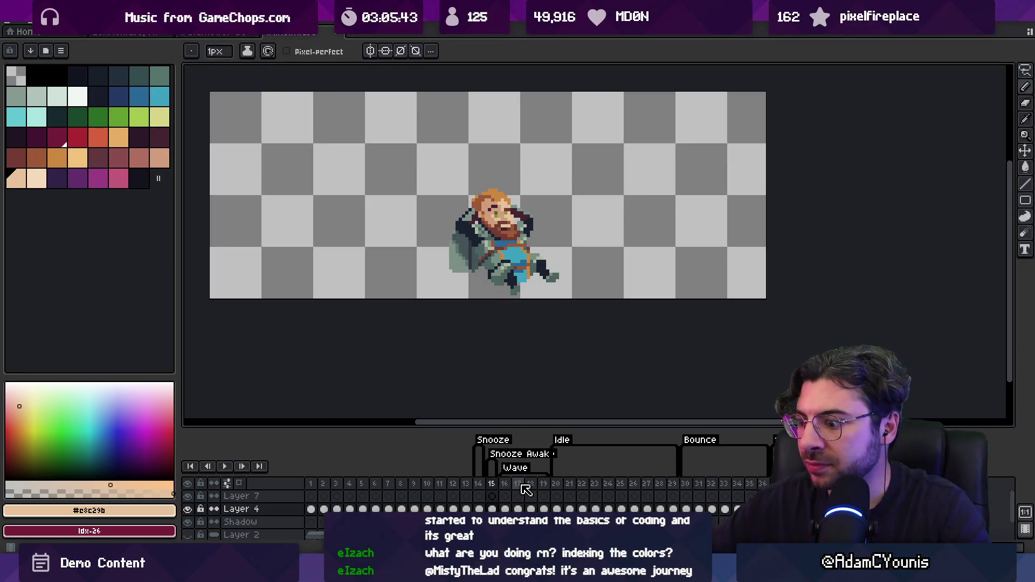
Tag frame 14, the green mannequin pose, as 'Stuck', undoing an accidental clear of its sprite.
{"action": "left_click_drag", "start_coordinate": [484, 484], "coordinate": [515, 484]}
{"action": "left_click", "coordinate": [557, 510]}
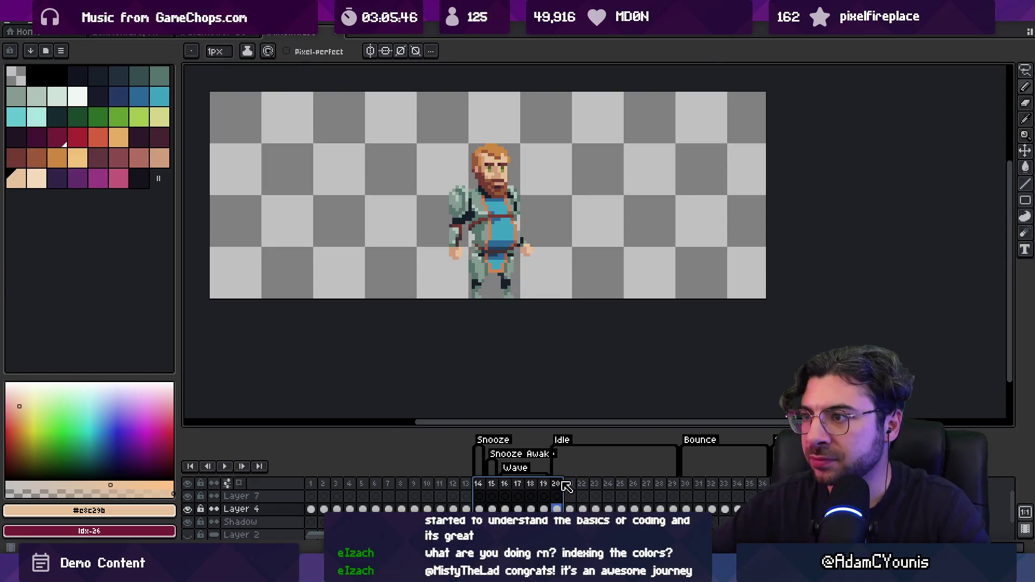
{"action": "left_click", "coordinate": [464, 484]}
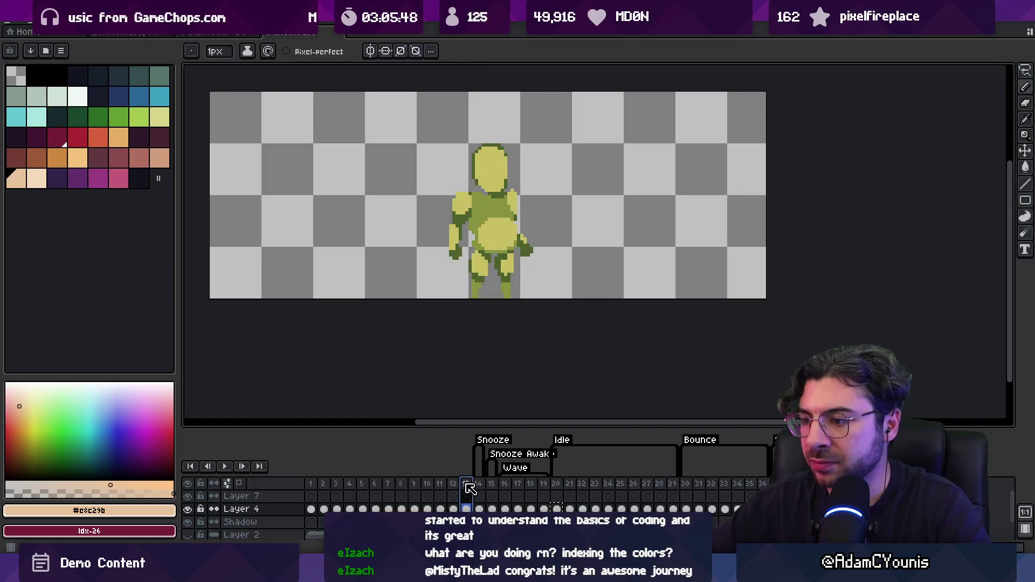
{"action": "right_click", "coordinate": [474, 488]}
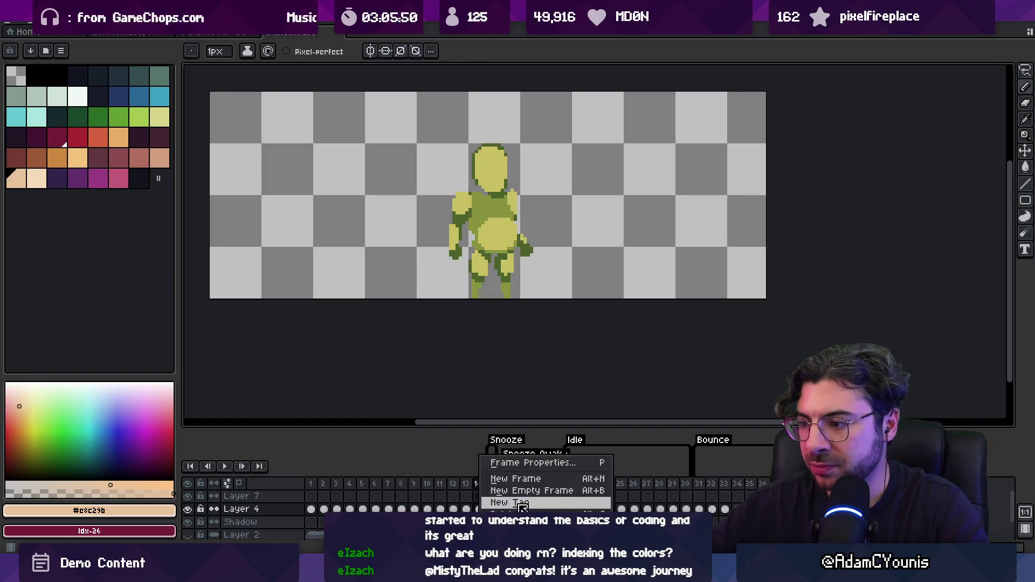
{"action": "left_click", "coordinate": [515, 502]}
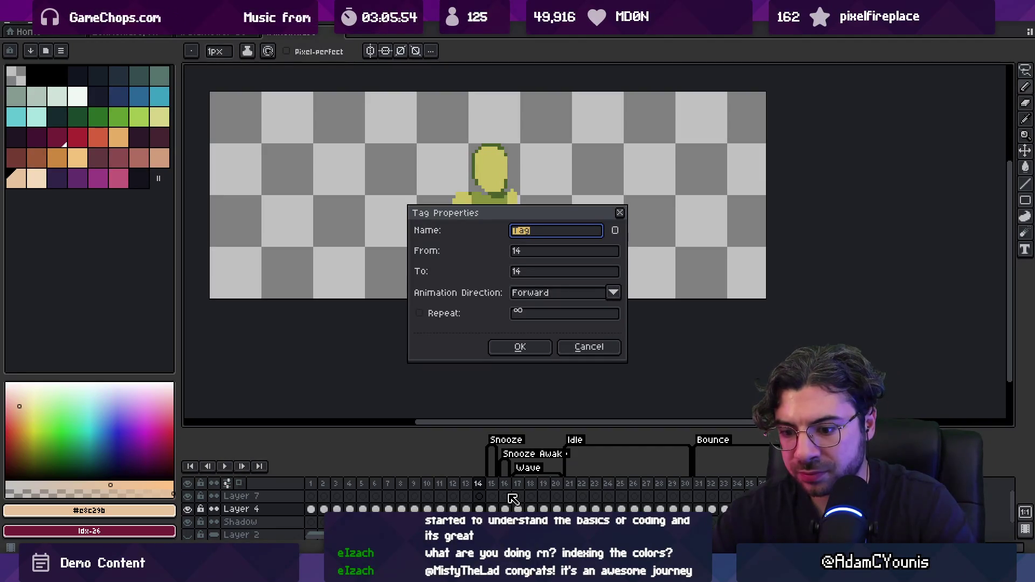
{"action": "type", "text": "O"}
{"action": "type", "text": "ck"}
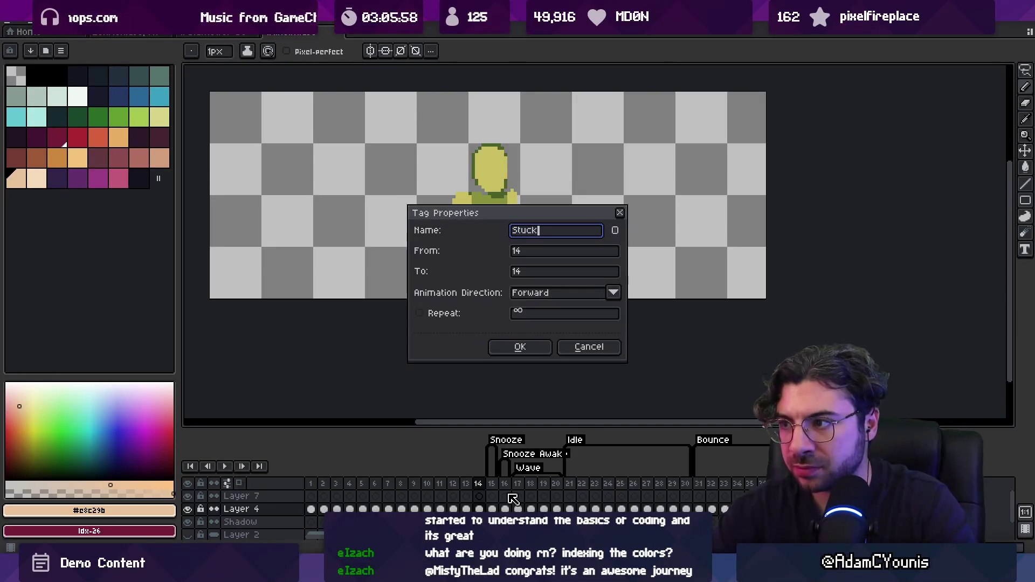
{"action": "key", "text": "BackSpace"}
{"action": "key", "text": "BackSpace"}
{"action": "key", "text": "BackSpace"}
{"action": "type", "text": "tuck"}
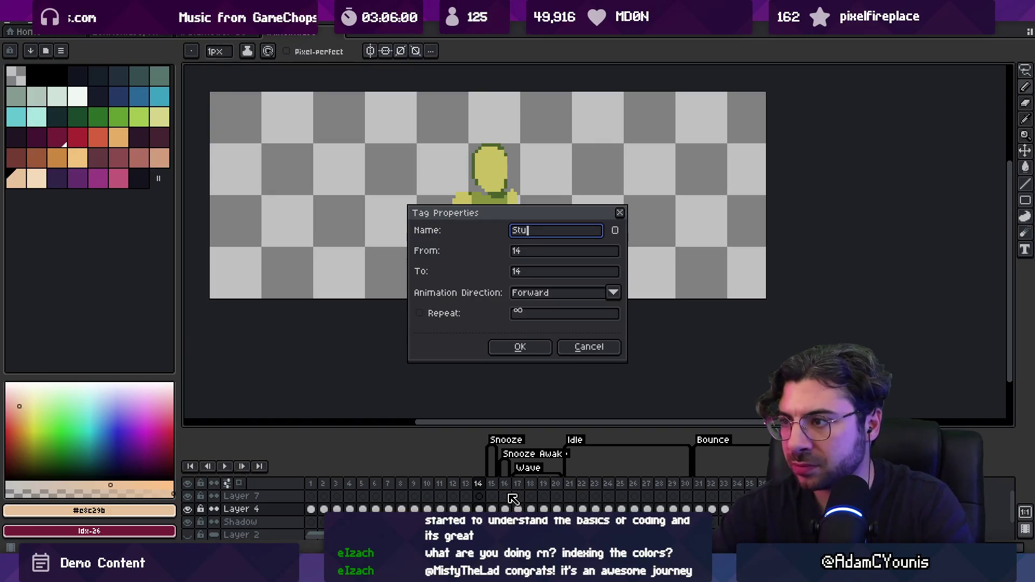
{"action": "key", "text": "Return"}
{"action": "key", "text": "Delete"}
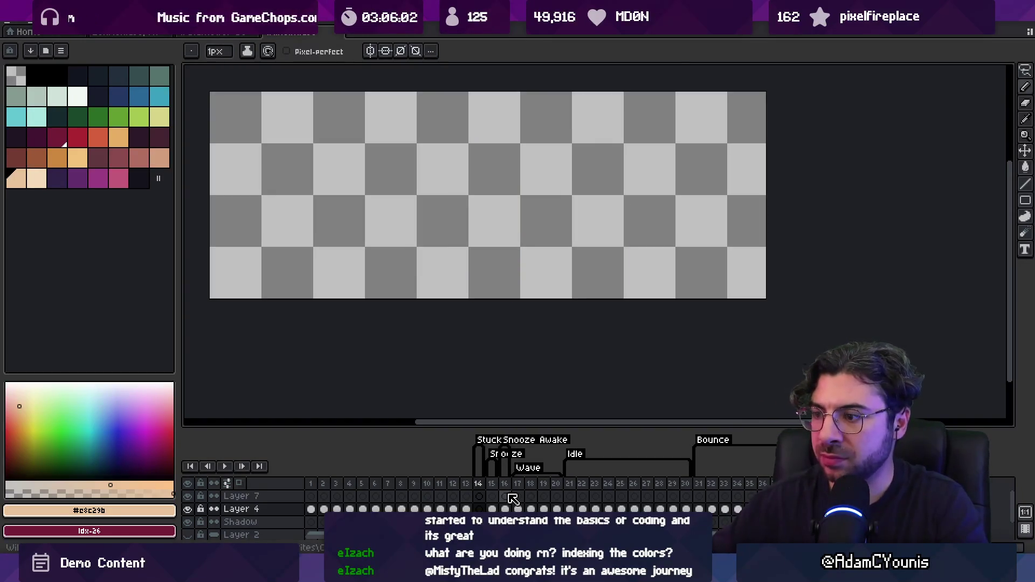
{"action": "key", "text": "ctrl+z"}
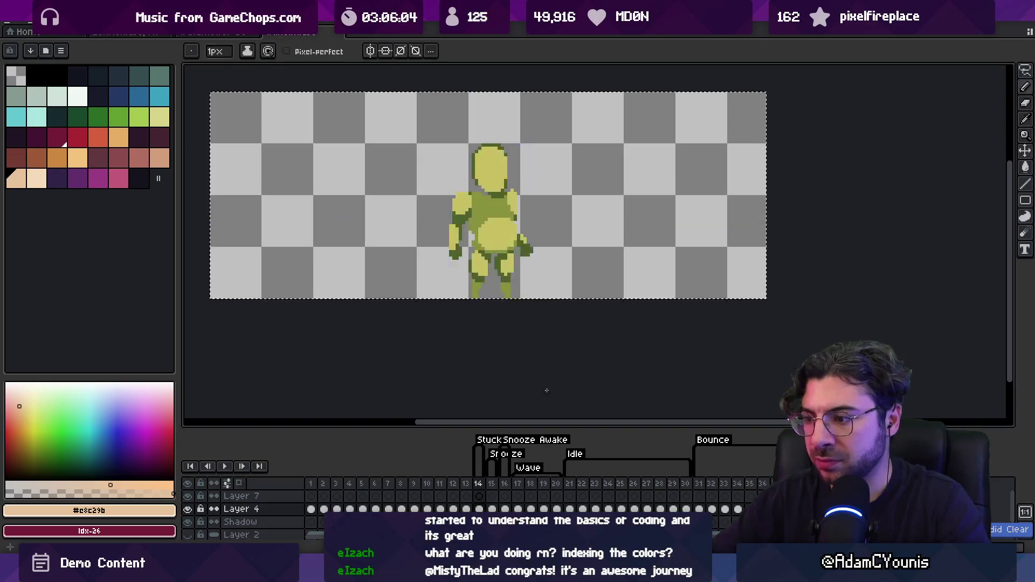
Select Layer 4's cel on frame 14, zoom in, and shift the character to the left.
{"action": "left_click", "coordinate": [479, 509]}
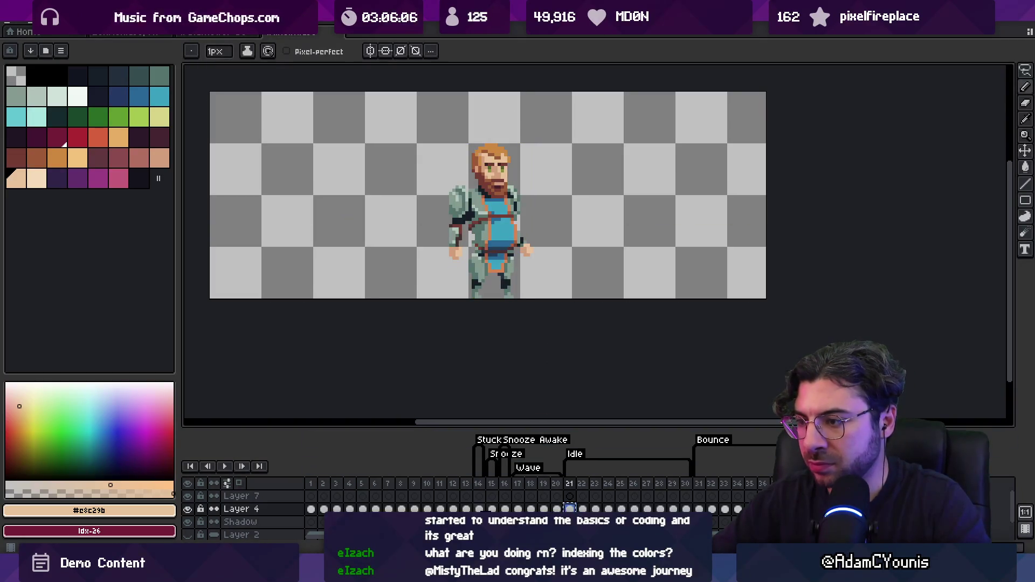
{"action": "scroll", "coordinate": [465, 324], "scroll_direction": "up", "scroll_amount": 2}
{"action": "mouse_move", "coordinate": [461, 318]}
{"action": "left_mouse_down"}
{"action": "mouse_move", "coordinate": [465, 342]}
{"action": "mouse_move", "coordinate": [493, 317]}
{"action": "mouse_move", "coordinate": [324, 310]}
{"action": "left_mouse_up"}
{"action": "key", "text": "v"}
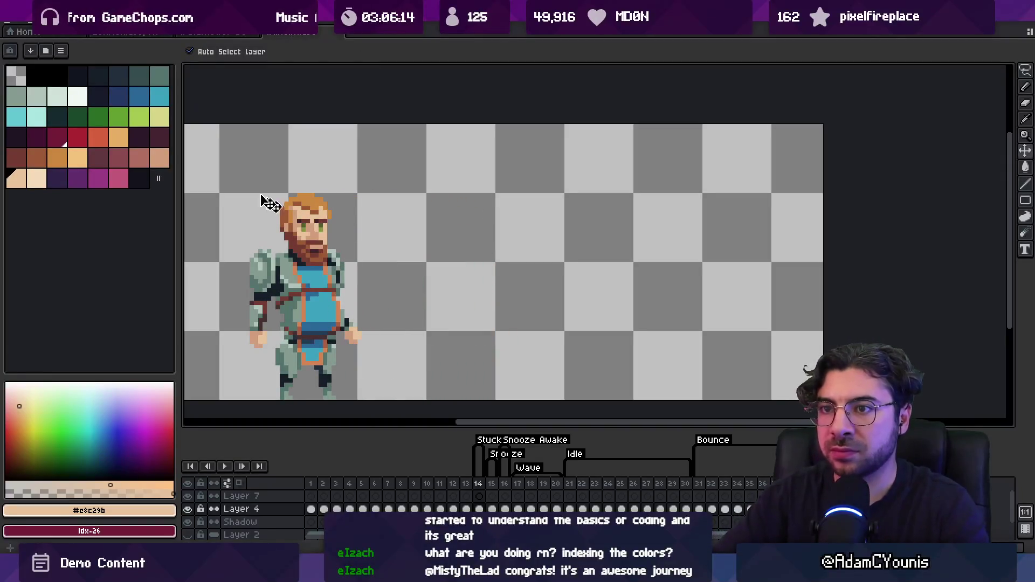
Paint a red head blob with the pencil and extend it into a body at 2px.
{"action": "left_click", "coordinate": [78, 137]}
{"action": "key", "text": "b"}
{"action": "key", "text": "plus"}
{"action": "key", "text": "plus"}
{"action": "key", "text": "plus"}
{"action": "mouse_move", "coordinate": [468, 241]}
{"action": "left_mouse_down"}
{"action": "mouse_move", "coordinate": [467, 213]}
{"action": "mouse_move", "coordinate": [480, 251]}
{"action": "mouse_move", "coordinate": [439, 221]}
{"action": "mouse_move", "coordinate": [428, 235]}
{"action": "mouse_move", "coordinate": [453, 224]}
{"action": "mouse_move", "coordinate": [503, 250]}
{"action": "left_mouse_up"}
{"action": "key", "text": "ctrl+z"}
{"action": "key", "text": "minus"}
{"action": "key", "text": "minus"}
{"action": "key", "text": "minus"}
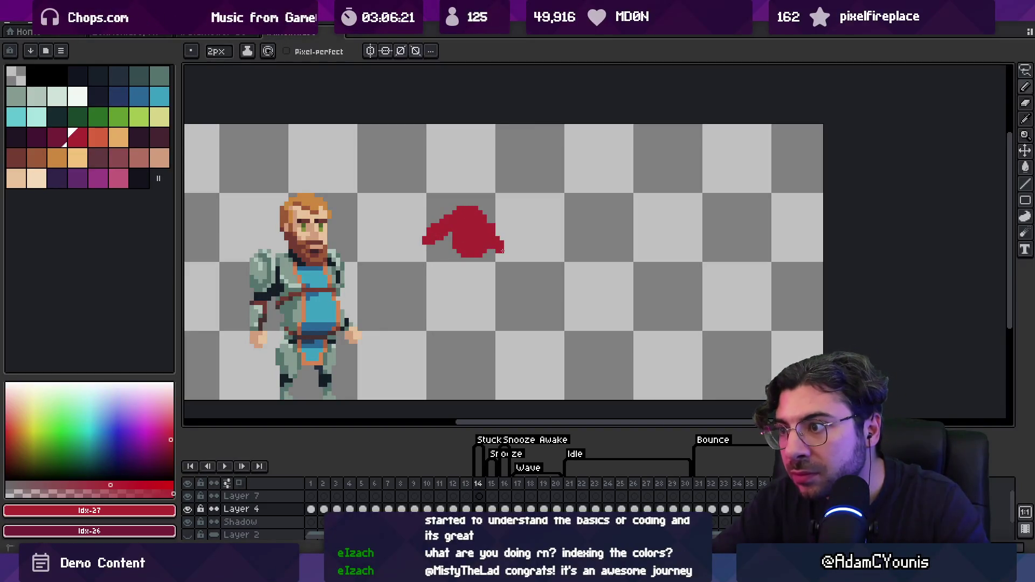
{"action": "mouse_move", "coordinate": [440, 244]}
{"action": "left_mouse_down"}
{"action": "mouse_move", "coordinate": [420, 260]}
{"action": "mouse_move", "coordinate": [450, 272]}
{"action": "mouse_move", "coordinate": [480, 254]}
{"action": "mouse_move", "coordinate": [487, 268]}
{"action": "mouse_move", "coordinate": [426, 305]}
{"action": "mouse_move", "coordinate": [456, 296]}
{"action": "mouse_move", "coordinate": [475, 307]}
{"action": "mouse_move", "coordinate": [484, 290]}
{"action": "mouse_move", "coordinate": [466, 330]}
{"action": "left_mouse_up"}
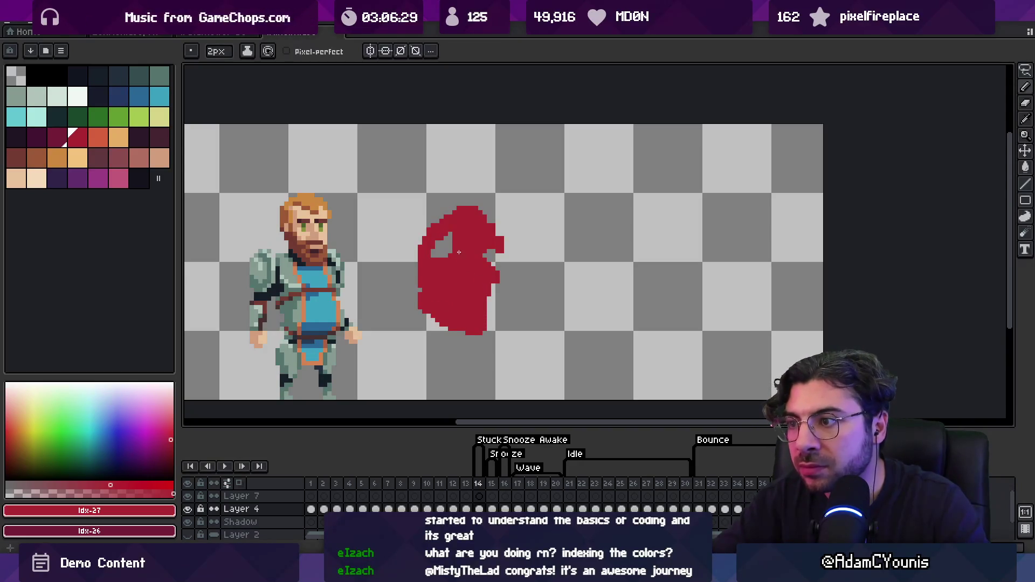
Draw a dark red arm line, then fill out the body's bottom edge, a leg and right-arm pixels.
{"action": "left_click", "coordinate": [57, 137]}
{"action": "mouse_move", "coordinate": [474, 259]}
{"action": "left_mouse_down"}
{"action": "mouse_move", "coordinate": [453, 262]}
{"action": "mouse_move", "coordinate": [485, 279]}
{"action": "left_mouse_up"}
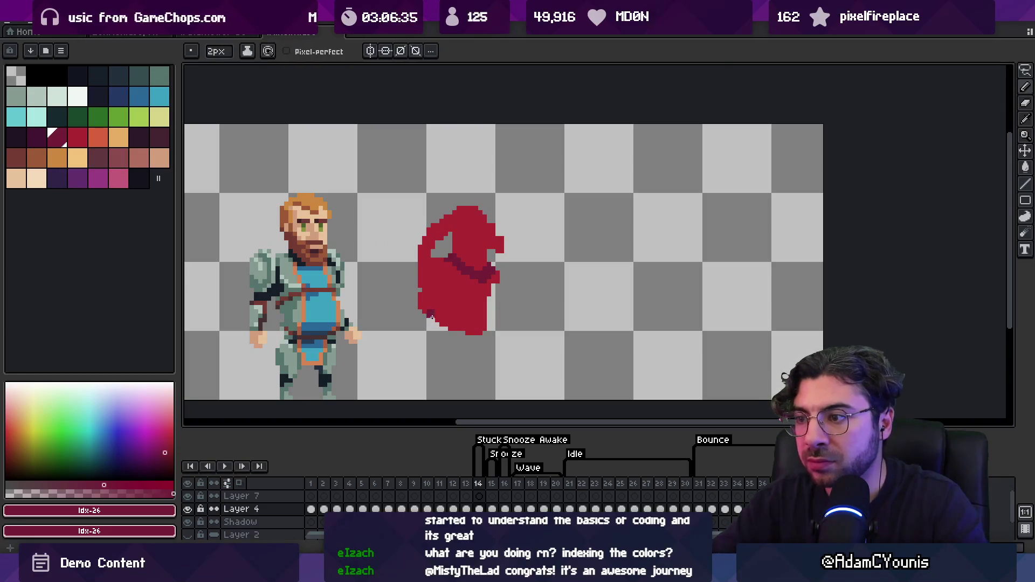
{"action": "left_click", "coordinate": [439, 312], "text": "alt"}
{"action": "left_click_drag", "start_coordinate": [426, 321], "coordinate": [464, 343]}
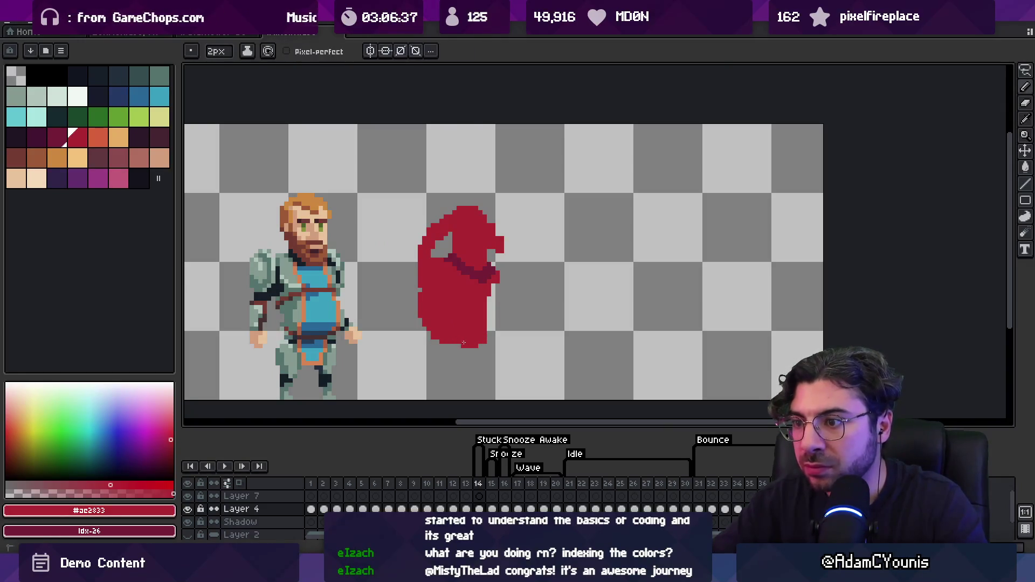
{"action": "mouse_move", "coordinate": [414, 383]}
{"action": "left_mouse_down"}
{"action": "mouse_move", "coordinate": [430, 345]}
{"action": "mouse_move", "coordinate": [494, 363]}
{"action": "mouse_move", "coordinate": [503, 387]}
{"action": "left_mouse_up"}
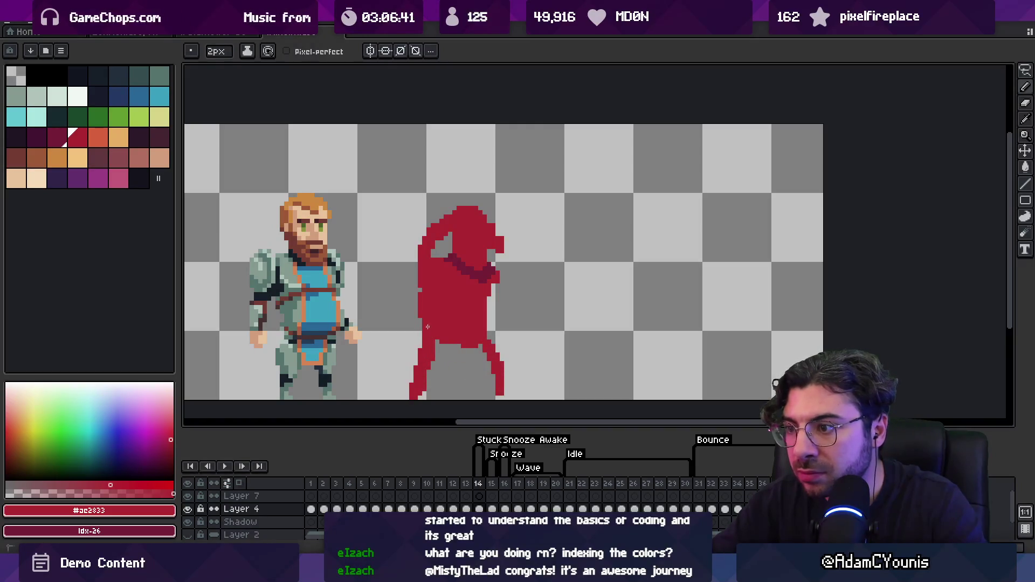
{"action": "left_click_drag", "start_coordinate": [501, 272], "coordinate": [506, 250]}
Fill gaps in the red head and along the left edge, discarding a trial maroon fill.
{"action": "key", "text": "g"}
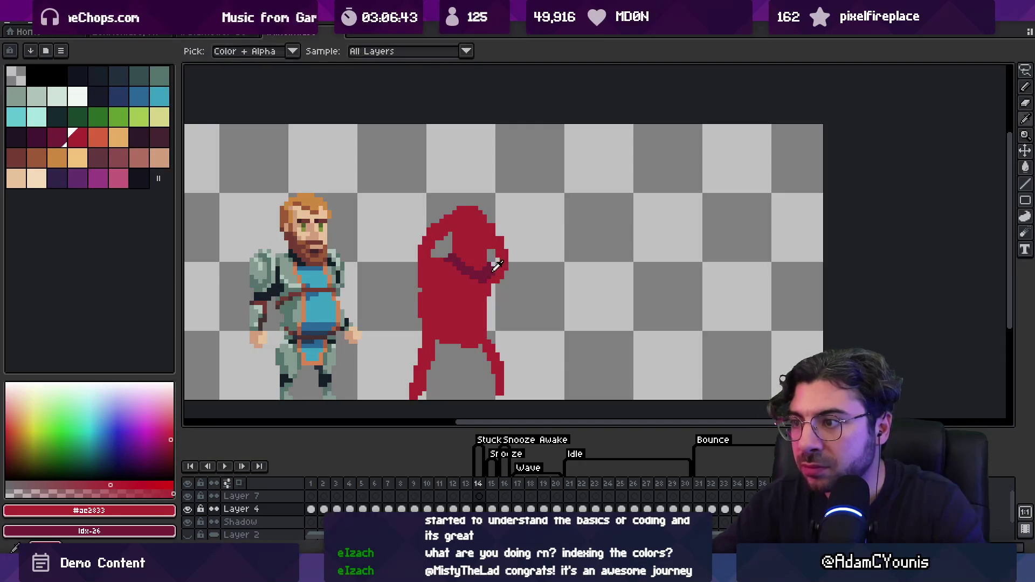
{"action": "left_click", "coordinate": [488, 272], "text": "alt"}
{"action": "left_click", "coordinate": [508, 265]}
{"action": "key", "text": "ctrl+z"}
{"action": "key", "text": "b"}
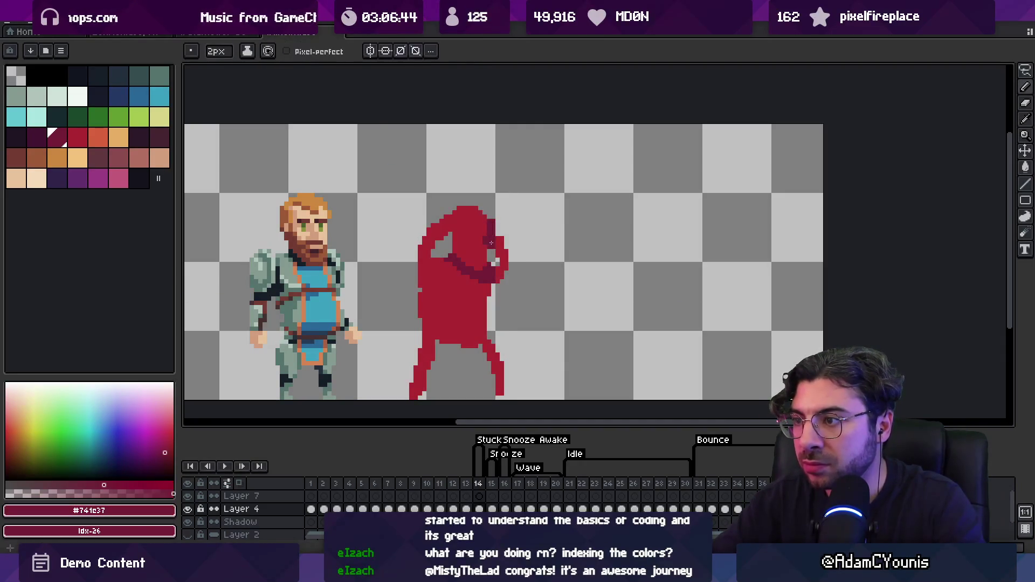
{"action": "left_click", "coordinate": [488, 243], "text": "alt"}
{"action": "left_click_drag", "start_coordinate": [451, 252], "coordinate": [451, 233]}
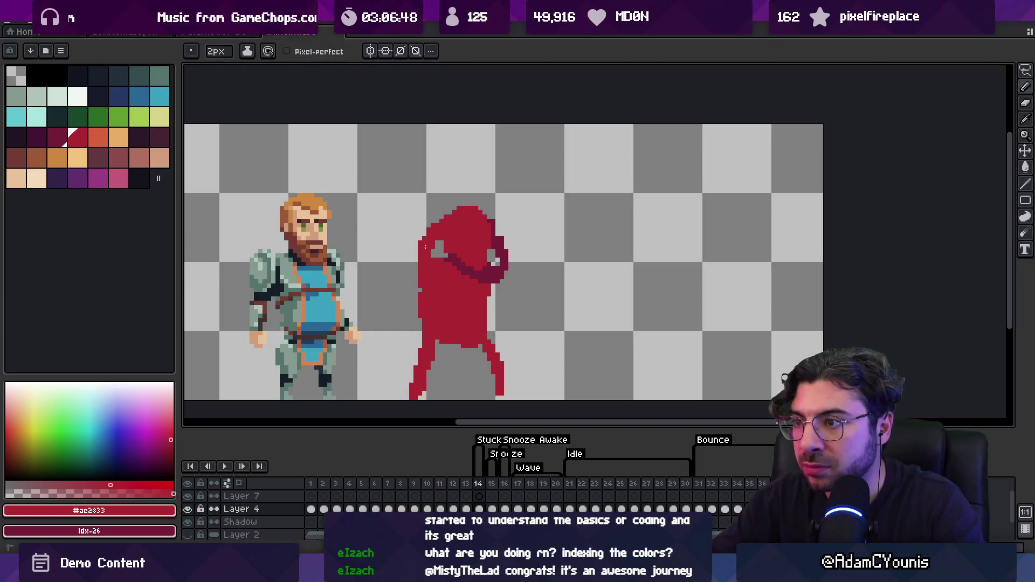
{"action": "left_click_drag", "start_coordinate": [407, 266], "coordinate": [406, 253]}
{"action": "left_click", "coordinate": [498, 259], "text": "alt"}
{"action": "left_click", "coordinate": [498, 359], "text": "alt"}
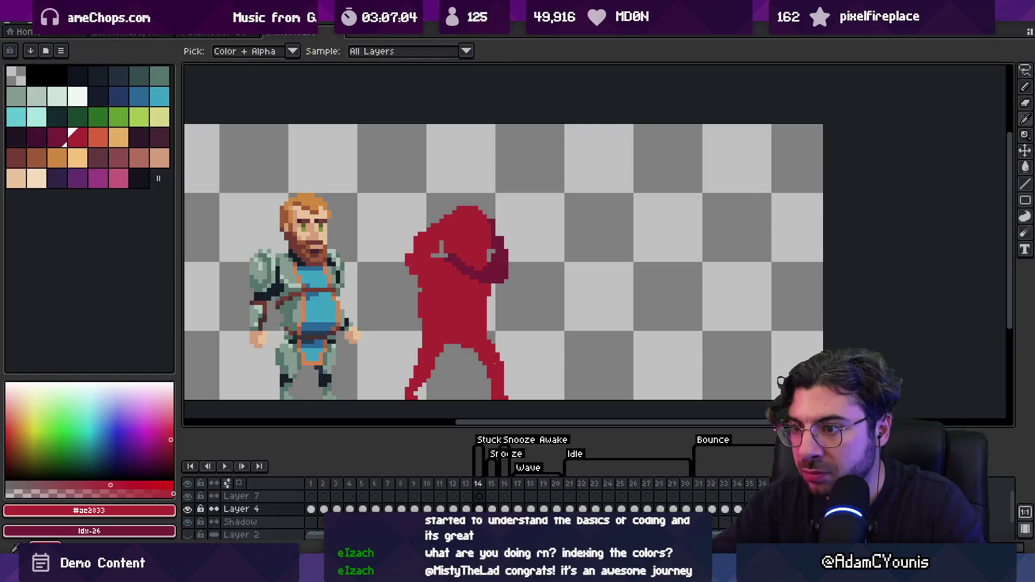
Lasso the figure's upper body and nudge it into place.
{"action": "key", "text": "q"}
{"action": "mouse_move", "coordinate": [393, 308]}
{"action": "left_mouse_down"}
{"action": "mouse_move", "coordinate": [519, 316]}
{"action": "mouse_move", "coordinate": [393, 302]}
{"action": "left_mouse_up"}
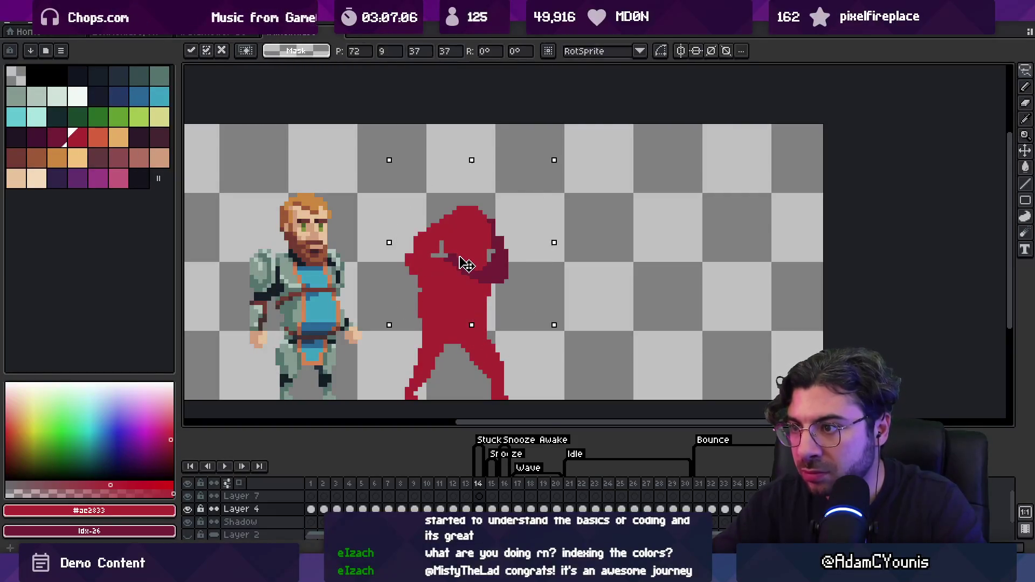
{"action": "left_click_drag", "start_coordinate": [463, 267], "coordinate": [463, 265]}
{"action": "key", "text": "b"}
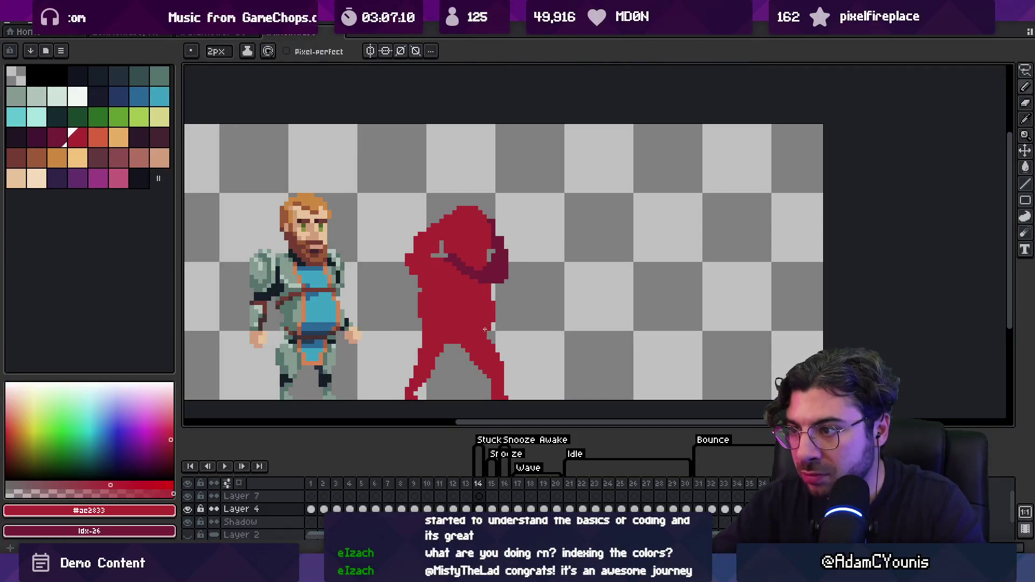
Flood-fill the far leg with dark maroon.
{"action": "key", "text": "g"}
{"action": "left_click", "coordinate": [487, 316], "text": "alt"}
{"action": "left_click", "coordinate": [475, 346]}
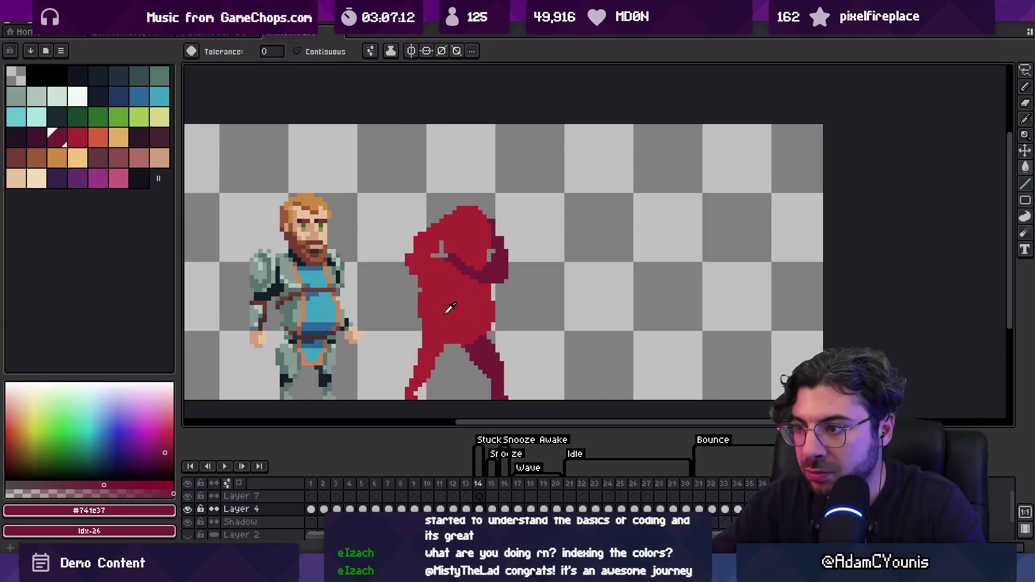
{"action": "left_click", "coordinate": [439, 349], "text": "alt"}
{"action": "key", "text": "z"}
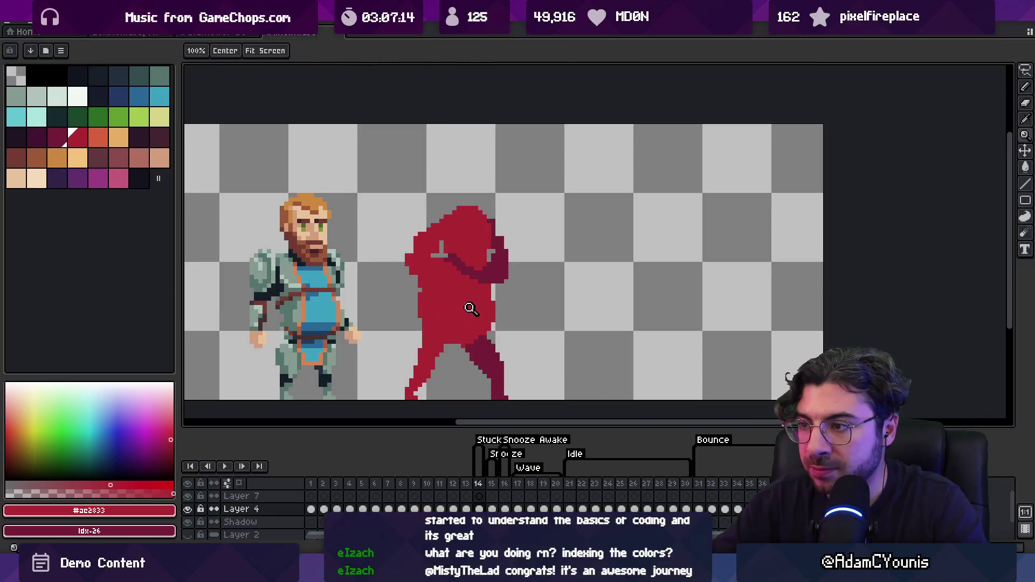
{"action": "scroll", "coordinate": [474, 309], "scroll_direction": "down", "scroll_amount": 2}
{"action": "scroll", "coordinate": [486, 291], "scroll_direction": "up", "scroll_amount": 2}
{"action": "key", "text": "b"}
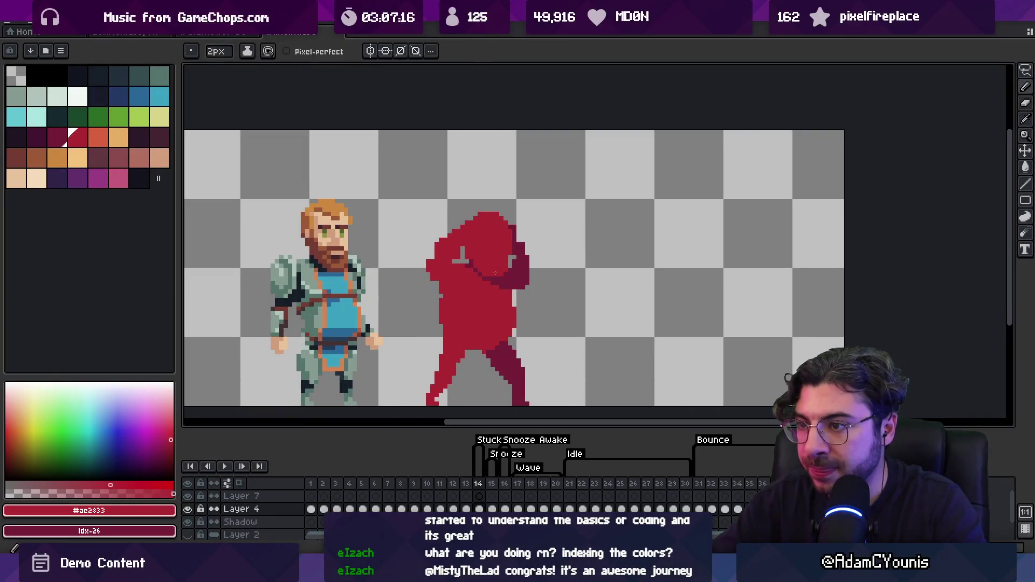
Draw an orange-red guide line down the figure's body.
{"action": "left_click", "coordinate": [502, 278], "text": "alt"}
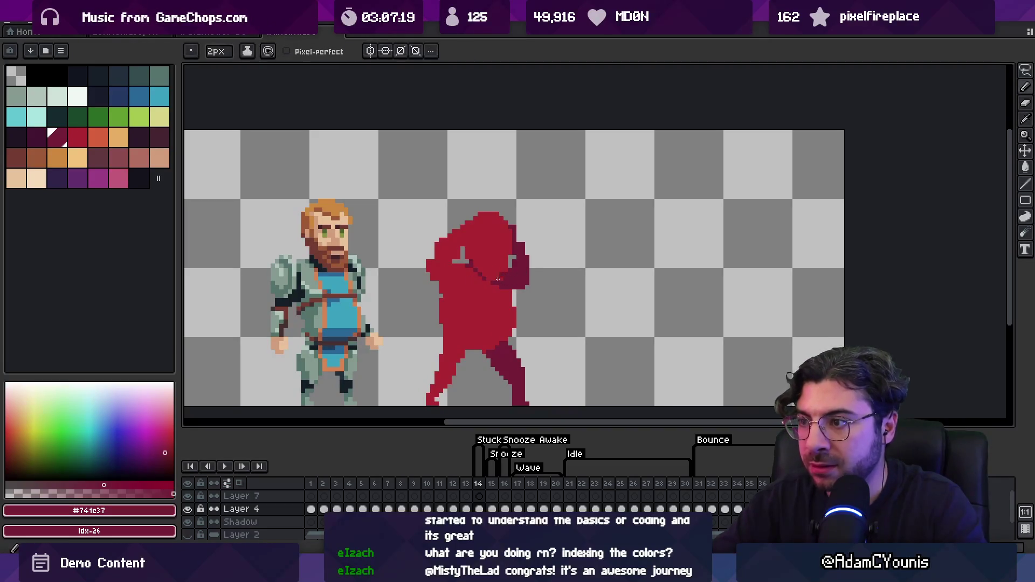
{"action": "left_click", "coordinate": [473, 351], "text": "alt"}
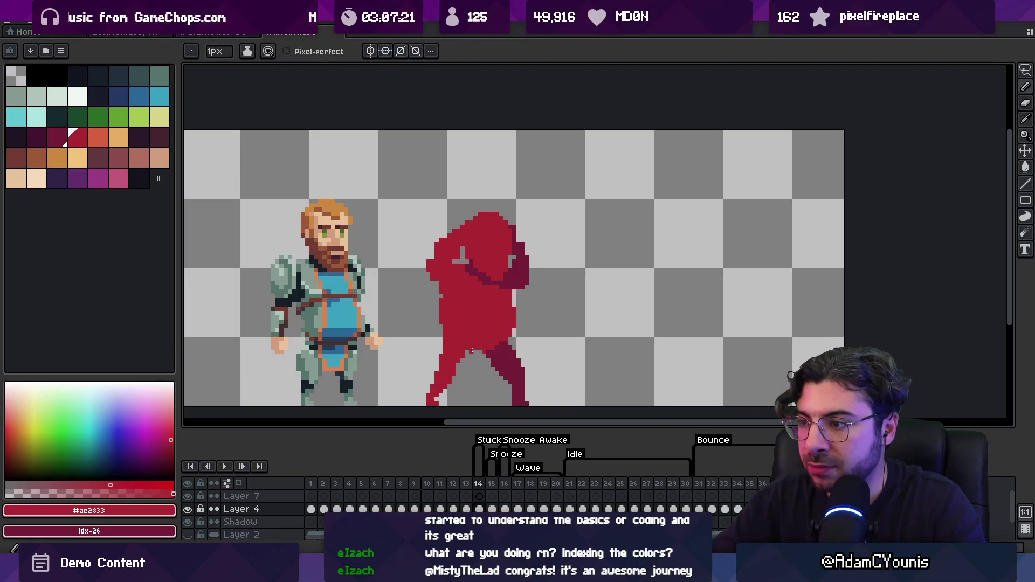
{"action": "left_click", "coordinate": [98, 137]}
{"action": "left_click_drag", "start_coordinate": [461, 264], "coordinate": [466, 294]}
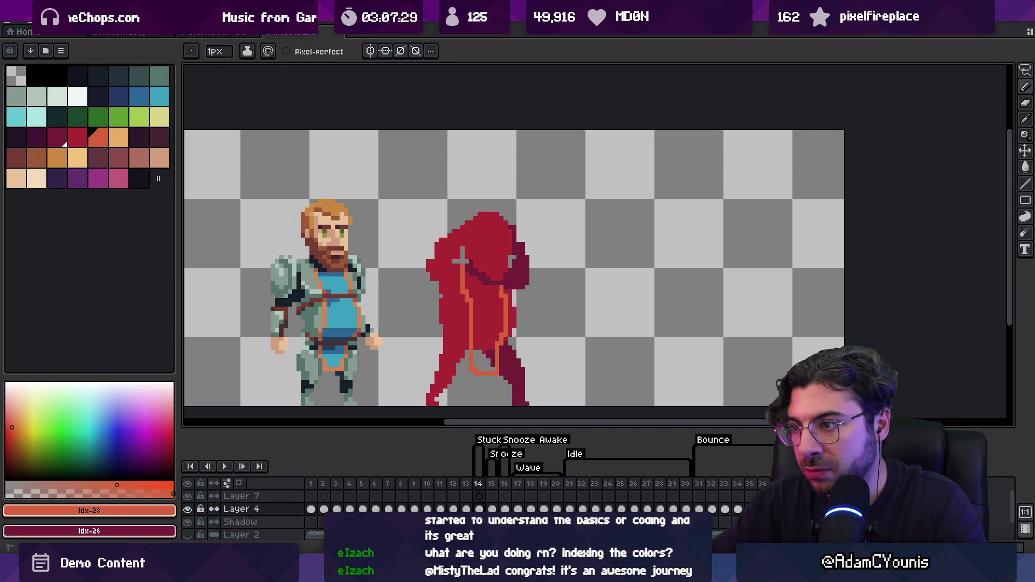
Flood-fill the outlined body interior and lower area with orange-red.
{"action": "key", "text": "g"}
{"action": "left_click", "coordinate": [492, 313]}
{"action": "left_click", "coordinate": [486, 358]}
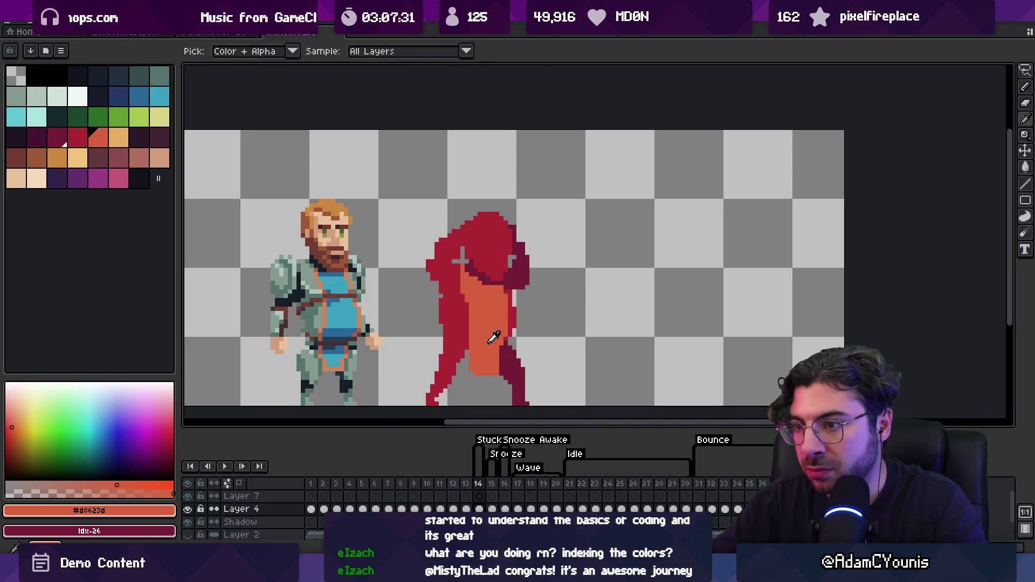
{"action": "left_click", "coordinate": [86, 145]}
{"action": "key", "text": "b"}
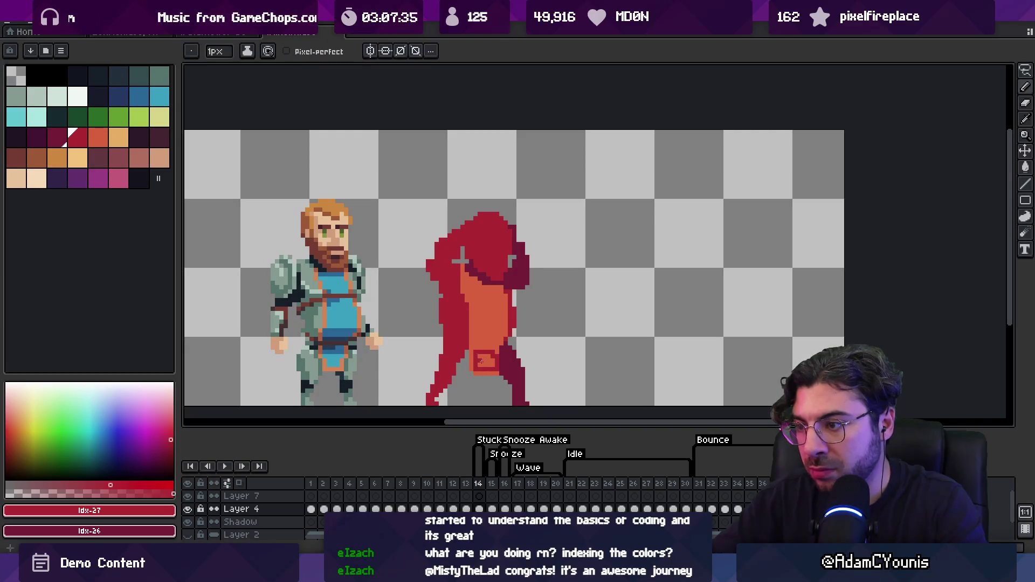
Sample orange and crimson tones from the figure to touch up its shading.
{"action": "left_click", "coordinate": [495, 364], "text": "alt"}
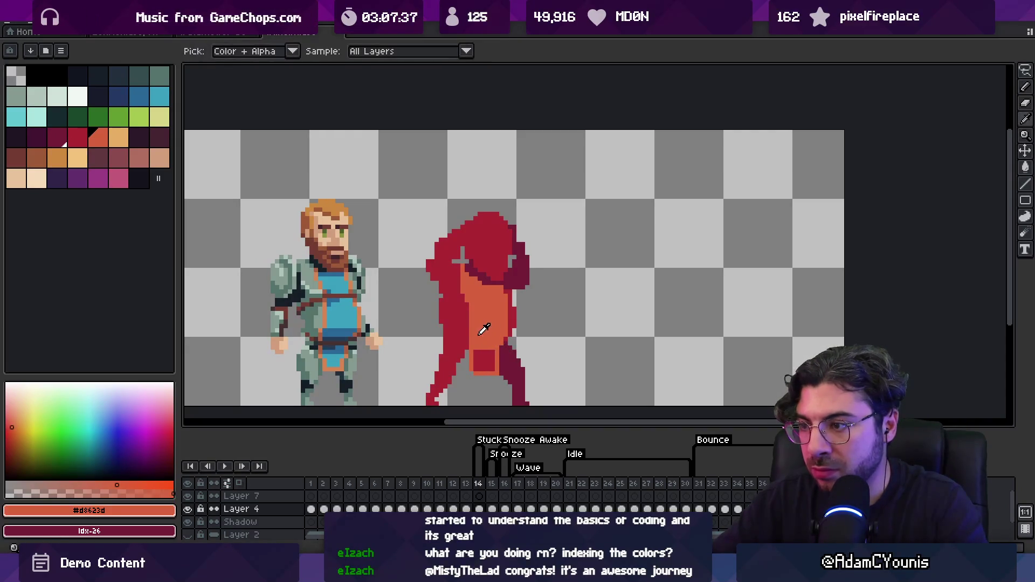
{"action": "left_click", "coordinate": [450, 334], "text": "alt"}
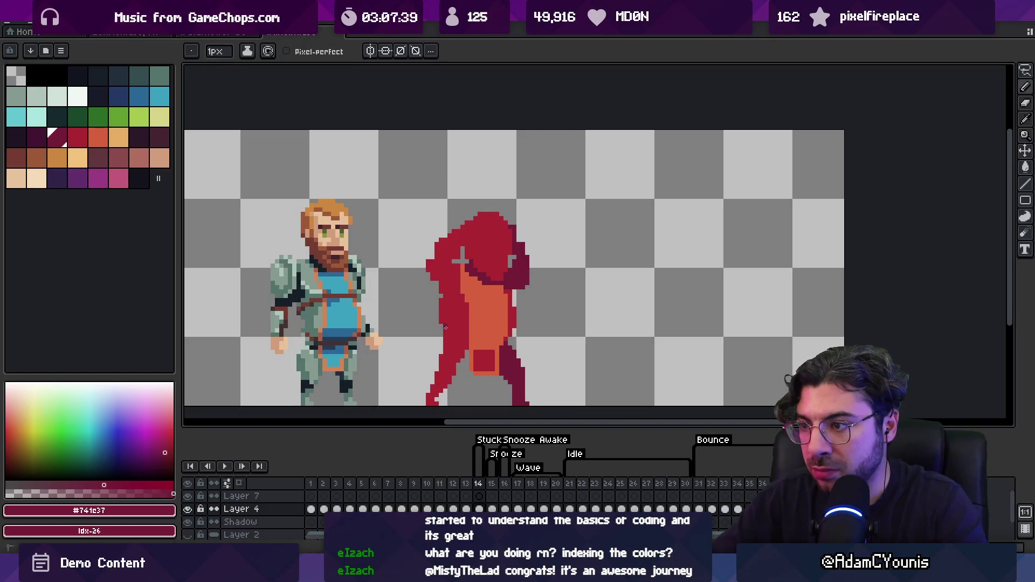
{"action": "left_click", "coordinate": [511, 324], "text": "alt"}
{"action": "left_click", "coordinate": [467, 327], "text": "alt"}
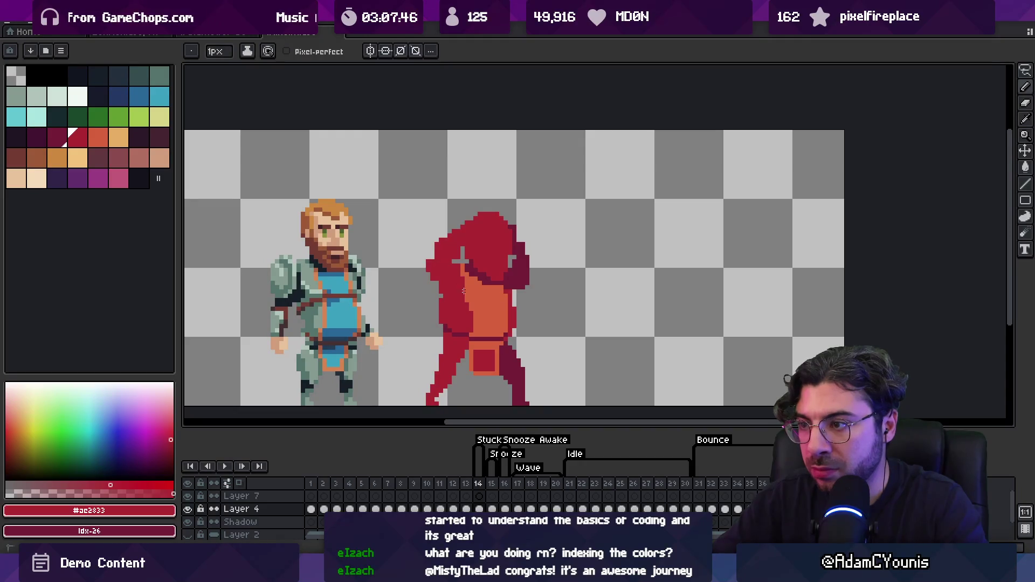
{"action": "left_click", "coordinate": [499, 282], "text": "alt"}
{"action": "left_click", "coordinate": [507, 281], "text": "alt"}
{"action": "key", "text": "z"}
{"action": "scroll", "coordinate": [515, 280], "scroll_direction": "down", "scroll_amount": 3}
{"action": "scroll", "coordinate": [507, 282], "scroll_direction": "up", "scroll_amount": 3}
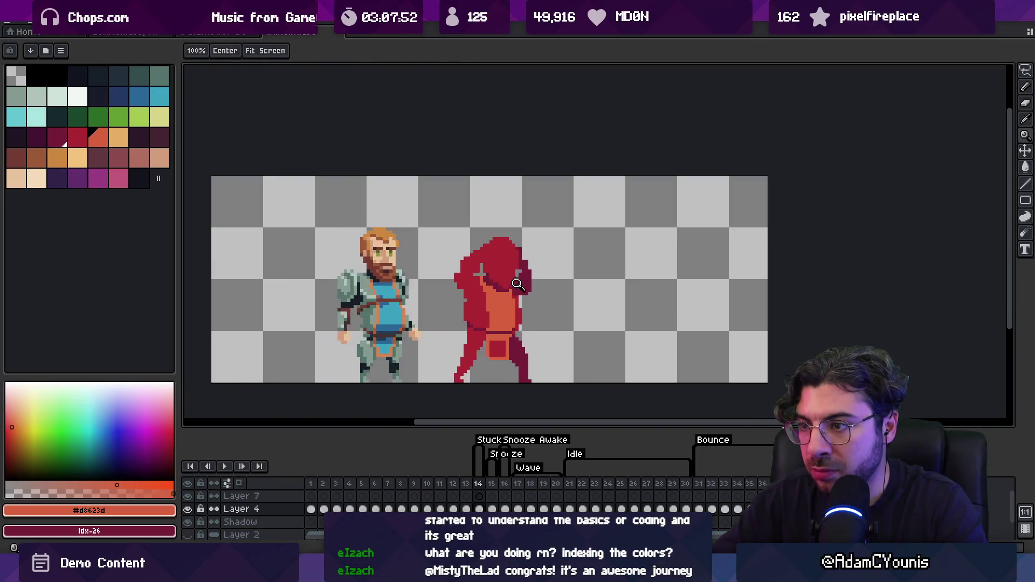
{"action": "left_click", "coordinate": [500, 290], "text": "alt"}
{"action": "key", "text": "b"}
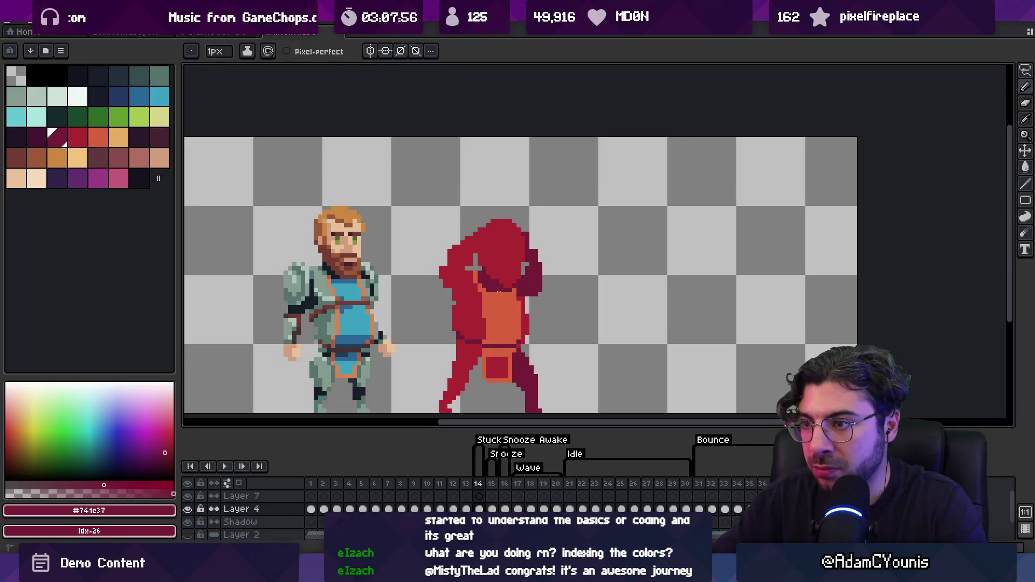
Clean up a small area near the figure's foot using a rectangular selection.
{"action": "key", "text": "z"}
{"action": "scroll", "coordinate": [510, 294], "scroll_direction": "down", "scroll_amount": 2}
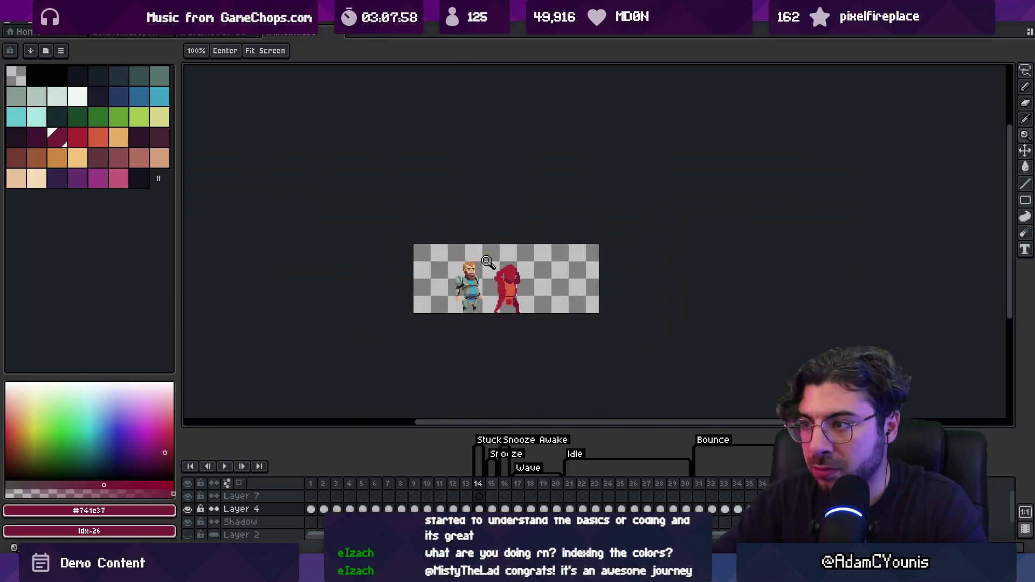
{"action": "scroll", "coordinate": [525, 300], "scroll_direction": "up", "scroll_amount": 1}
{"action": "scroll", "coordinate": [526, 300], "scroll_direction": "up", "scroll_amount": 2}
{"action": "key", "text": "b"}
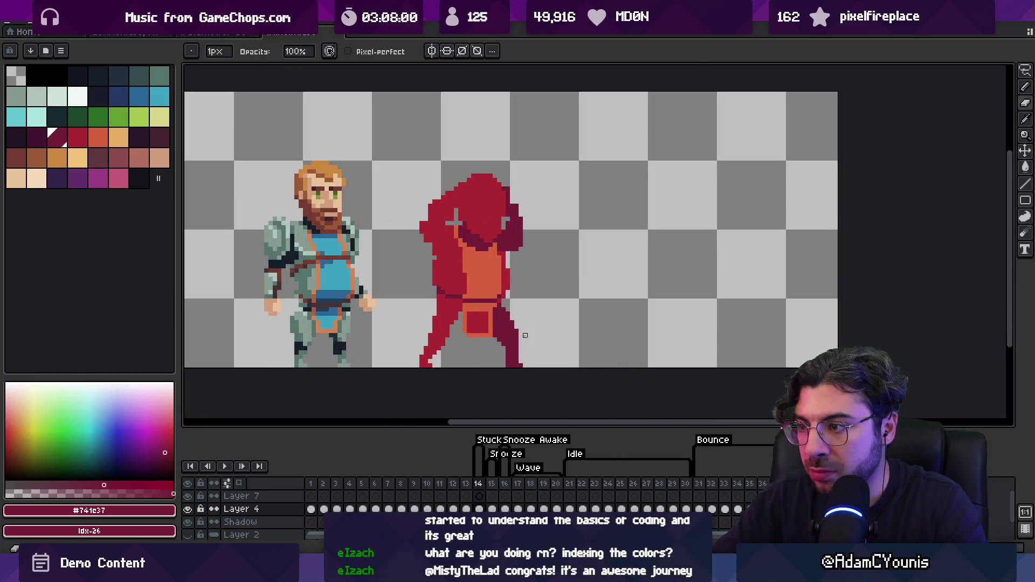
{"action": "key", "text": "g"}
{"action": "key", "text": "e"}
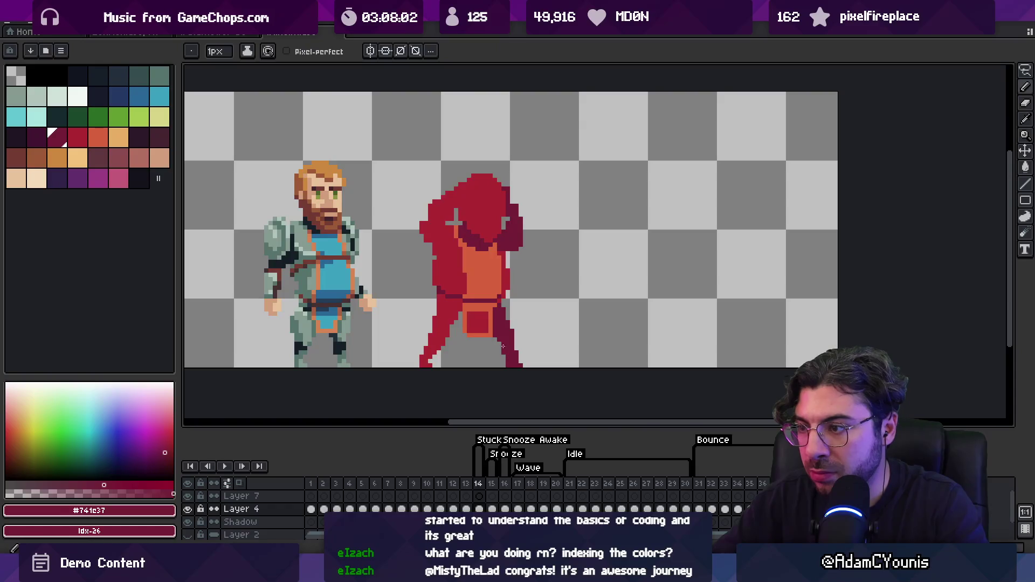
{"action": "key", "text": "m"}
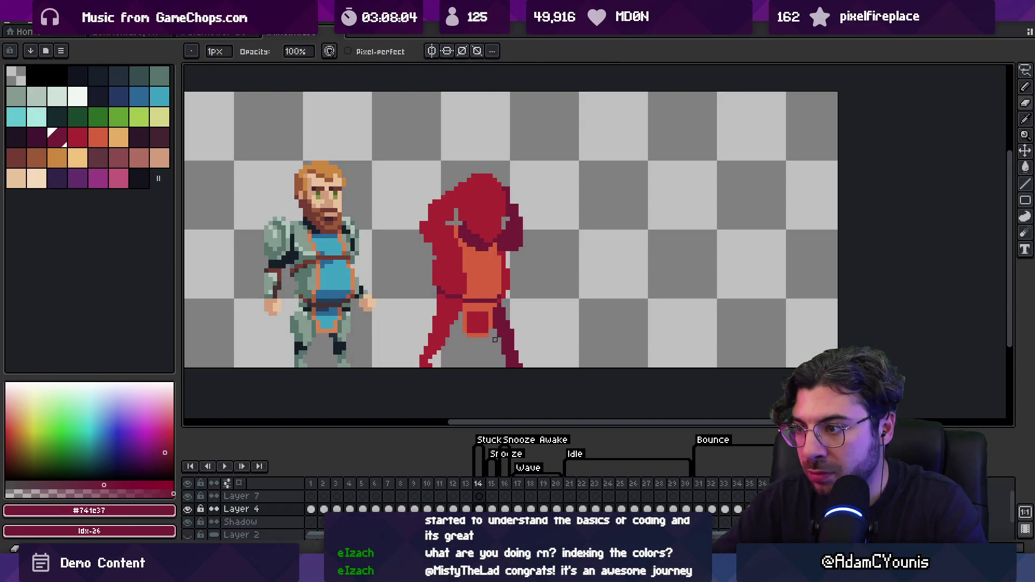
{"action": "left_click_drag", "start_coordinate": [495, 343], "coordinate": [535, 371]}
{"action": "key", "text": "ctrl+d"}
{"action": "key", "text": "g"}
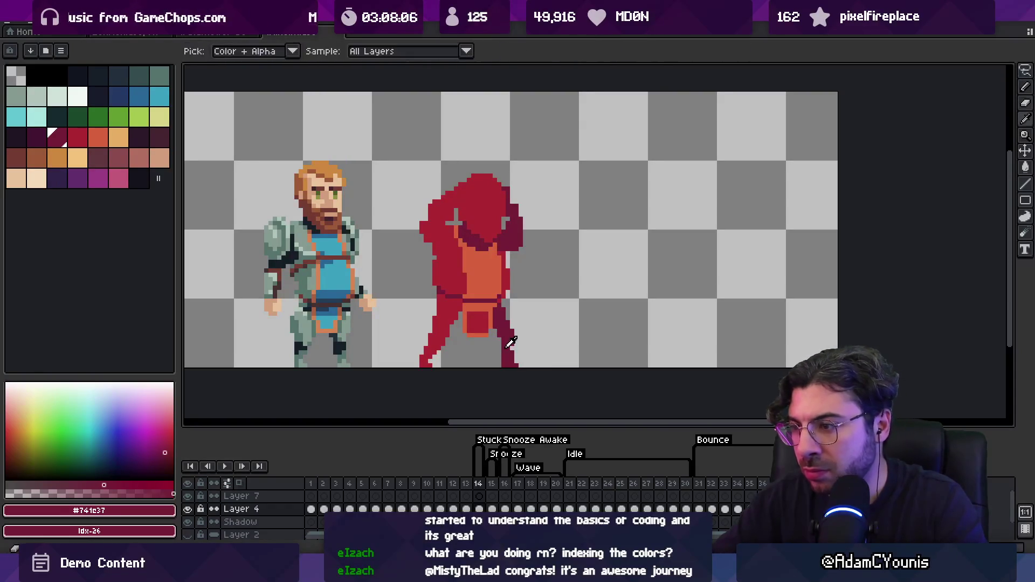
{"action": "key", "text": "b"}
Add dark crimson shading pixels on the figure's lower leg.
{"action": "key", "text": "g"}
{"action": "key", "text": "e"}
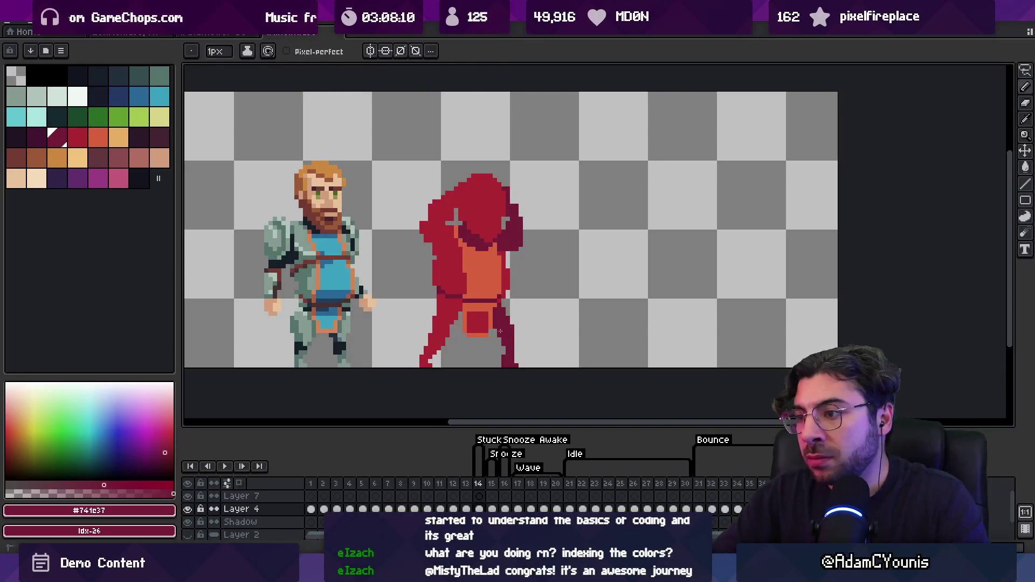
{"action": "key", "text": "i"}
{"action": "left_click", "coordinate": [490, 334]}
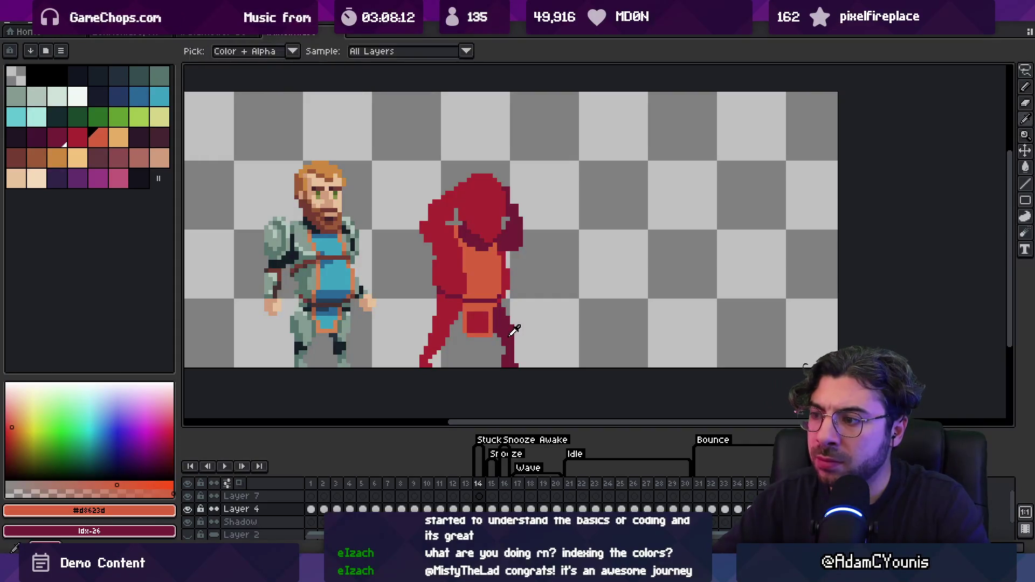
{"action": "left_click", "coordinate": [514, 334]}
{"action": "key", "text": "e"}
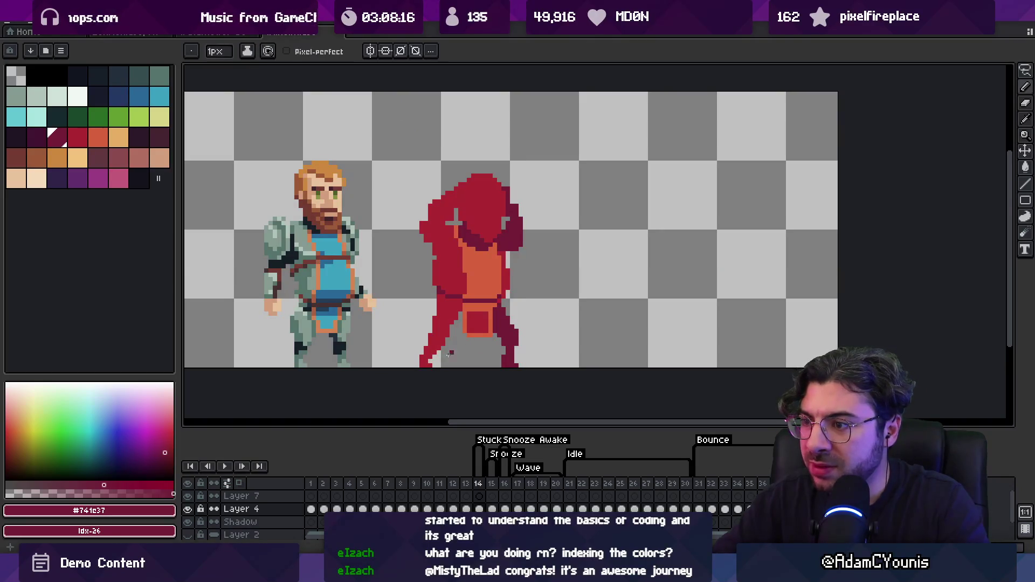
{"action": "scroll", "coordinate": [452, 349], "scroll_direction": "down", "scroll_amount": 2}
{"action": "scroll", "coordinate": [485, 337], "scroll_direction": "up", "scroll_amount": 4}
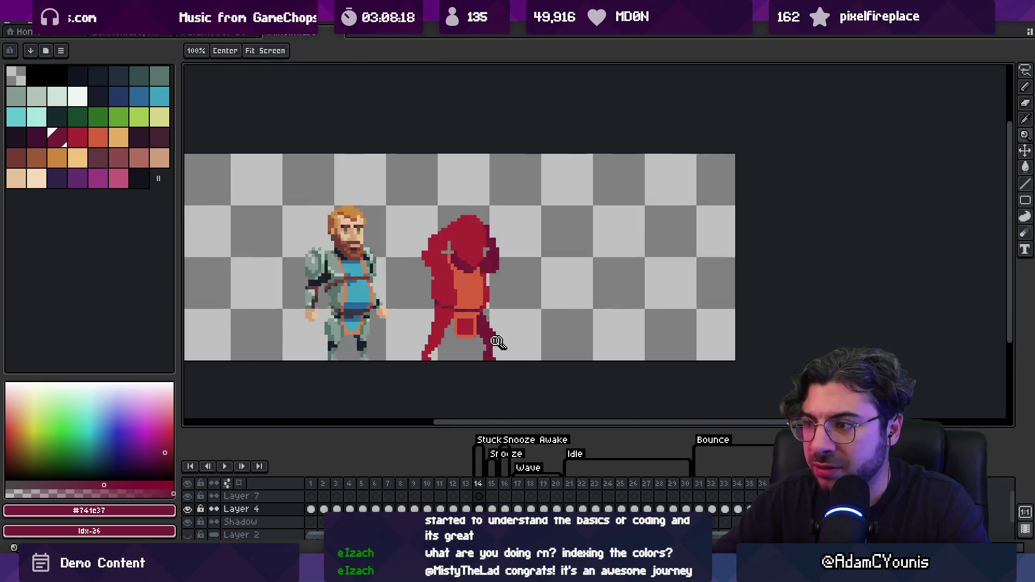
{"action": "key", "text": "i"}
{"action": "key", "text": "b"}
{"action": "left_click_drag", "start_coordinate": [486, 349], "coordinate": [478, 340]}
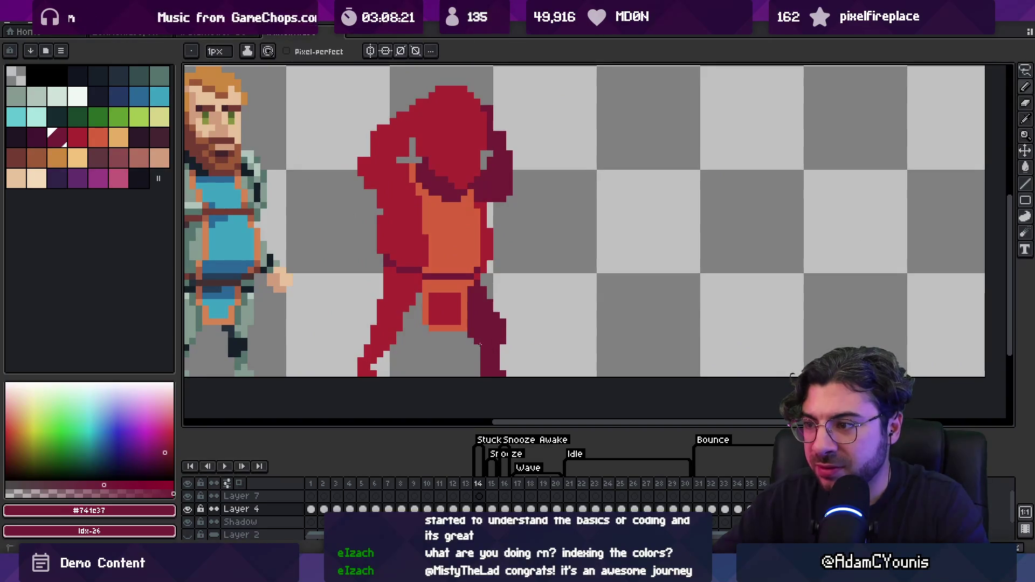
Pick brighter and darker red shades from the canvas and palette for further shading.
{"action": "left_click", "coordinate": [416, 298], "text": "alt"}
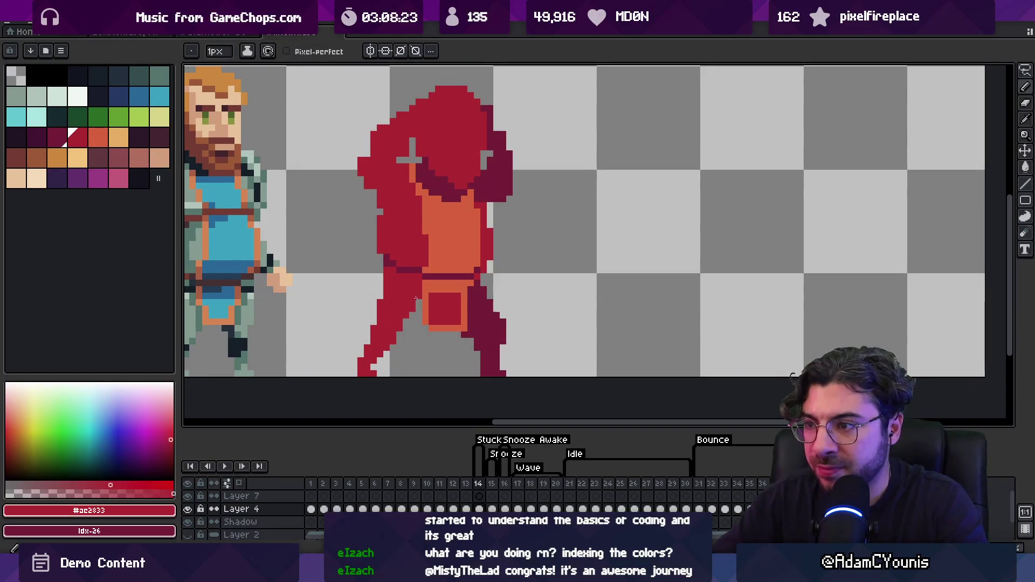
{"action": "scroll", "coordinate": [403, 325], "scroll_direction": "down", "scroll_amount": 2}
{"action": "scroll", "coordinate": [464, 342], "scroll_direction": "up", "scroll_amount": 2}
{"action": "left_click", "coordinate": [463, 341], "text": "alt"}
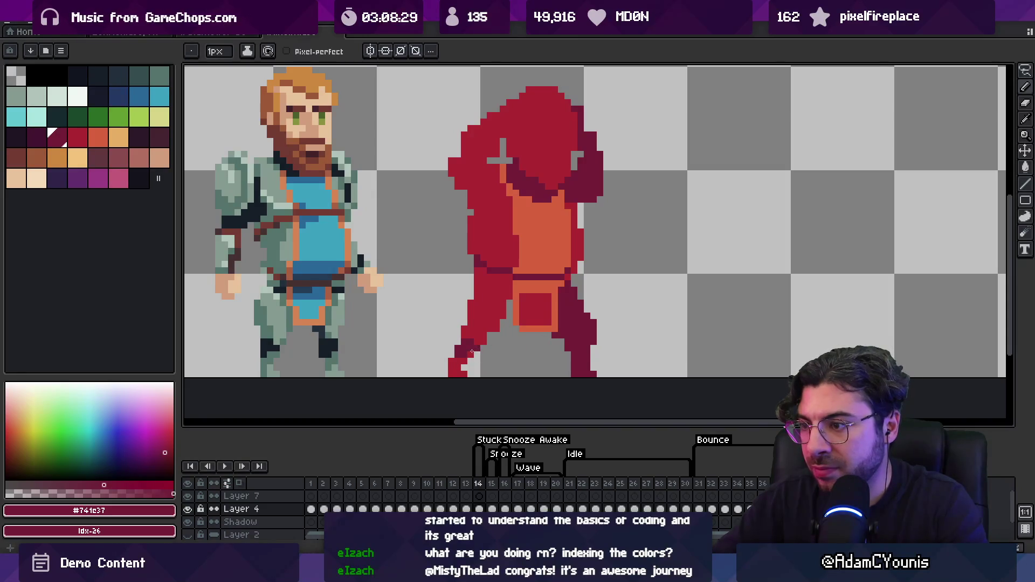
{"action": "key", "text": "alt"}
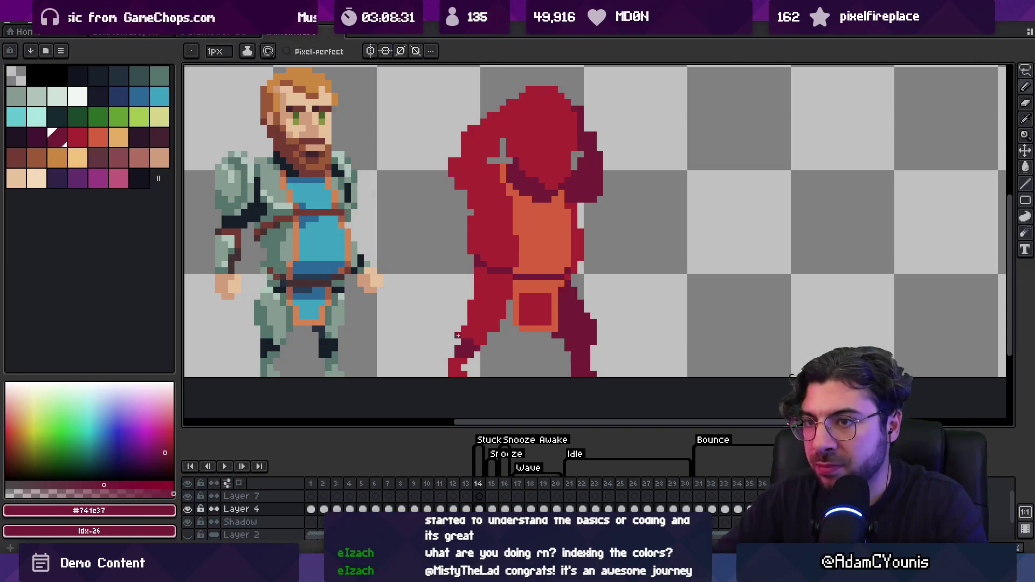
{"action": "left_click", "coordinate": [36, 137]}
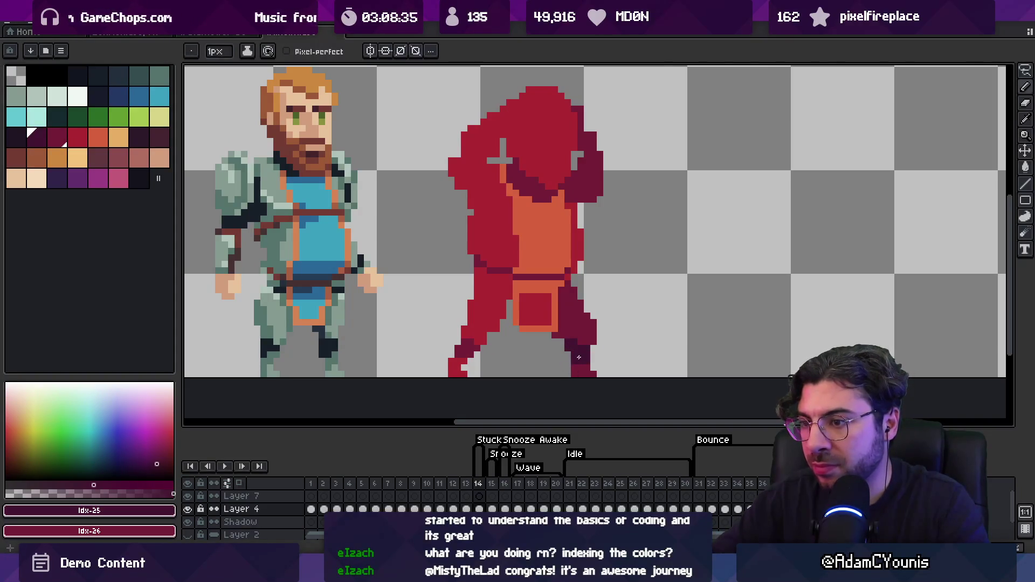
{"action": "scroll", "coordinate": [576, 345], "scroll_direction": "up", "scroll_amount": 1}
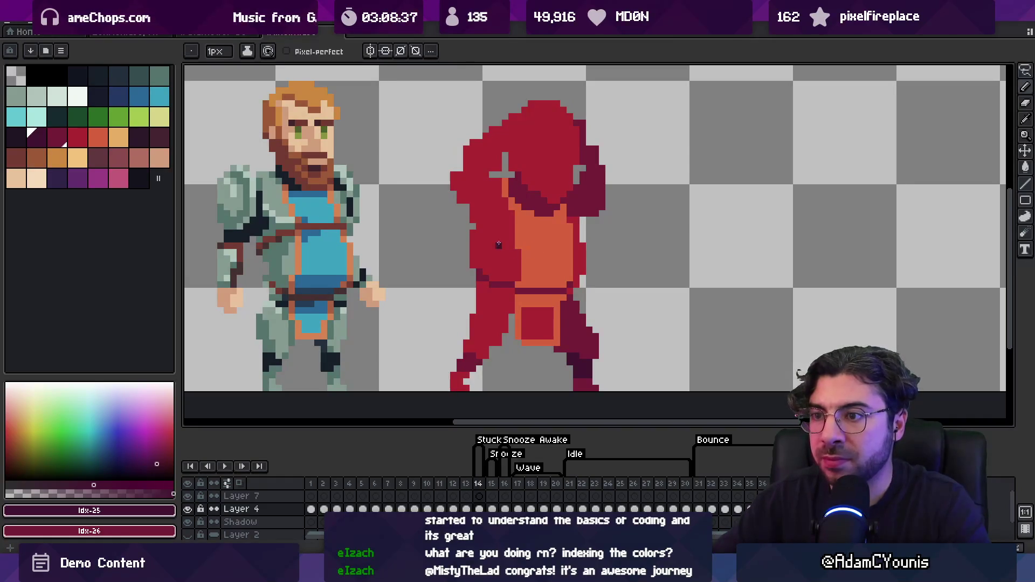
{"action": "scroll", "coordinate": [488, 216], "scroll_direction": "up", "scroll_amount": 2}
{"action": "key", "text": "alt"}
{"action": "left_click", "coordinate": [553, 186], "text": "alt"}
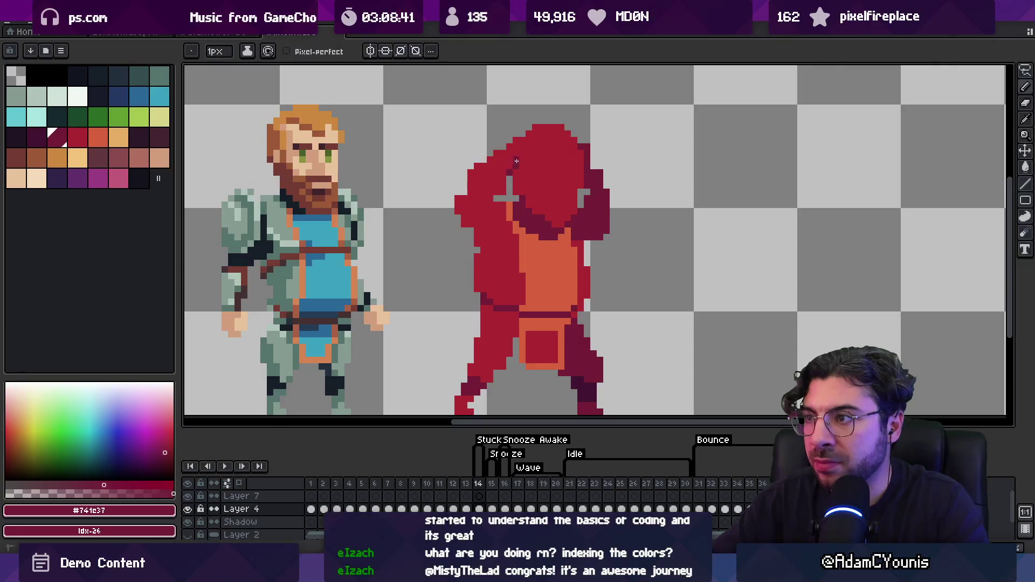
{"action": "key", "text": "]"}
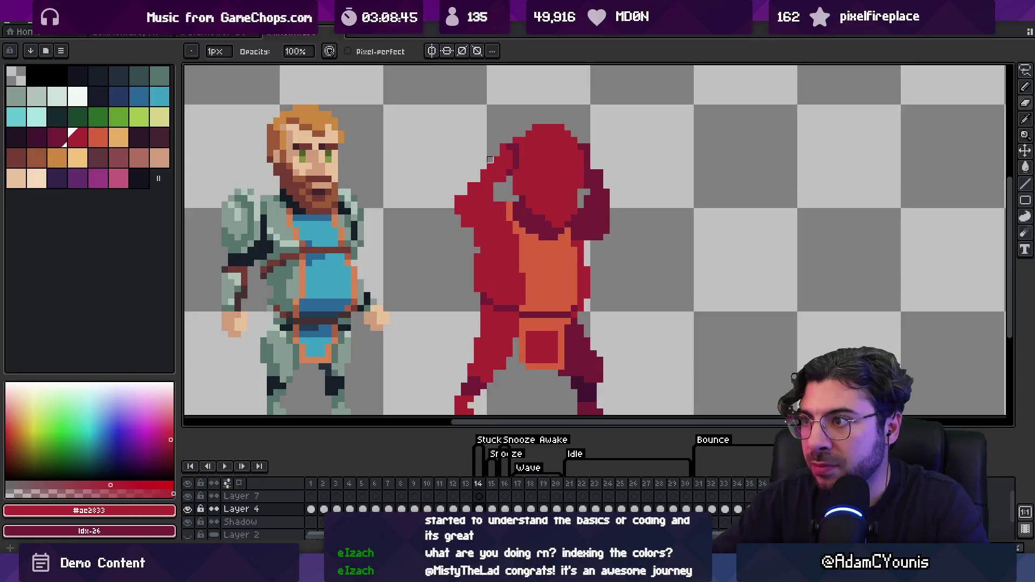
{"action": "key", "text": "alt"}
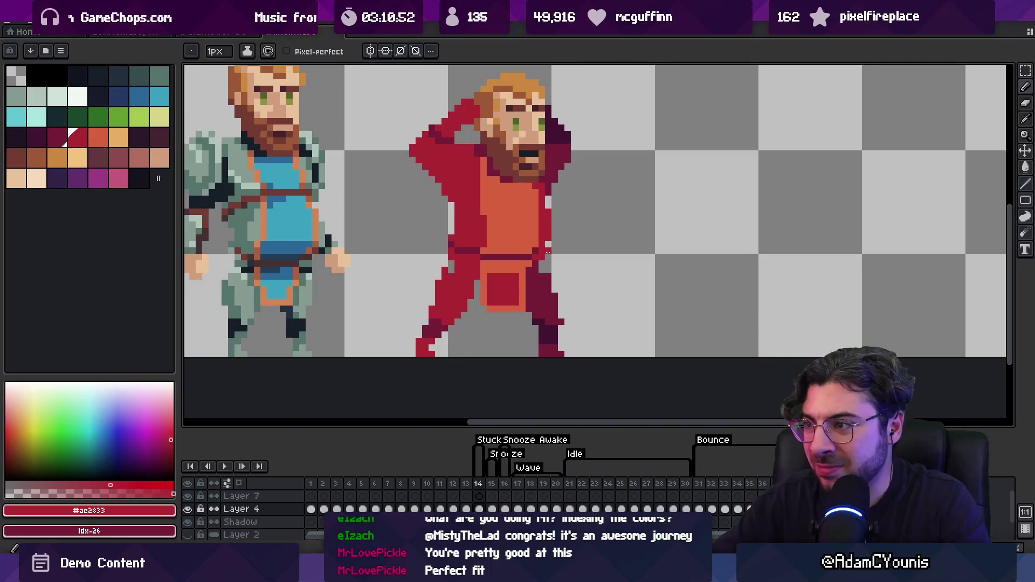
Sample the figure's crimsons and paint a crimson line along its belt.
{"action": "left_click", "coordinate": [531, 257], "text": "alt"}
{"action": "left_click", "coordinate": [545, 251], "text": "alt"}
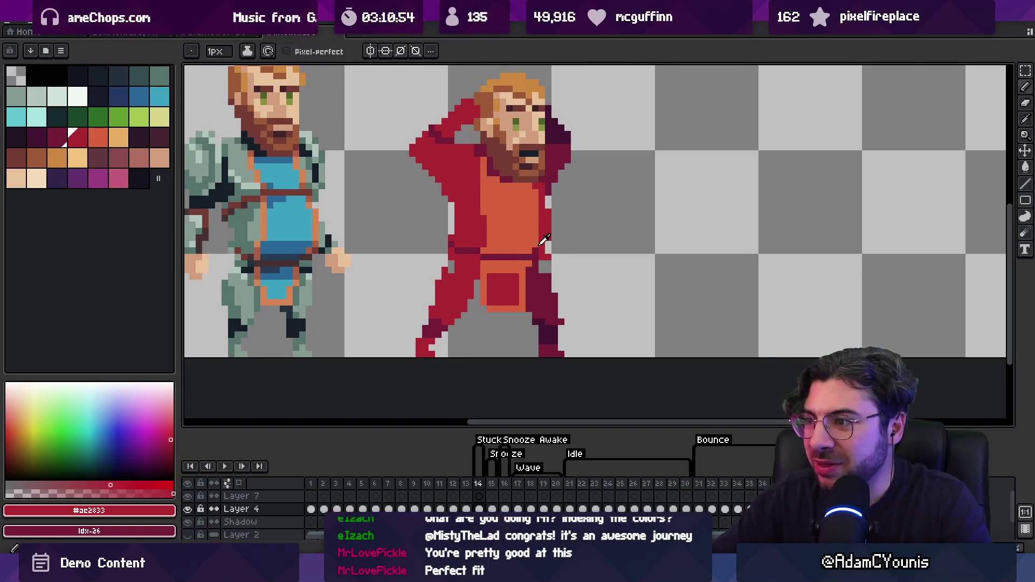
{"action": "left_click_drag", "start_coordinate": [488, 257], "coordinate": [529, 256]}
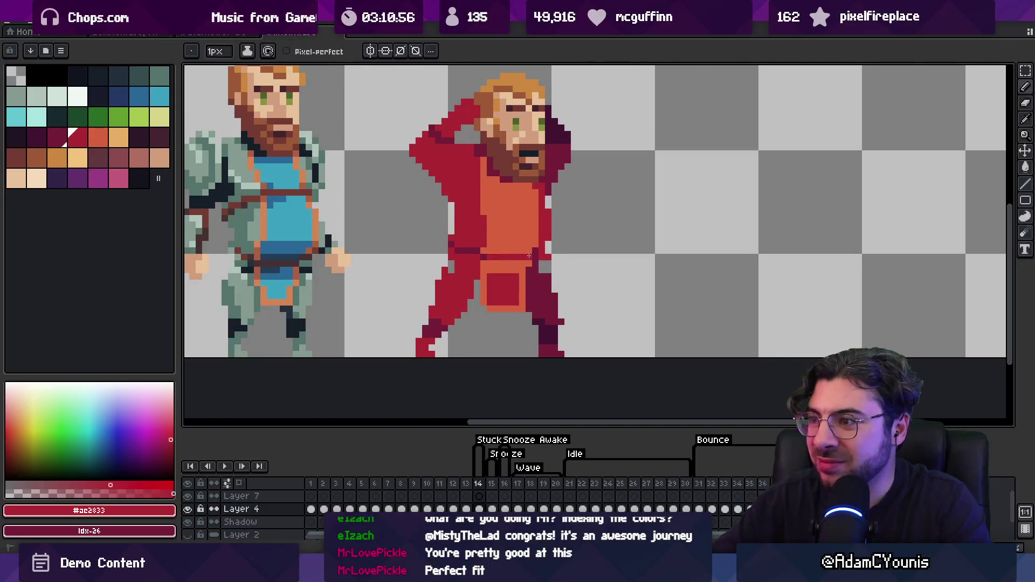
{"action": "key", "text": "z"}
{"action": "scroll", "coordinate": [488, 251], "scroll_direction": "down", "scroll_amount": 3}
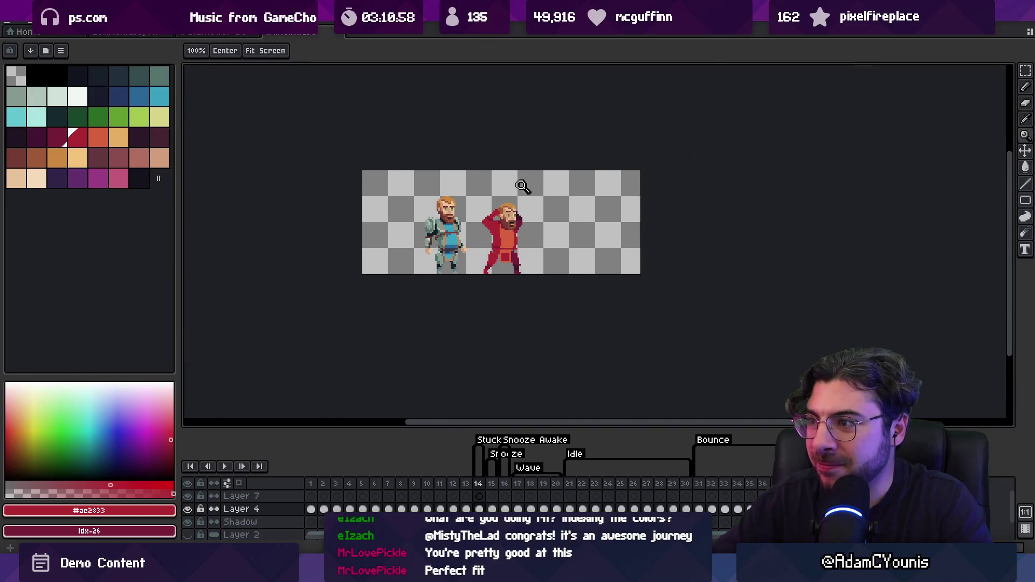
{"action": "left_click", "coordinate": [546, 224]}
{"action": "scroll", "coordinate": [511, 225], "scroll_direction": "up", "scroll_amount": 3}
{"action": "key", "text": "b"}
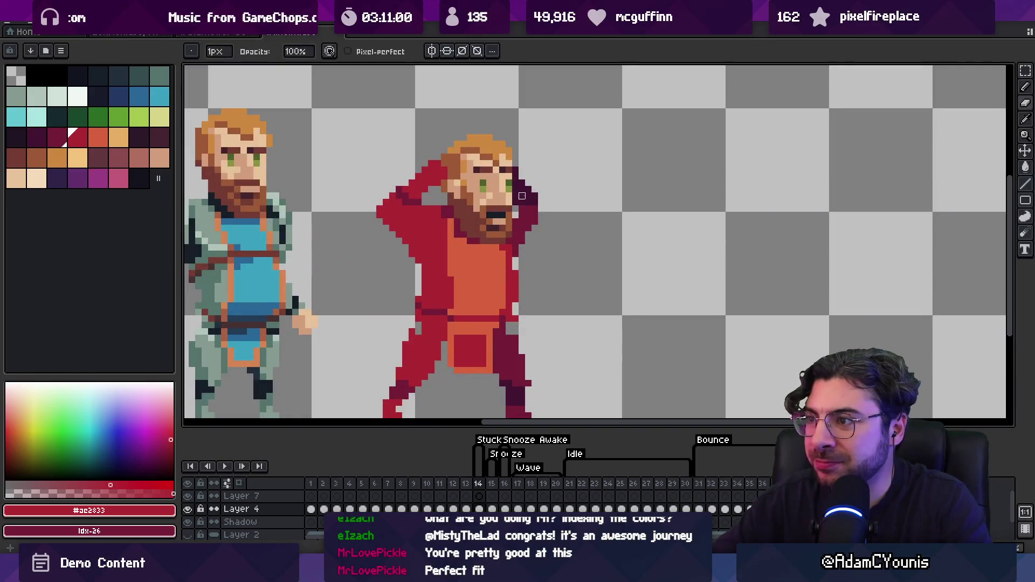
Paint dark maroon pixels beside the raised arm, then zoom in on the two characters.
{"action": "left_click", "coordinate": [522, 208], "text": "alt"}
{"action": "mouse_move", "coordinate": [539, 216]}
{"action": "left_mouse_down"}
{"action": "mouse_move", "coordinate": [539, 235]}
{"action": "mouse_move", "coordinate": [542, 200]}
{"action": "left_mouse_up"}
{"action": "key", "text": "z"}
{"action": "scroll", "coordinate": [542, 201], "scroll_direction": "down", "scroll_amount": 4}
{"action": "left_click", "coordinate": [542, 188]}
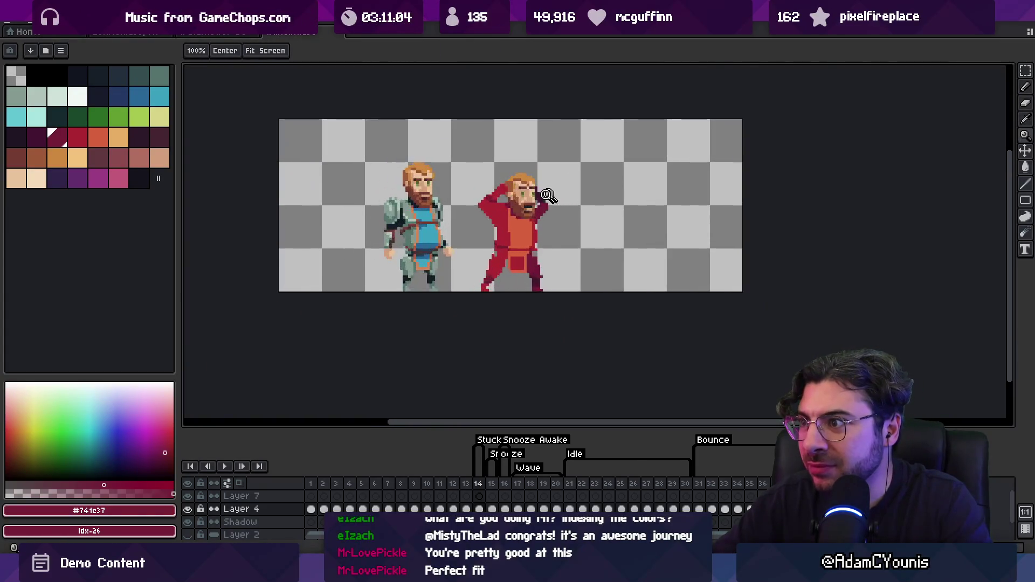
{"action": "left_click", "coordinate": [551, 187]}
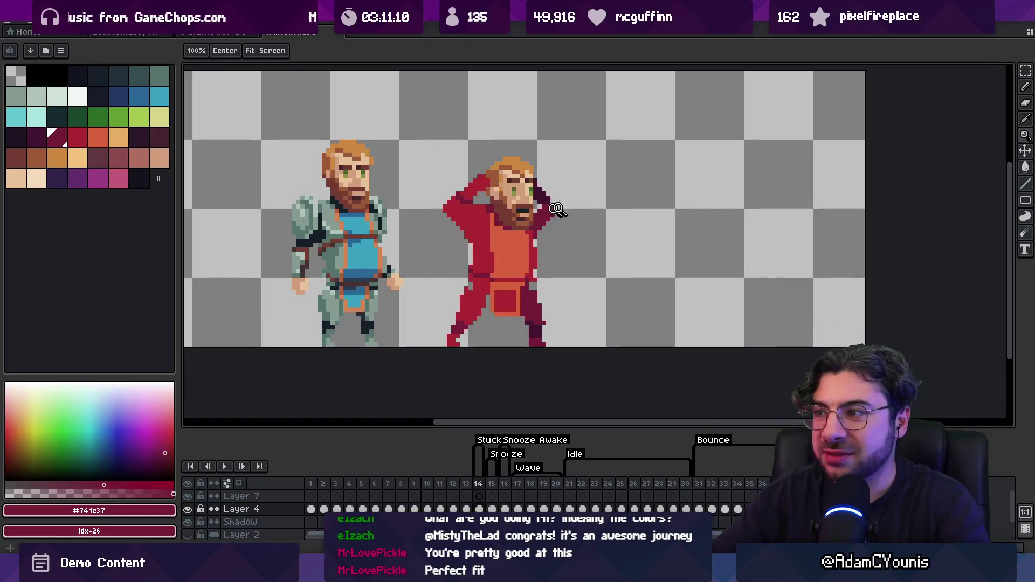
Add darkest-maroon pixels beside the character's face.
{"action": "key", "text": "i"}
{"action": "left_click", "coordinate": [547, 197]}
{"action": "key", "text": "b"}
{"action": "left_click", "coordinate": [543, 189]}
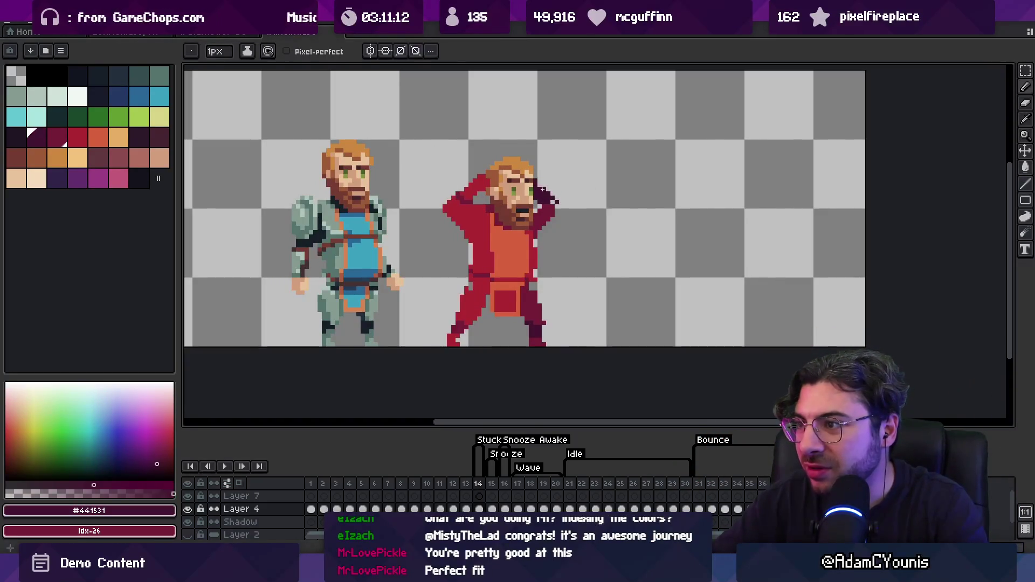
{"action": "key", "text": "i"}
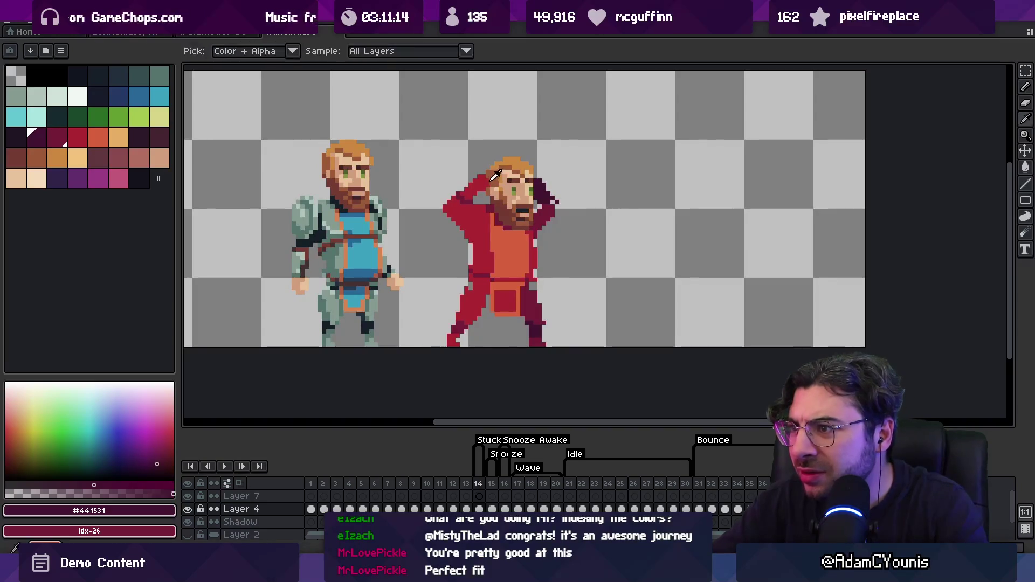
{"action": "left_click", "coordinate": [510, 190]}
{"action": "key", "text": "b"}
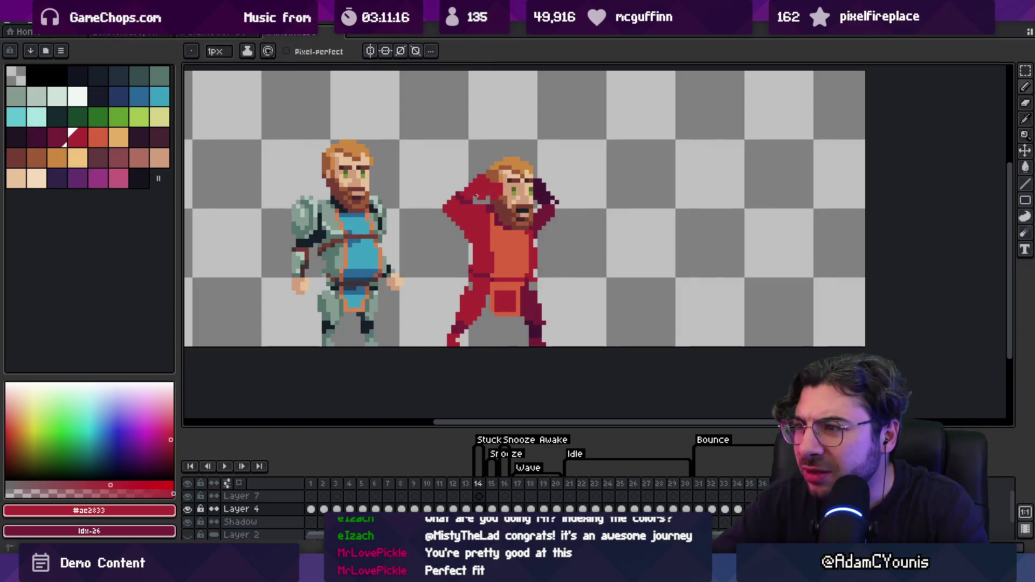
Sample the sprite's dark red, bright red and hair brown colours.
{"action": "key", "text": "e"}
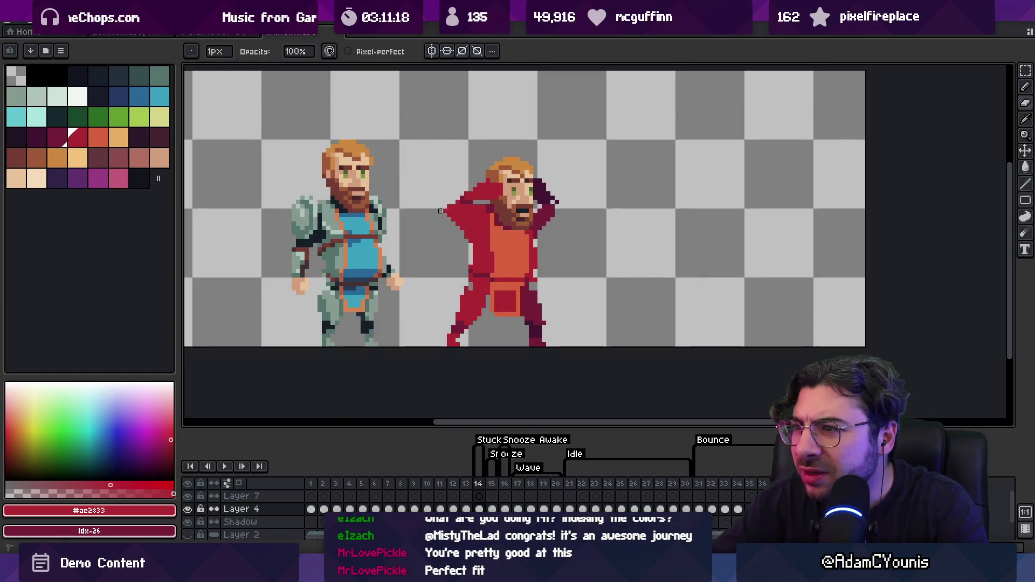
{"action": "left_click", "coordinate": [480, 191], "text": "alt"}
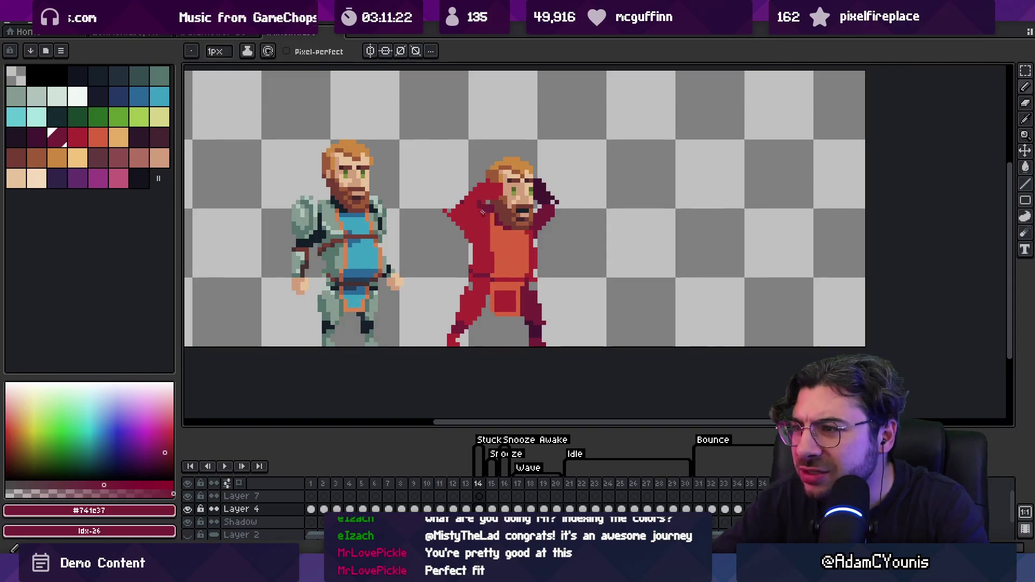
{"action": "left_click", "coordinate": [484, 200], "text": "alt"}
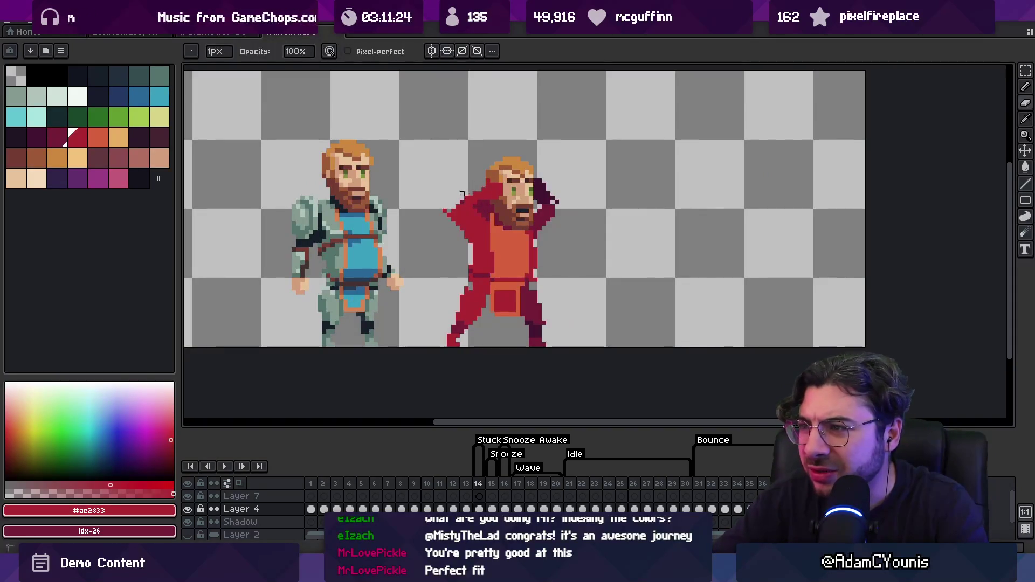
{"action": "left_click", "coordinate": [494, 175], "text": "alt"}
{"action": "scroll", "coordinate": [502, 172], "scroll_direction": "down", "scroll_amount": 3}
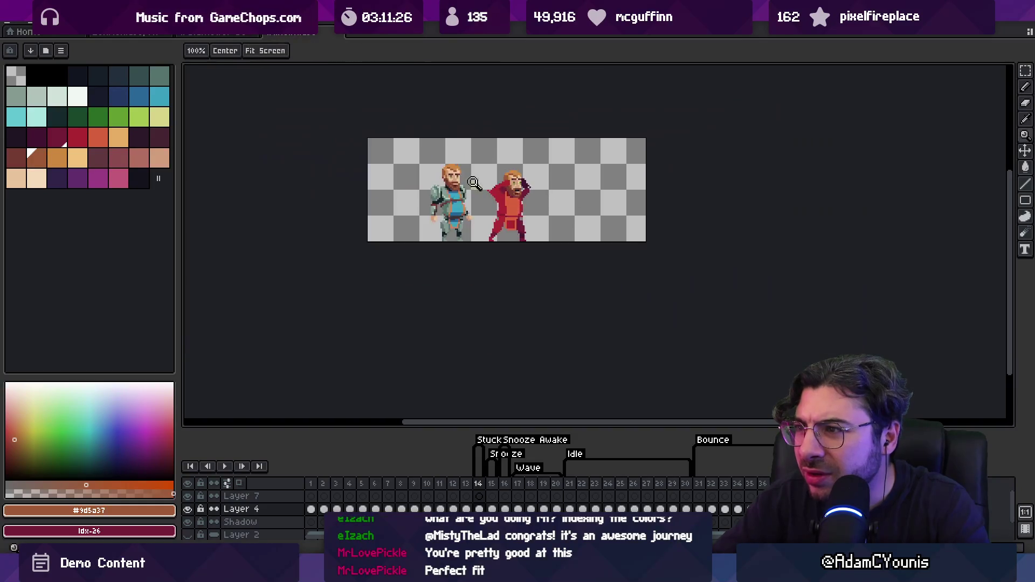
{"action": "scroll", "coordinate": [516, 177], "scroll_direction": "up", "scroll_amount": 3}
{"action": "scroll", "coordinate": [517, 178], "scroll_direction": "up", "scroll_amount": 1}
{"action": "left_click", "coordinate": [516, 178], "text": "alt"}
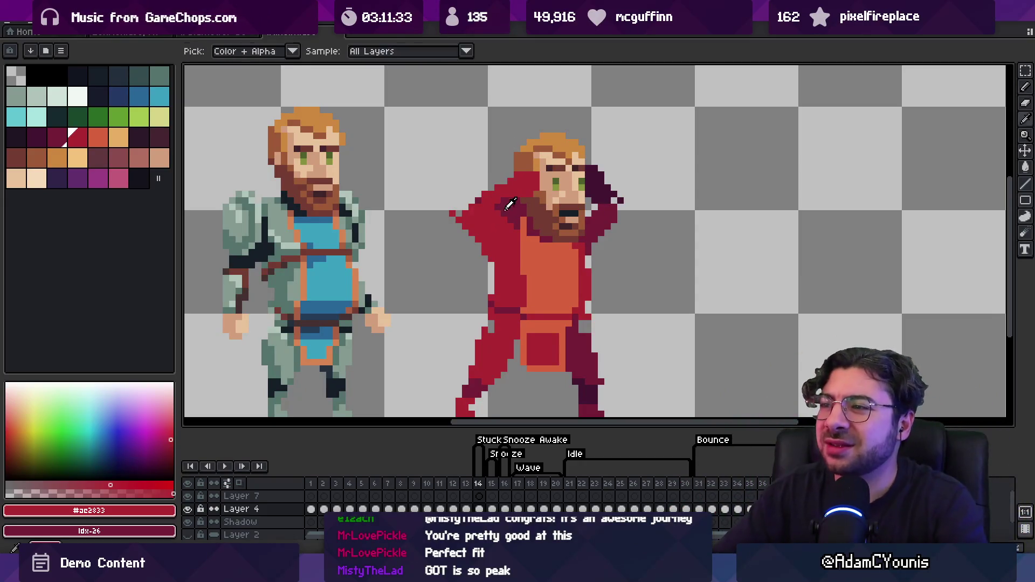
Erase stray red pixels at the raised arm's edge and sample the arm's dark red.
{"action": "key", "text": "e"}
{"action": "left_click_drag", "start_coordinate": [447, 213], "coordinate": [475, 246]}
{"action": "key", "text": "i"}
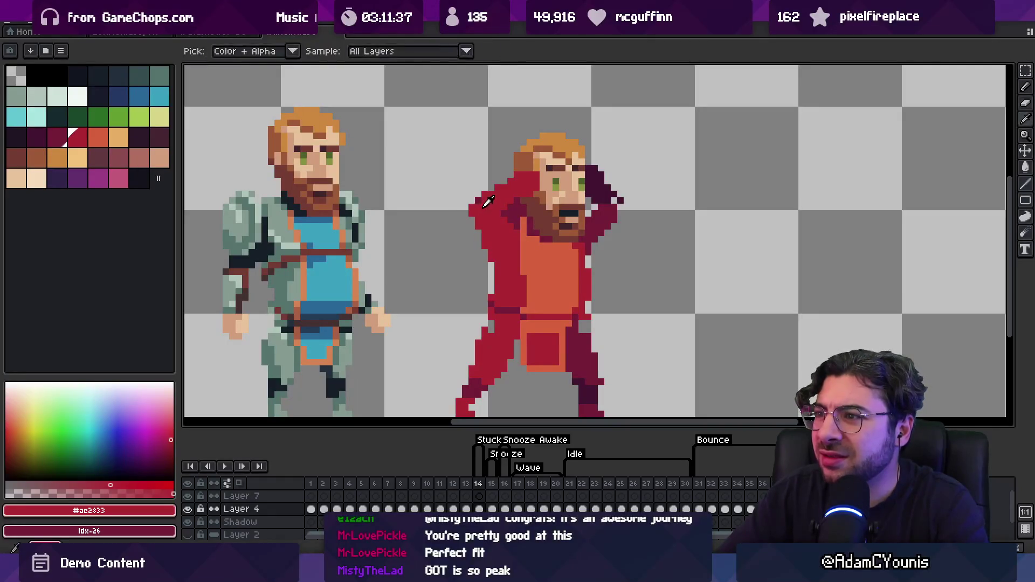
{"action": "left_click", "coordinate": [518, 217]}
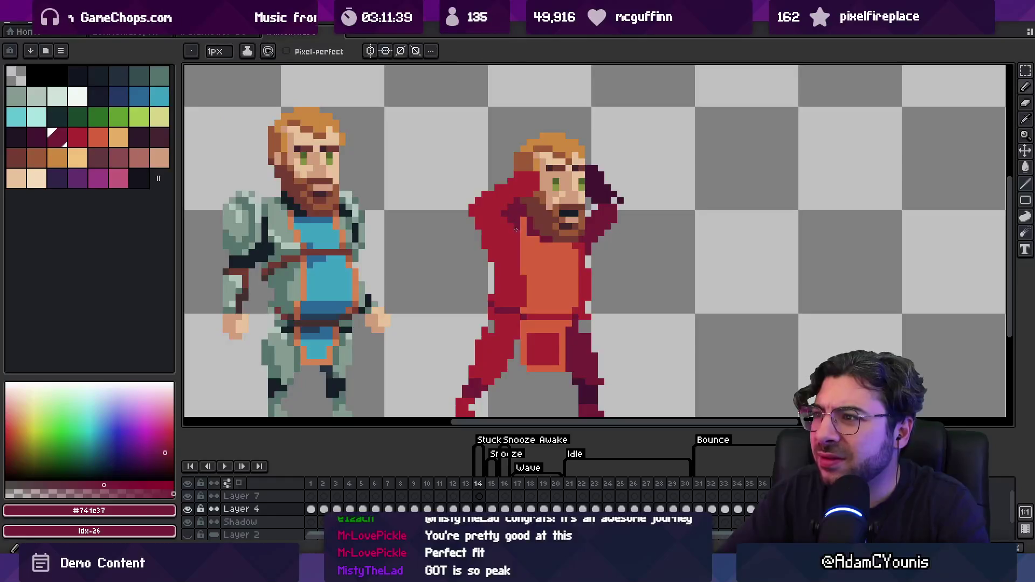
{"action": "key", "text": "z"}
{"action": "scroll", "coordinate": [523, 227], "scroll_direction": "down", "scroll_amount": 3}
{"action": "scroll", "coordinate": [526, 229], "scroll_direction": "up", "scroll_amount": 1}
{"action": "scroll", "coordinate": [527, 232], "scroll_direction": "up", "scroll_amount": 1}
{"action": "scroll", "coordinate": [531, 229], "scroll_direction": "up", "scroll_amount": 2}
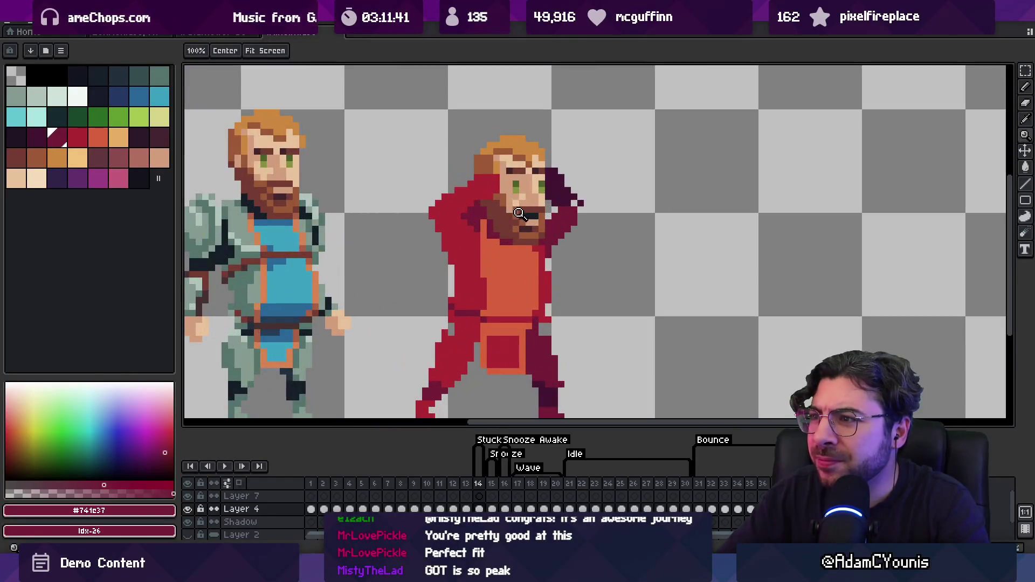
{"action": "scroll", "coordinate": [540, 227], "scroll_direction": "down", "scroll_amount": 2}
{"action": "scroll", "coordinate": [566, 222], "scroll_direction": "up", "scroll_amount": 2}
{"action": "scroll", "coordinate": [566, 222], "scroll_direction": "up", "scroll_amount": 1}
Pick the arm's darkest maroon and dark red and reframe the view on the figures.
{"action": "key", "text": "b"}
{"action": "left_click", "coordinate": [566, 212], "text": "alt"}
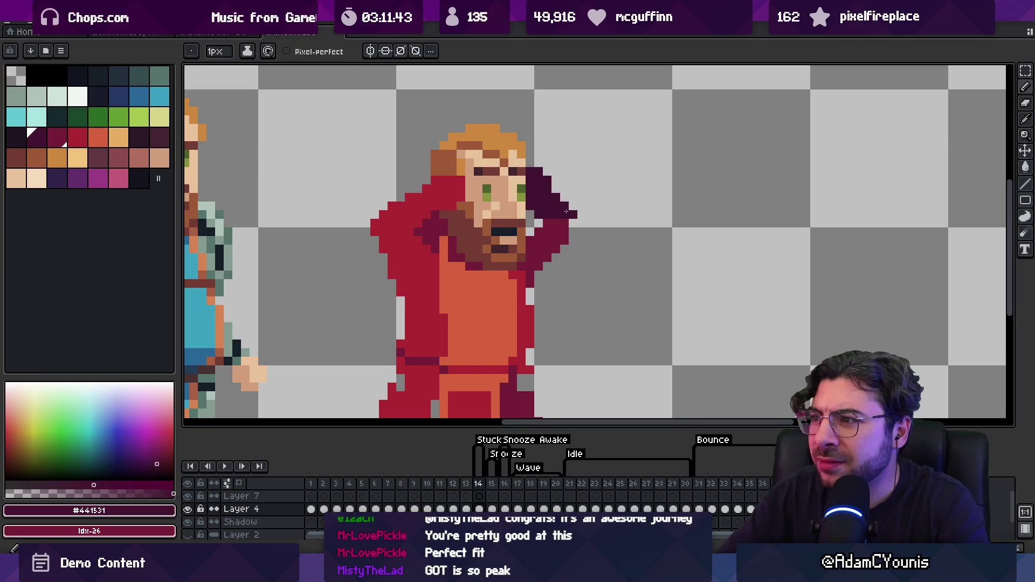
{"action": "left_click_drag", "start_coordinate": [557, 199], "coordinate": [538, 198]}
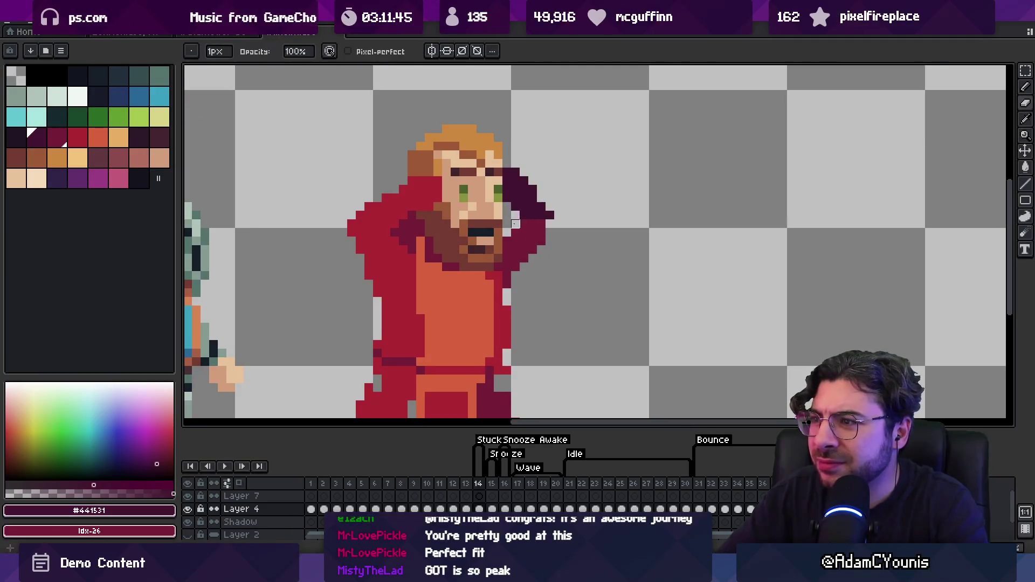
{"action": "left_click", "coordinate": [539, 235], "text": "alt"}
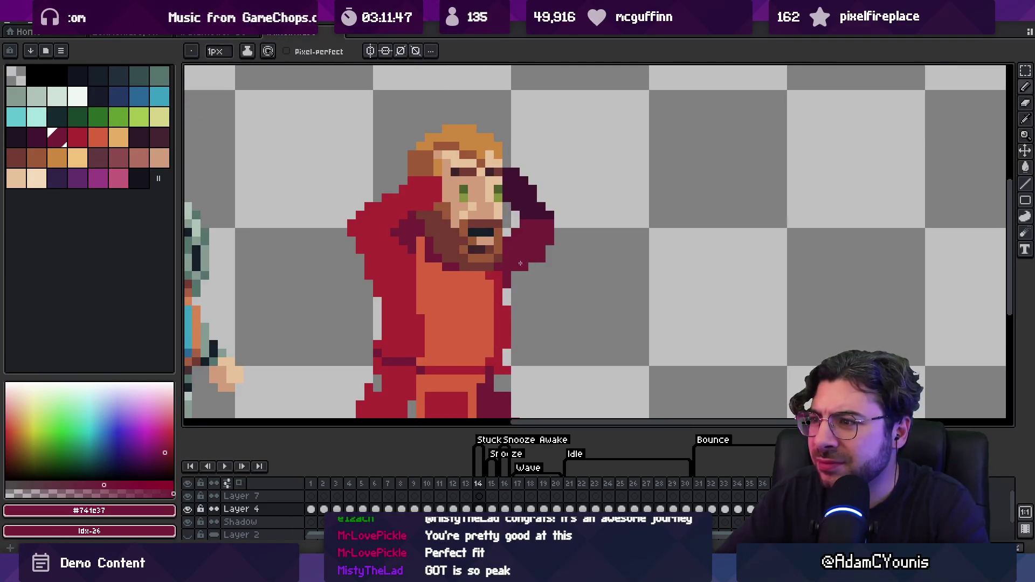
{"action": "scroll", "coordinate": [506, 241], "scroll_direction": "down", "scroll_amount": 3}
{"action": "scroll", "coordinate": [506, 241], "scroll_direction": "up", "scroll_amount": 2}
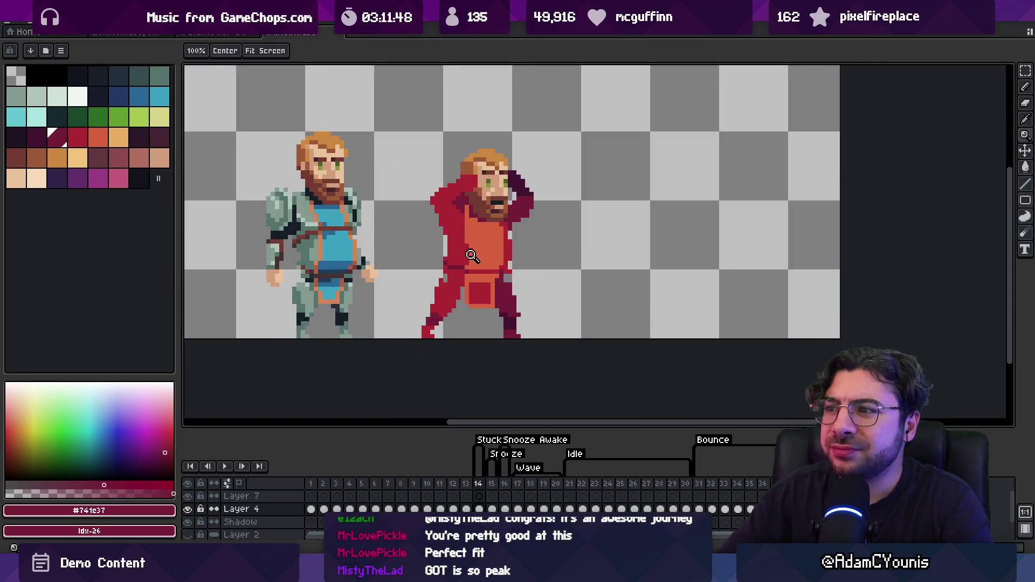
{"action": "scroll", "coordinate": [494, 244], "scroll_direction": "up", "scroll_amount": 1}
{"action": "left_click_drag", "start_coordinate": [494, 245], "coordinate": [538, 232]}
Fill the red figure's arms grey-green, its foot dark navy and its right leg grey-green.
{"action": "left_click", "coordinate": [254, 178], "text": "alt"}
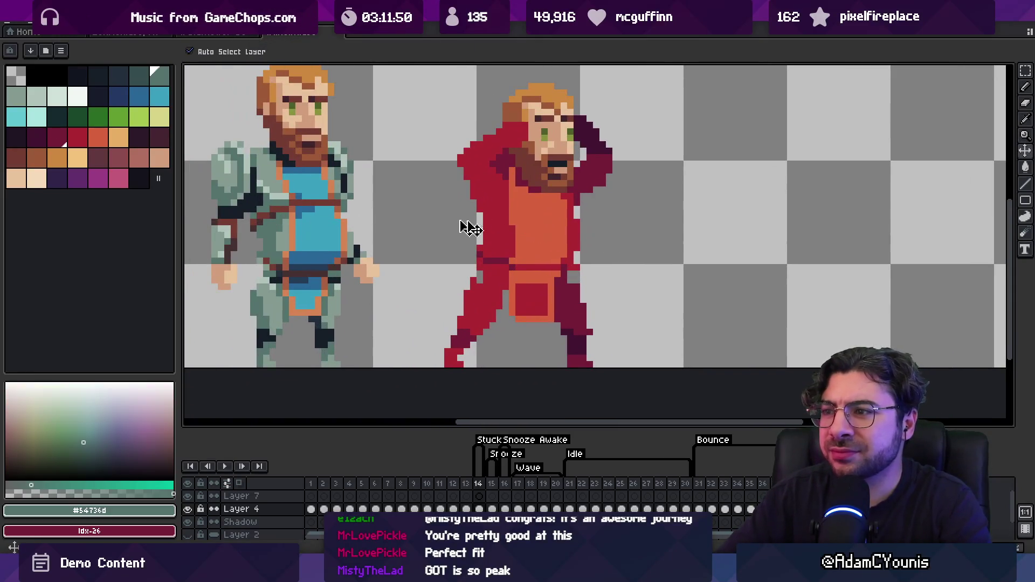
{"action": "left_click", "coordinate": [496, 208]}
{"action": "left_click", "coordinate": [489, 299]}
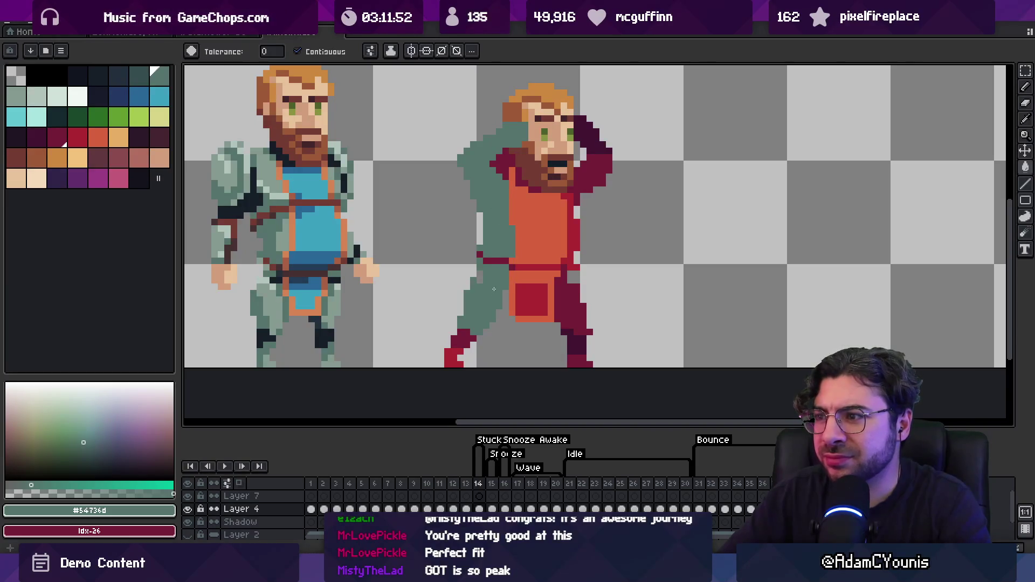
{"action": "key", "text": "b"}
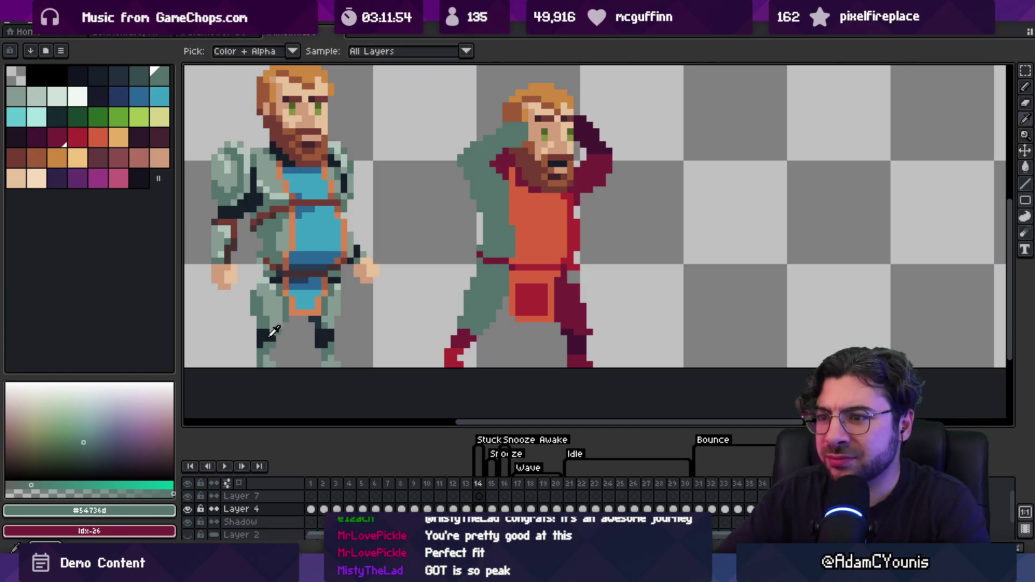
{"action": "left_click", "coordinate": [275, 332], "text": "alt"}
{"action": "key", "text": "g"}
{"action": "left_click", "coordinate": [463, 339]}
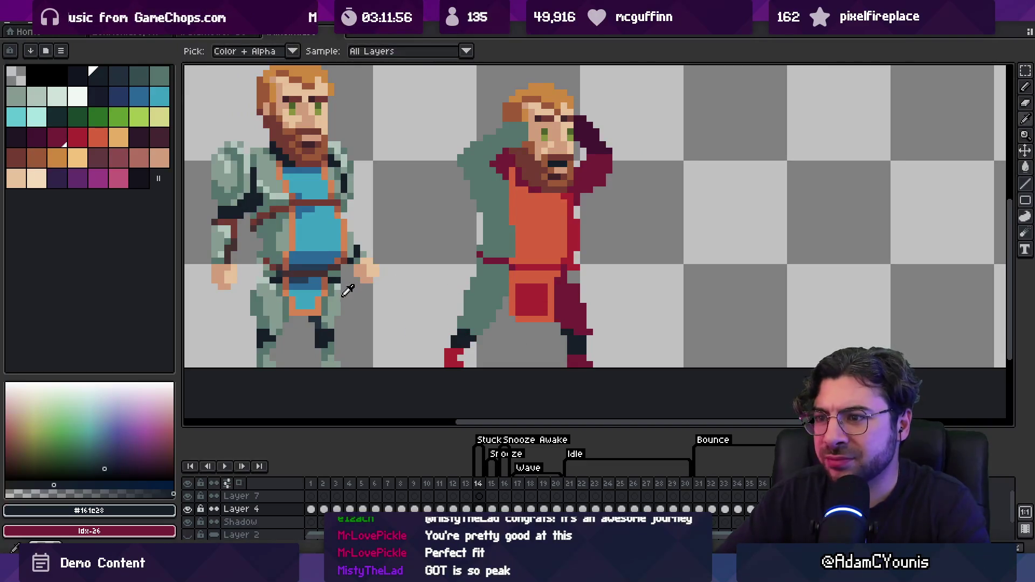
{"action": "left_click", "coordinate": [336, 285], "text": "alt"}
{"action": "left_click", "coordinate": [575, 310]}
Add a lighter grey-green highlight to the leg and dark navy pixels on the leg and shoulder.
{"action": "left_click", "coordinate": [281, 296], "text": "alt"}
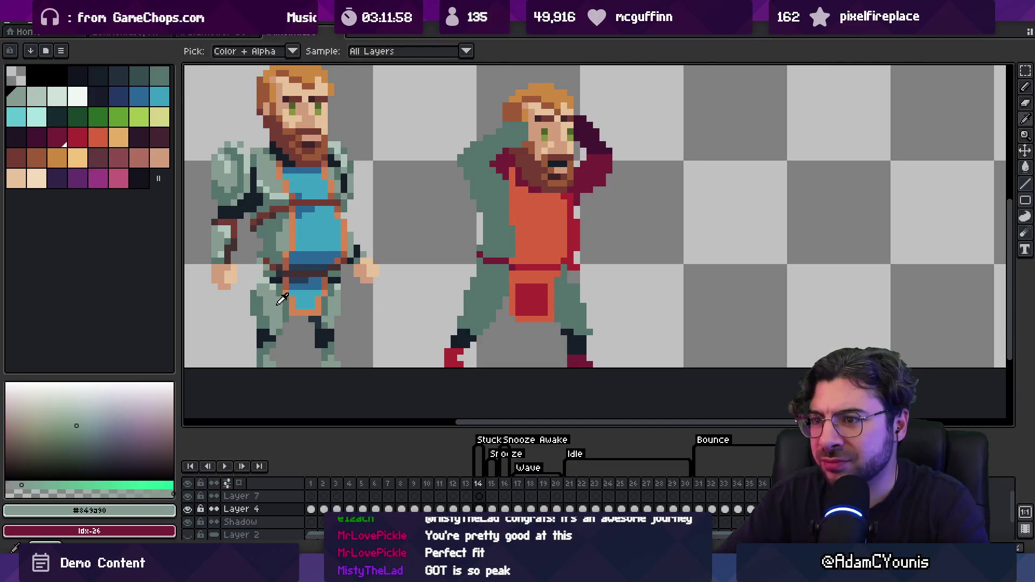
{"action": "key", "text": "v"}
{"action": "key", "text": "b"}
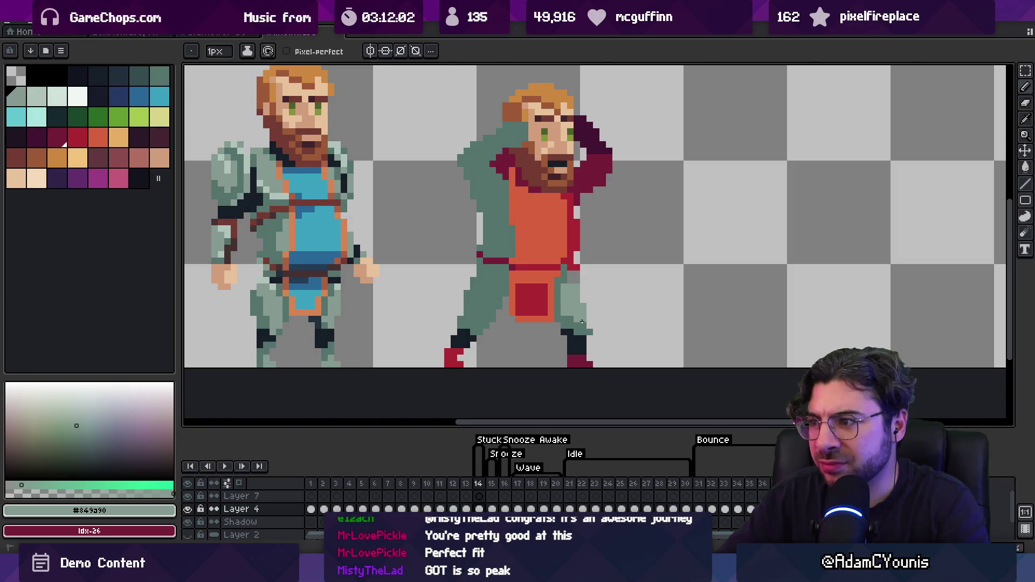
{"action": "left_click_drag", "start_coordinate": [487, 291], "coordinate": [491, 312]}
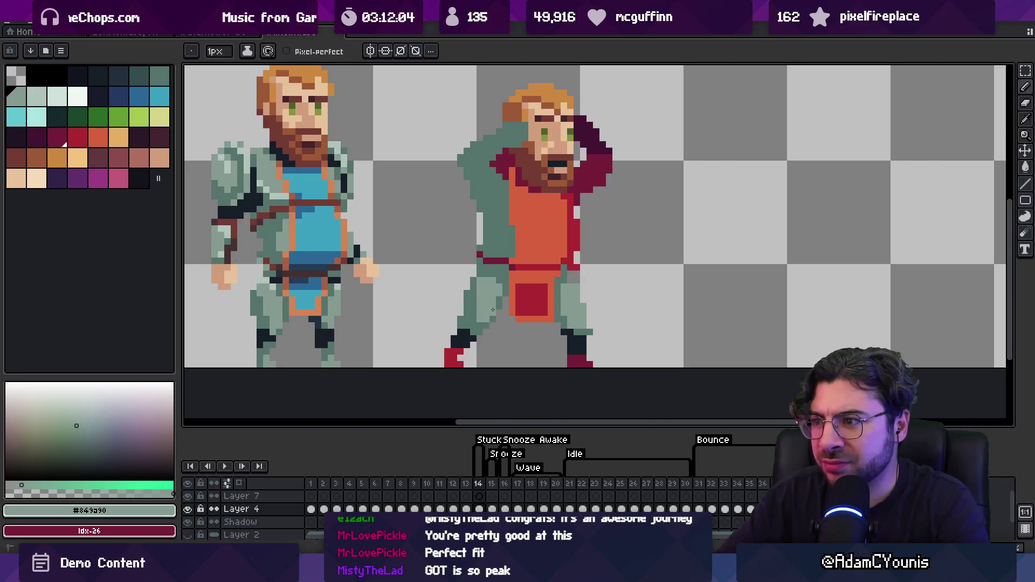
{"action": "left_click", "coordinate": [490, 268], "text": "alt"}
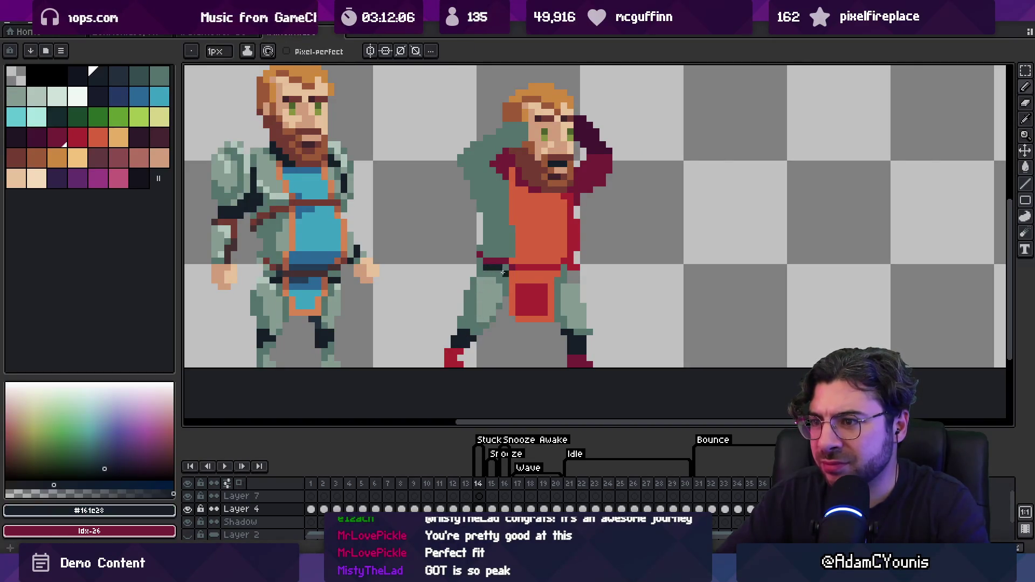
{"action": "left_click", "coordinate": [489, 274]}
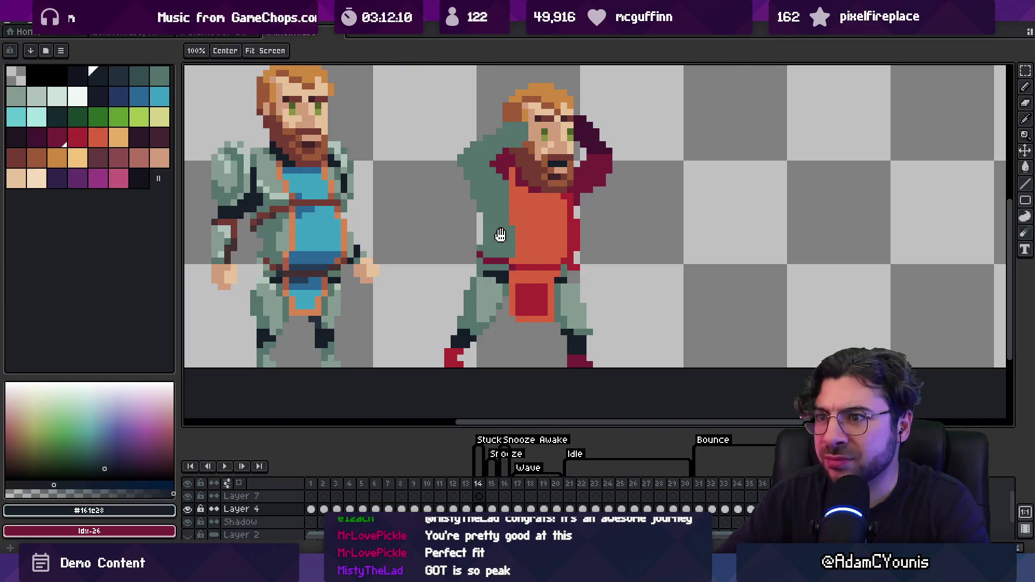
{"action": "scroll", "coordinate": [496, 238], "scroll_direction": "up", "scroll_amount": 1}
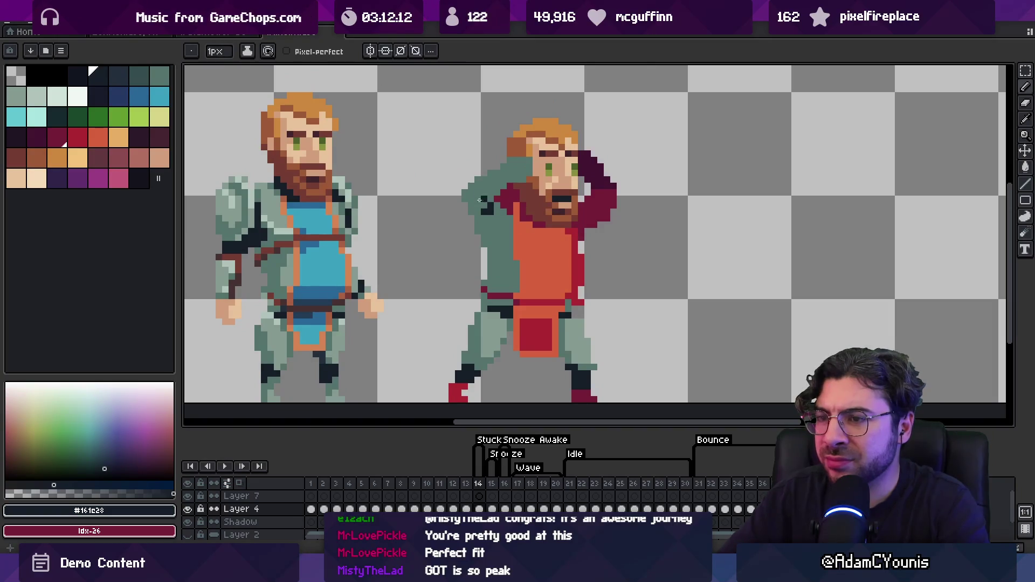
{"action": "key", "text": "ctrl+z"}
{"action": "left_click", "coordinate": [486, 197]}
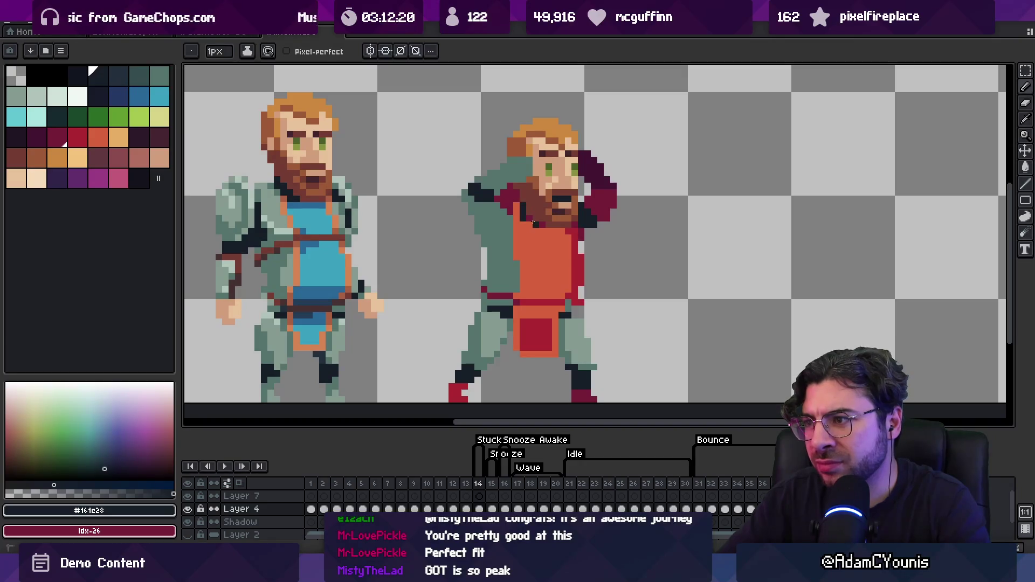
Paint grey-green over the maroon raised arm and fill its remaining patch light grey-green.
{"action": "left_click", "coordinate": [515, 202], "text": "alt"}
{"action": "key", "text": "g"}
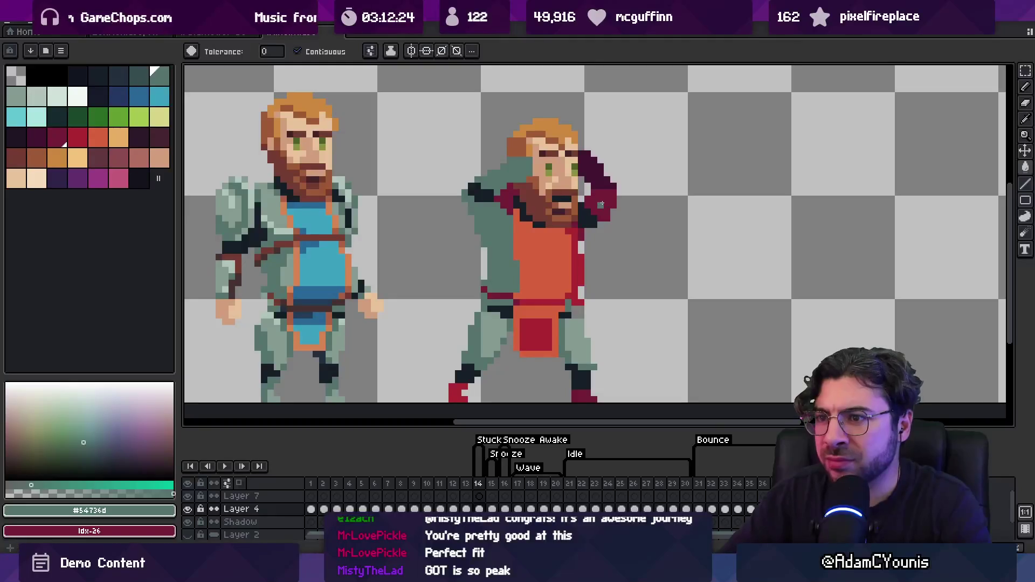
{"action": "key", "text": "alt"}
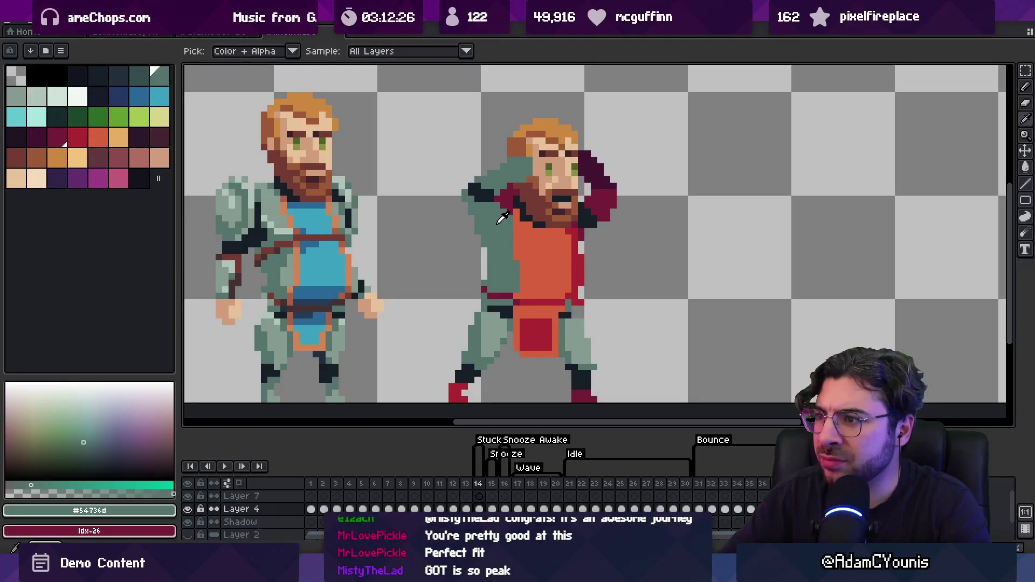
{"action": "left_click_drag", "start_coordinate": [588, 194], "coordinate": [596, 218]}
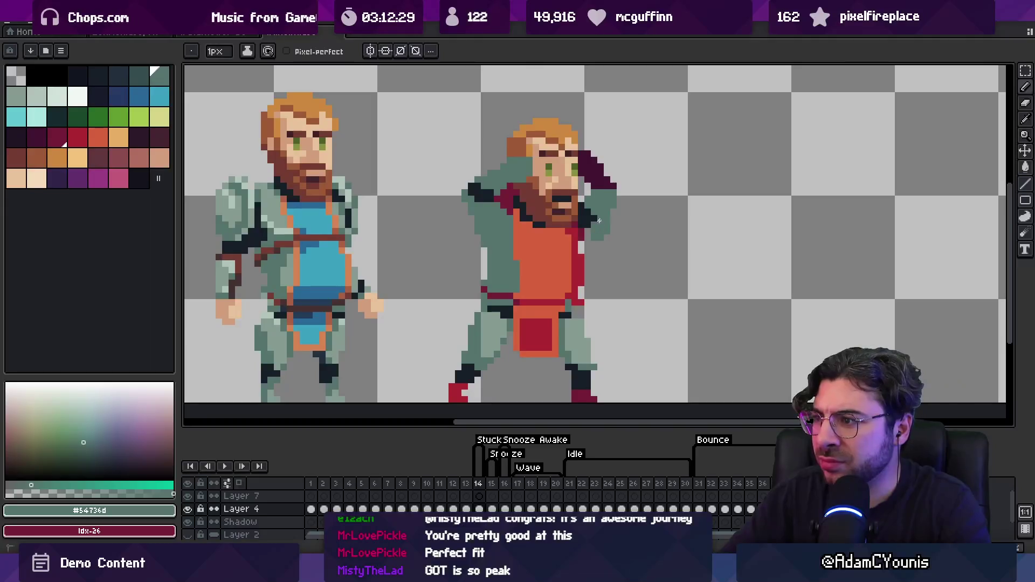
{"action": "key", "text": "alt"}
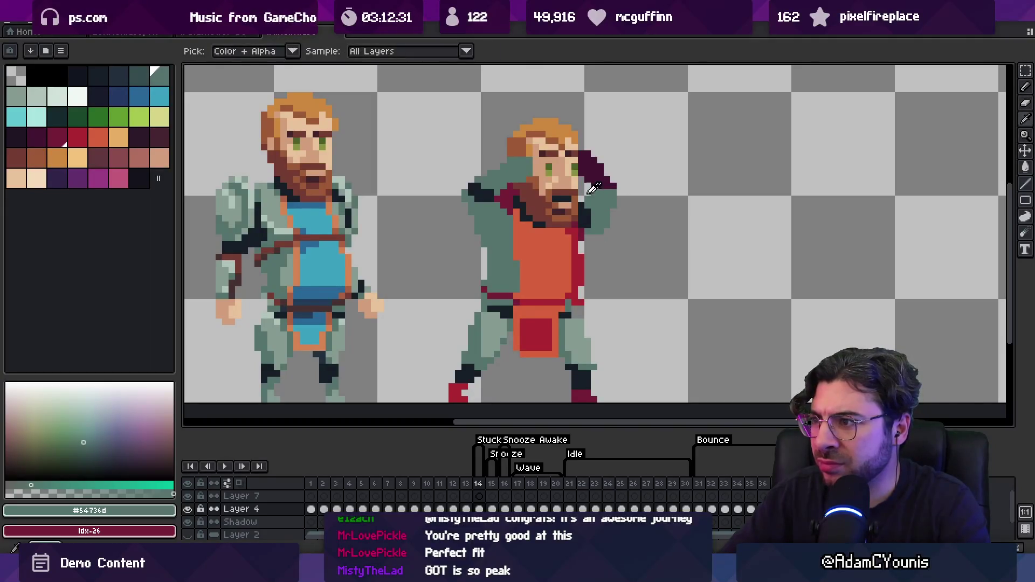
{"action": "left_click", "coordinate": [232, 260]}
{"action": "key", "text": "g"}
{"action": "left_click", "coordinate": [600, 168]}
{"action": "key", "text": "alt"}
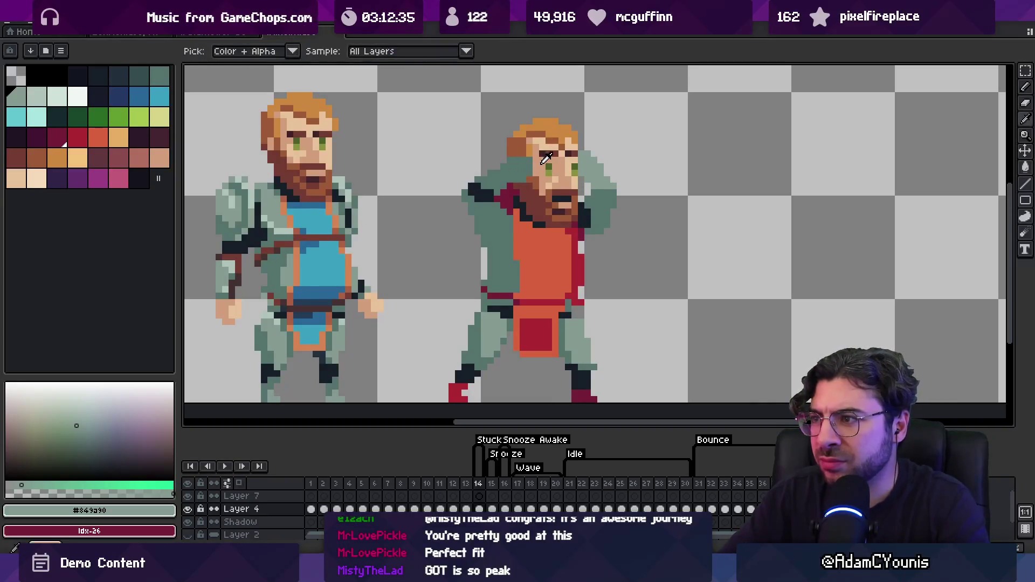
Reshape the raised arm's elbow using skin-tone, dark navy and light grey-green pixels.
{"action": "left_click", "coordinate": [547, 156]}
{"action": "key", "text": "b"}
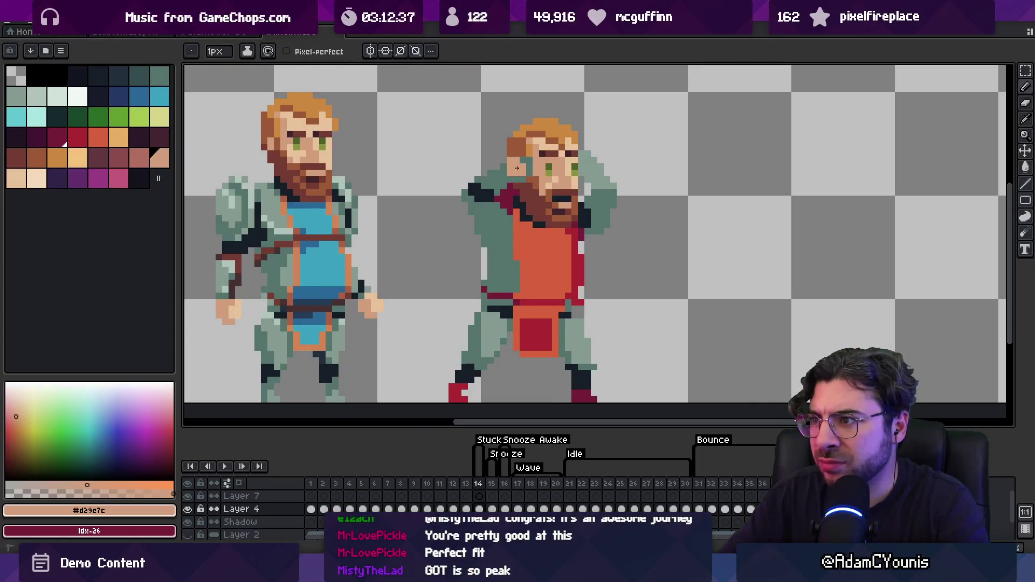
{"action": "left_click", "coordinate": [528, 168], "text": "alt"}
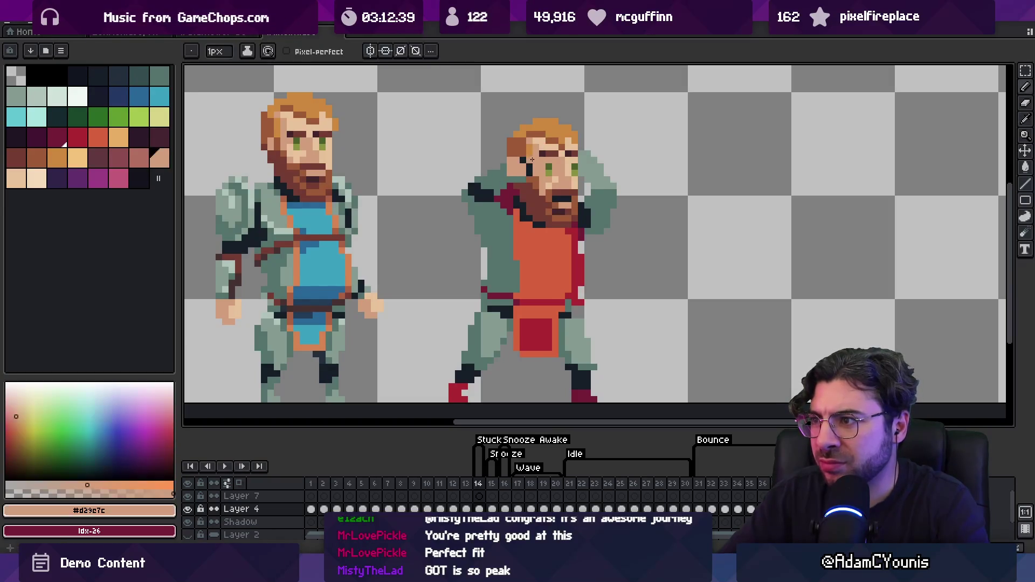
{"action": "left_click", "coordinate": [581, 168], "text": "alt"}
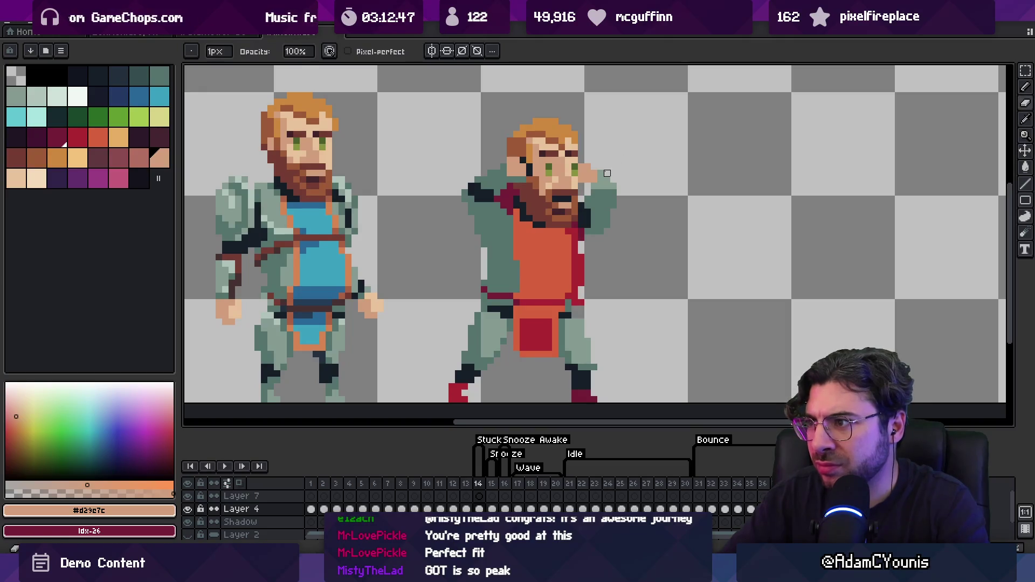
{"action": "left_click", "coordinate": [595, 188], "text": "alt"}
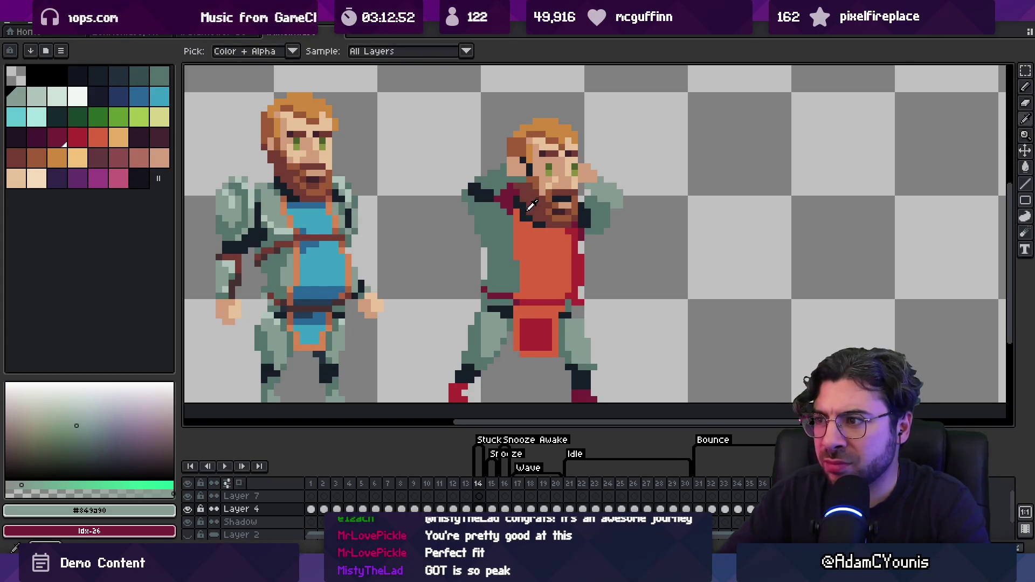
Sample the red-brown, the arm's grey-green, then the armour's darker teal #54736d.
{"action": "left_click", "coordinate": [483, 207], "text": "alt"}
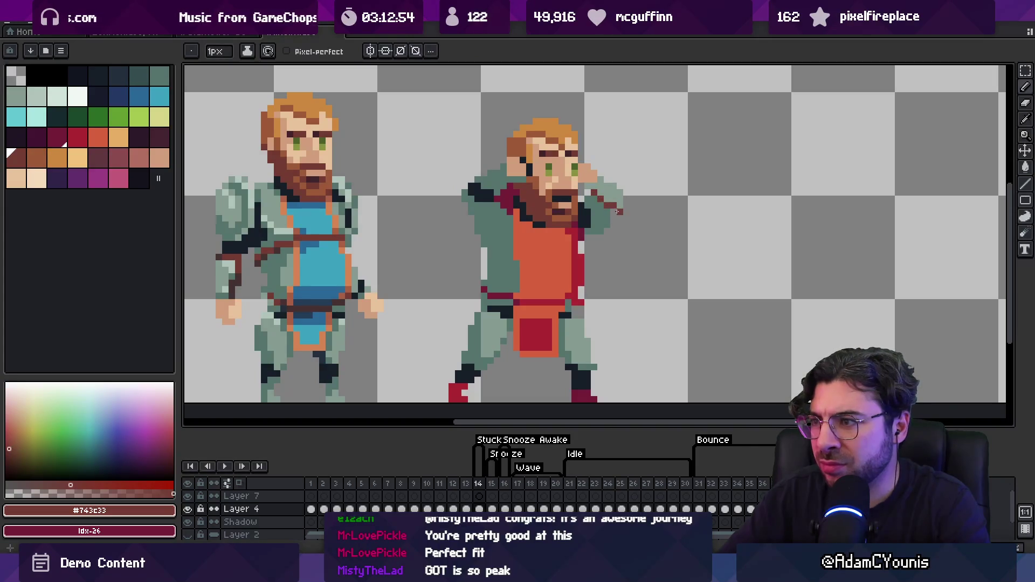
{"action": "left_click", "coordinate": [623, 185], "text": "alt"}
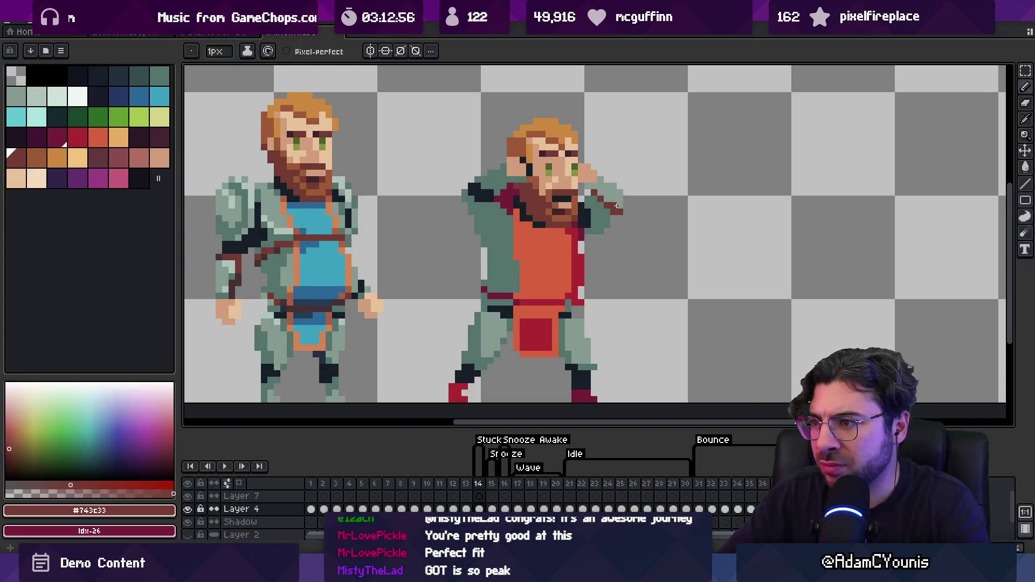
{"action": "left_click", "coordinate": [485, 192], "text": "alt"}
{"action": "key", "text": "z"}
{"action": "scroll", "coordinate": [471, 182], "scroll_direction": "down", "scroll_amount": 5}
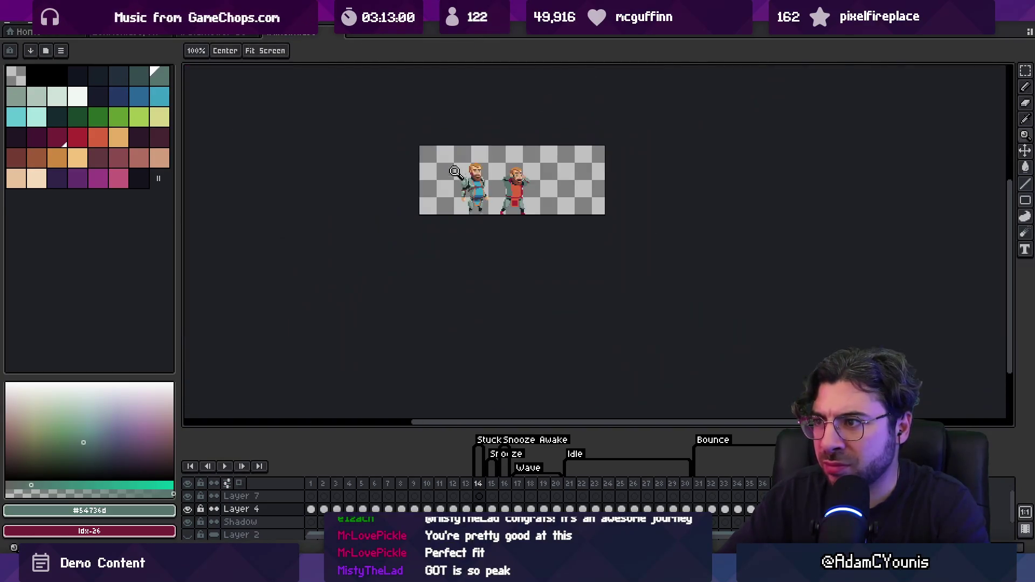
Fill the right figure's upper and lower vest orange, sampled from the left figure's trim.
{"action": "left_click", "coordinate": [537, 160]}
{"action": "left_click", "coordinate": [537, 197]}
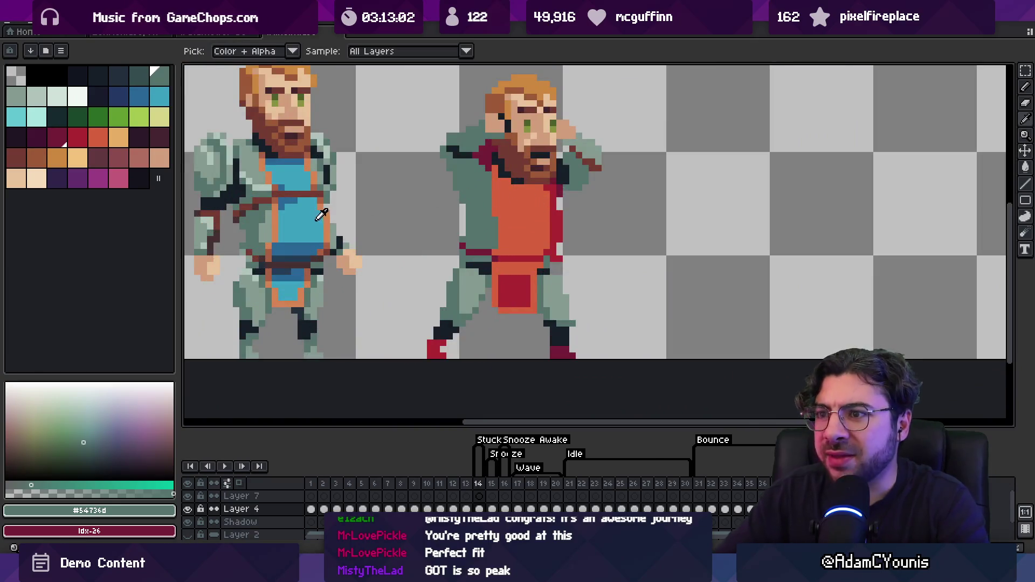
{"action": "left_click", "coordinate": [296, 178], "text": "alt"}
{"action": "key", "text": "g"}
{"action": "left_click", "coordinate": [518, 215]}
{"action": "key", "text": "ctrl+z"}
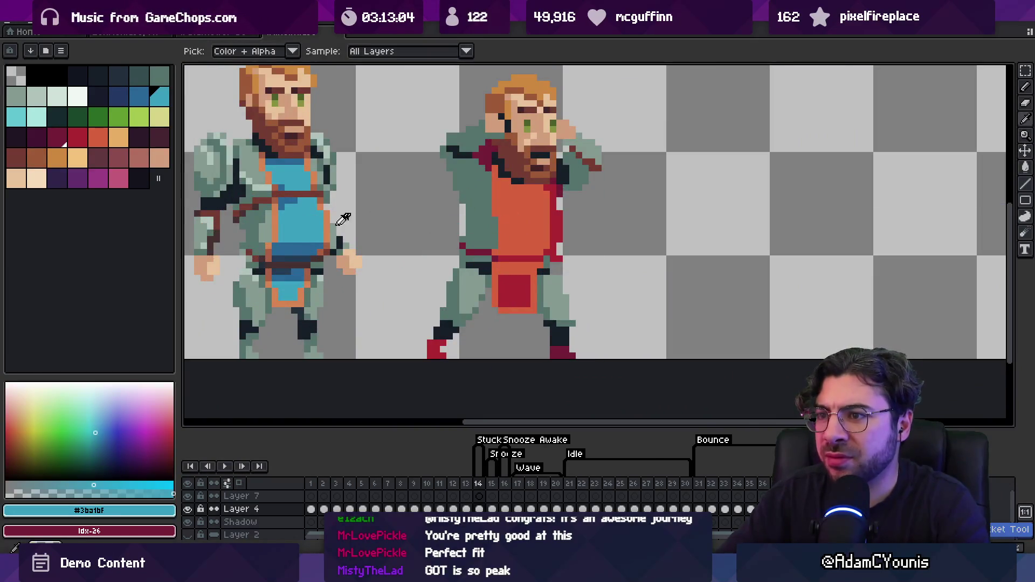
{"action": "left_click", "coordinate": [327, 219]}
{"action": "key", "text": "g"}
{"action": "left_click", "coordinate": [521, 216]}
{"action": "left_click", "coordinate": [525, 270]}
Draw red lines down both vest edges and fill the vest interior red.
{"action": "key", "text": "b"}
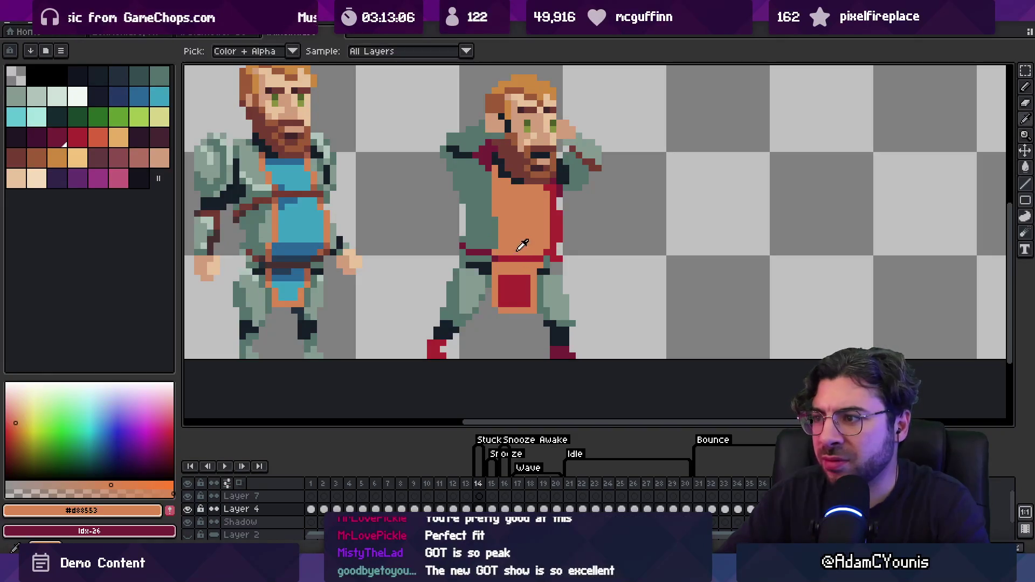
{"action": "left_click", "coordinate": [524, 278], "text": "alt"}
{"action": "left_click_drag", "start_coordinate": [507, 246], "coordinate": [505, 207]}
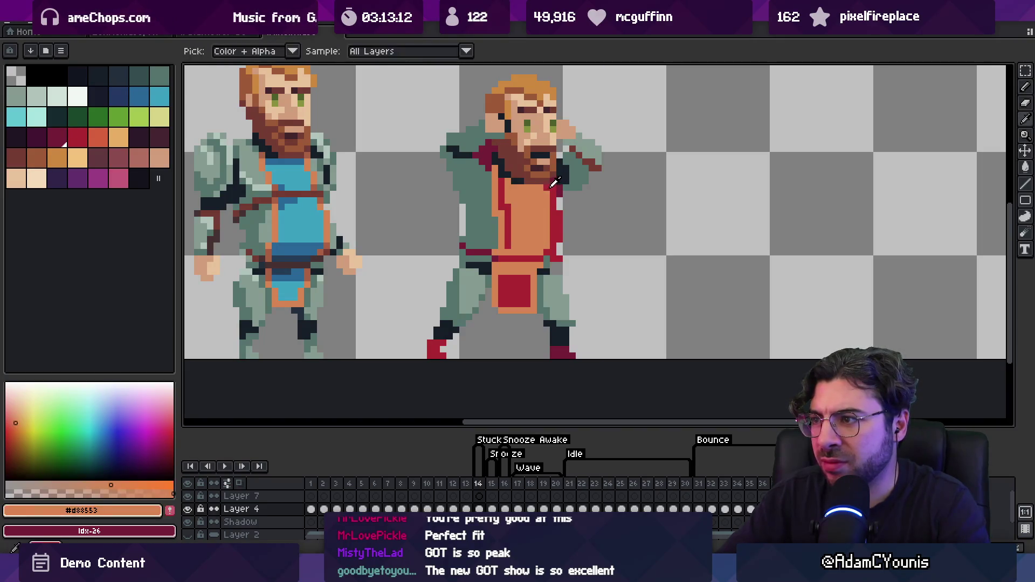
{"action": "left_click_drag", "start_coordinate": [539, 196], "coordinate": [540, 245]}
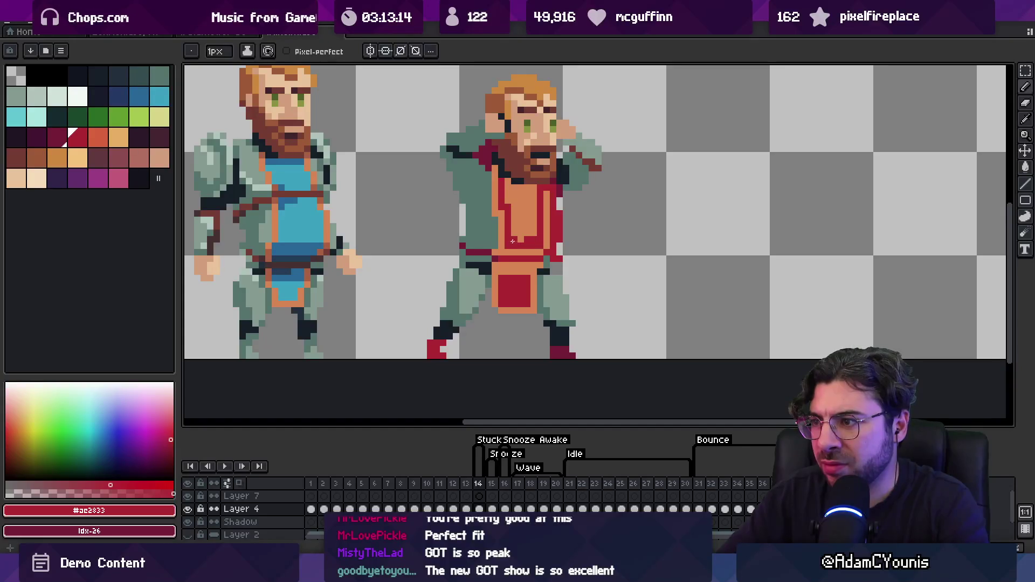
{"action": "key", "text": "g"}
{"action": "left_click", "coordinate": [522, 213]}
Refill the vest interior light blue and draw a dark-blue line across the shirt top.
{"action": "left_click", "coordinate": [538, 189], "text": "alt"}
{"action": "key", "text": "b"}
{"action": "left_click", "coordinate": [294, 216], "text": "alt"}
{"action": "left_click", "coordinate": [522, 213]}
{"action": "left_click", "coordinate": [294, 246], "text": "alt"}
{"action": "key", "text": "b"}
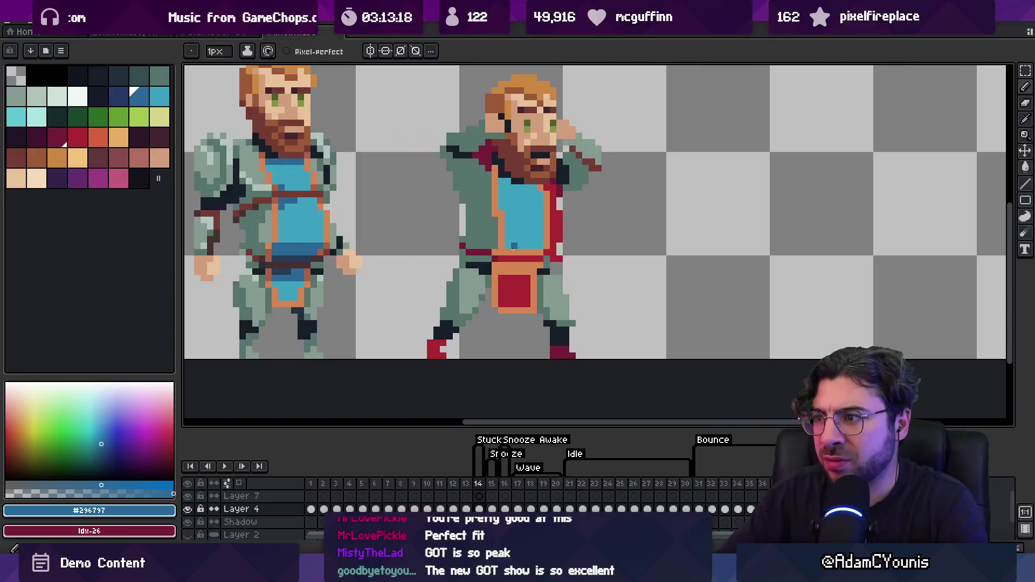
{"action": "left_click_drag", "start_coordinate": [502, 188], "coordinate": [542, 195]}
Fill the red pouch light blue with a dark-blue line across its top.
{"action": "key", "text": "g"}
{"action": "left_click", "coordinate": [520, 186]}
{"action": "left_click", "coordinate": [522, 226], "text": "alt"}
{"action": "left_click", "coordinate": [514, 285]}
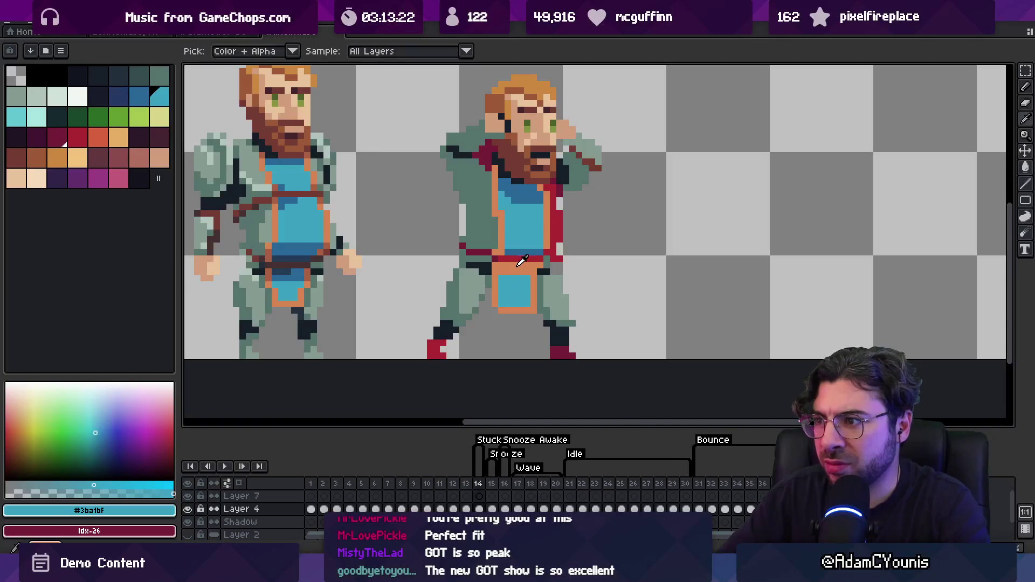
{"action": "left_click", "coordinate": [521, 242], "text": "alt"}
{"action": "key", "text": "b"}
{"action": "left_click_drag", "start_coordinate": [504, 270], "coordinate": [526, 271]}
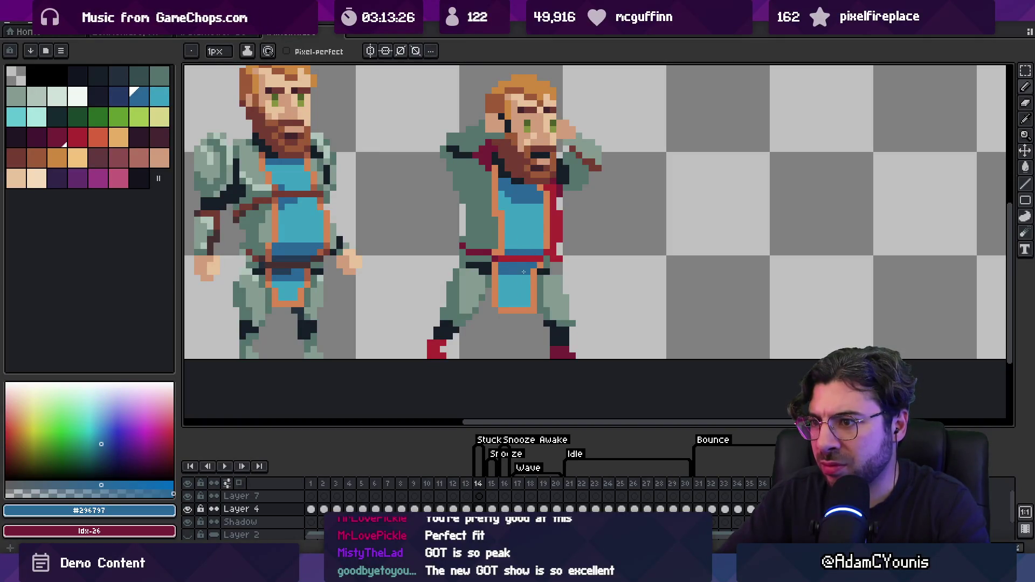
{"action": "key", "text": "z"}
{"action": "scroll", "coordinate": [525, 274], "scroll_direction": "down", "scroll_amount": 7}
{"action": "scroll", "coordinate": [523, 271], "scroll_direction": "up", "scroll_amount": 4}
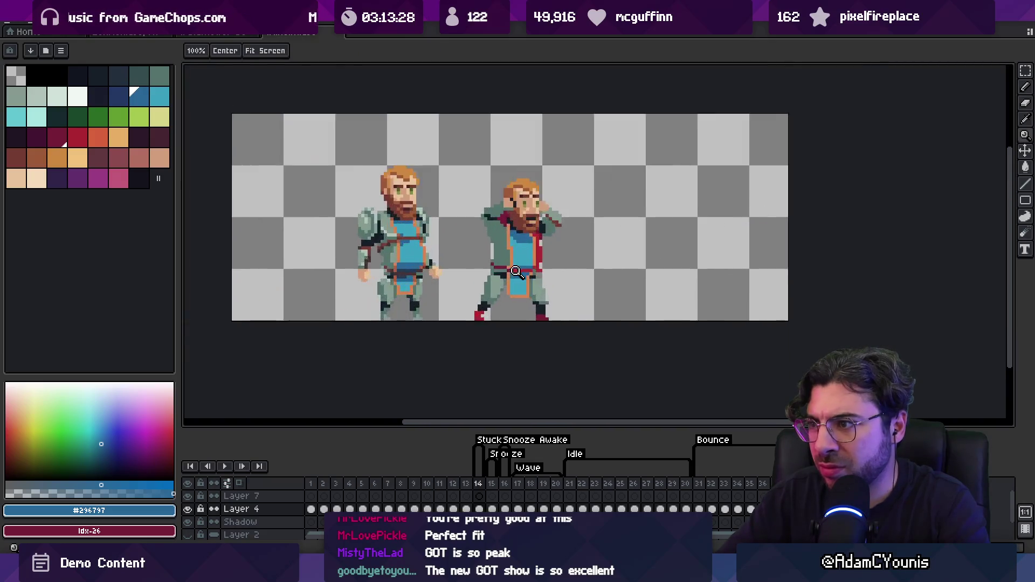
Try out brown and orange colours from the palette and the figure's orange trim.
{"action": "scroll", "coordinate": [523, 272], "scroll_direction": "up", "scroll_amount": 1}
{"action": "left_click", "coordinate": [36, 157]}
{"action": "key", "text": "b"}
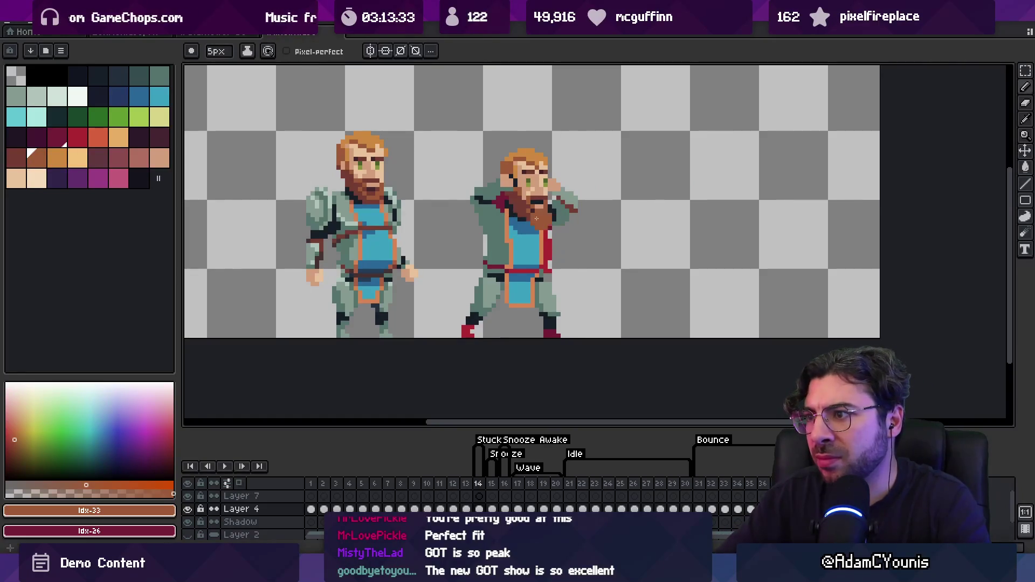
{"action": "key", "text": "x"}
{"action": "key", "text": "i"}
{"action": "left_click", "coordinate": [509, 225]}
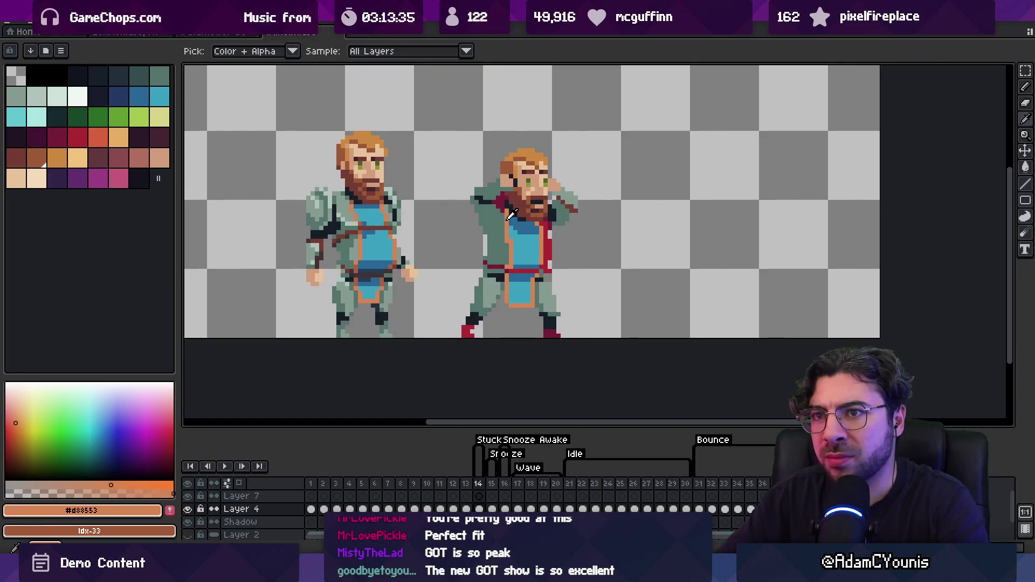
{"action": "key", "text": "v"}
{"action": "left_click", "coordinate": [69, 161]}
{"action": "key", "text": "g"}
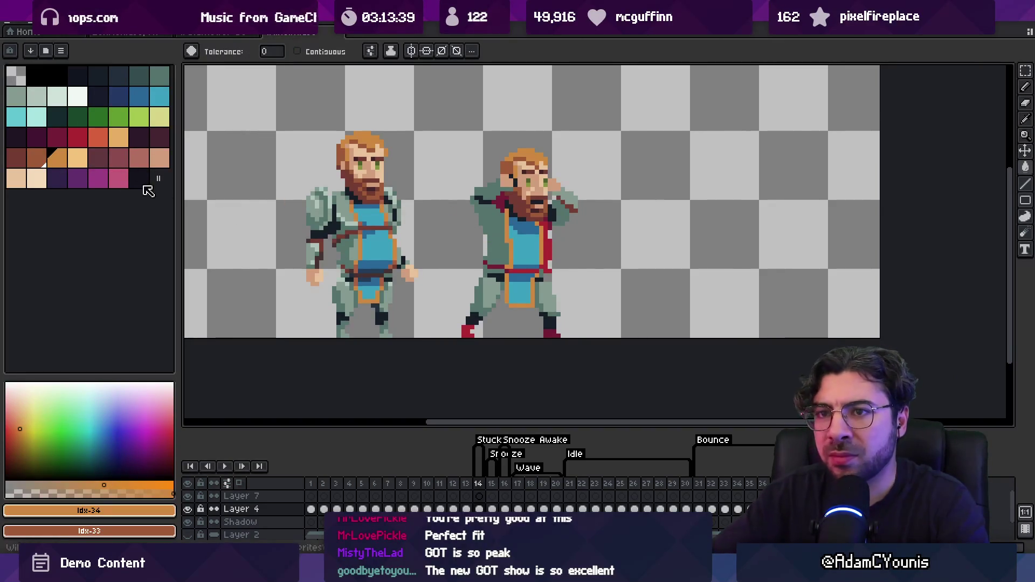
{"action": "left_click", "coordinate": [36, 159]}
{"action": "key", "text": "b"}
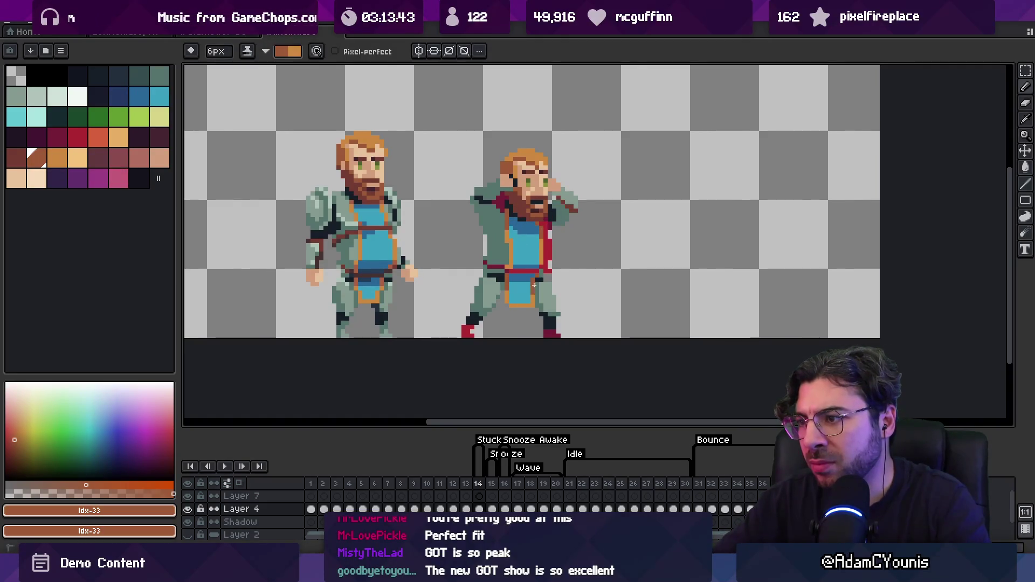
Eyedrop the grey-green armour colour #54736d and bucket-fill the red edge pixels with it.
{"action": "key", "text": "z"}
{"action": "scroll", "coordinate": [538, 204], "scroll_direction": "down", "scroll_amount": 2}
{"action": "scroll", "coordinate": [539, 204], "scroll_direction": "down", "scroll_amount": 1}
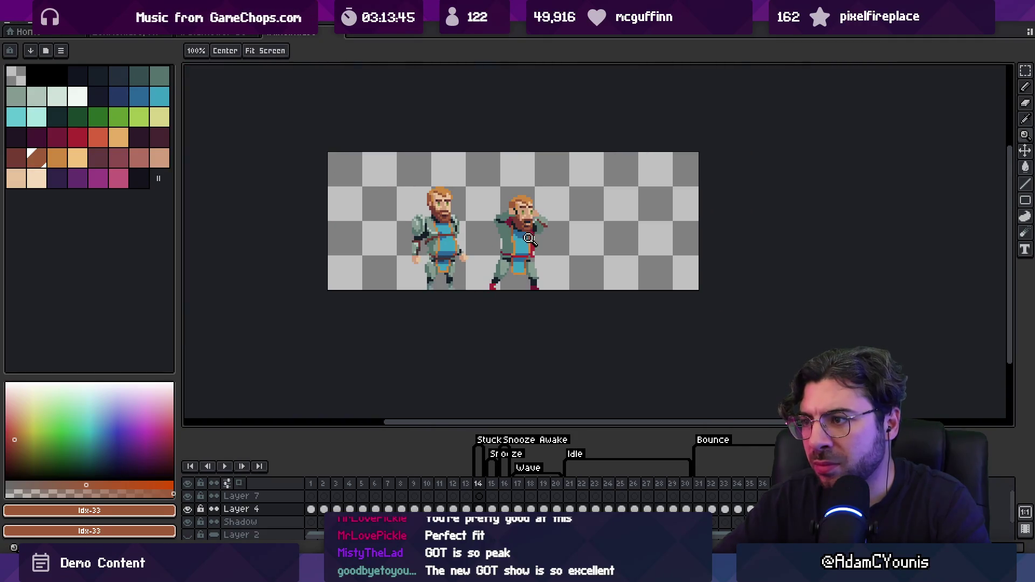
{"action": "scroll", "coordinate": [538, 204], "scroll_direction": "up", "scroll_amount": 3}
{"action": "key", "text": "v"}
{"action": "left_click", "coordinate": [475, 244], "text": "alt"}
{"action": "key", "text": "alt"}
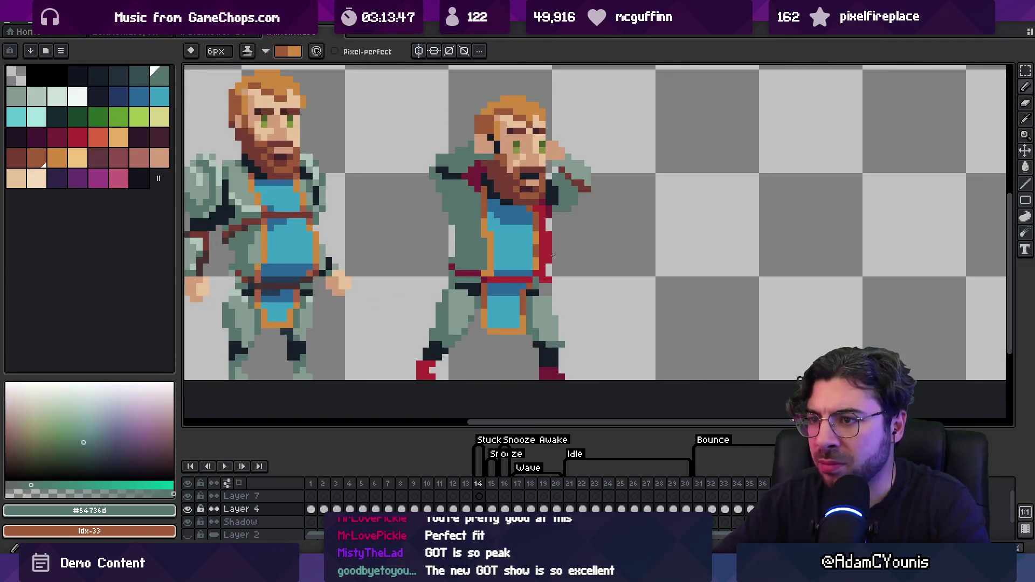
{"action": "left_click", "coordinate": [539, 248], "text": "alt"}
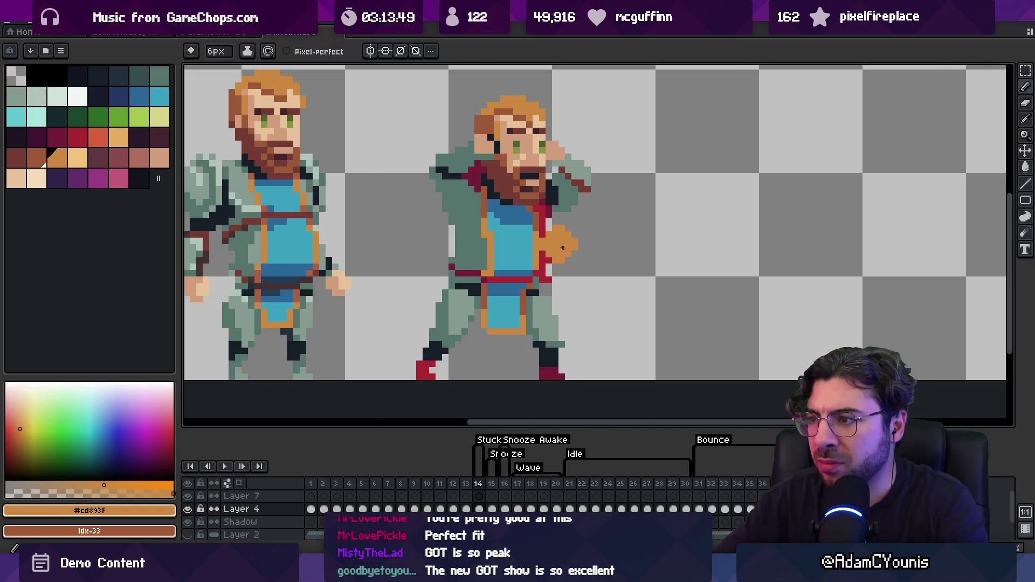
{"action": "left_click", "coordinate": [536, 234], "text": "alt"}
{"action": "left_click", "coordinate": [550, 221], "text": "alt"}
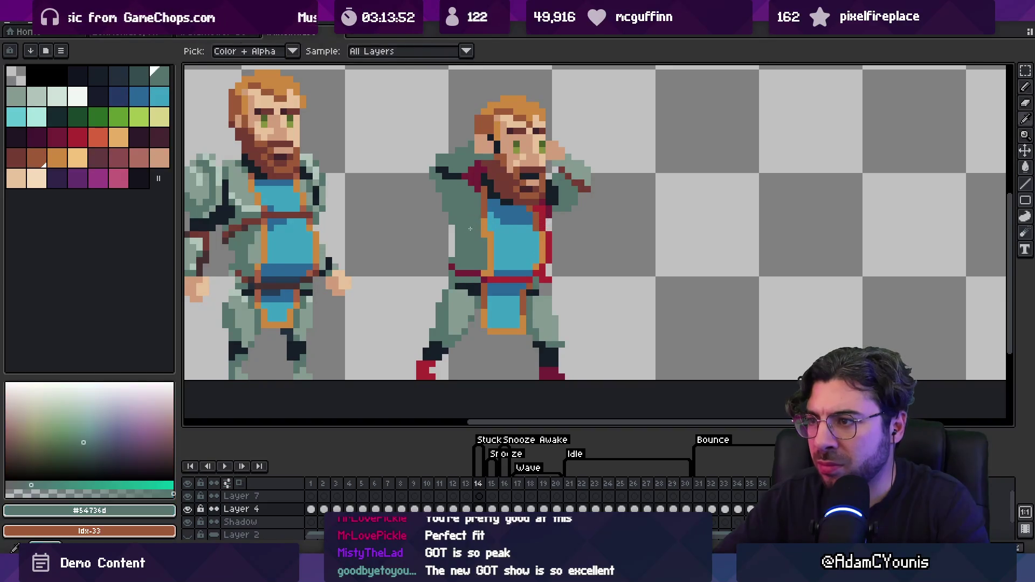
{"action": "key", "text": "g"}
{"action": "left_click", "coordinate": [548, 245]}
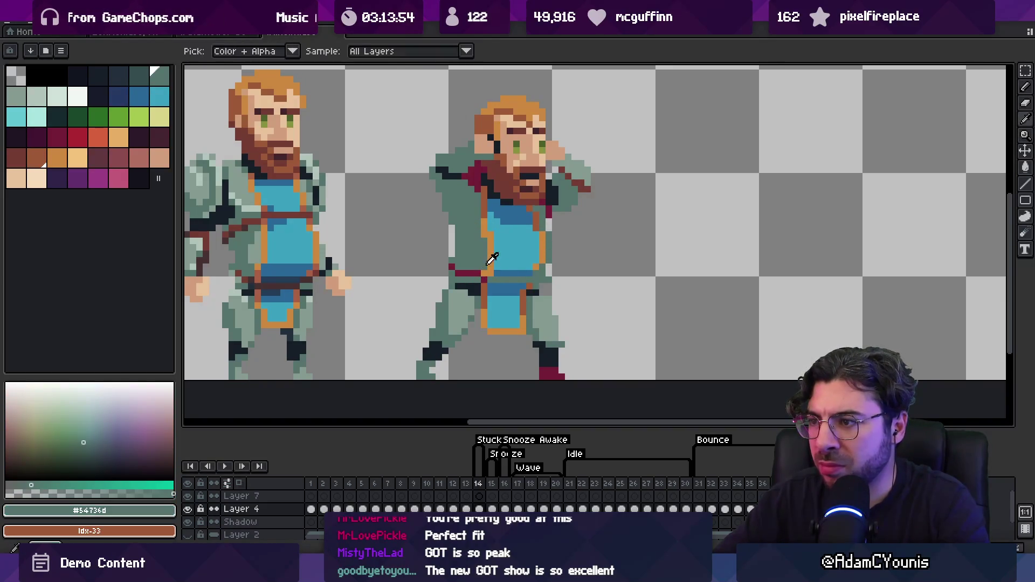
Draw a 1px brown belt line across the right figure's waist.
{"action": "left_click", "coordinate": [490, 205], "text": "alt"}
{"action": "key", "text": "z"}
{"action": "key", "text": "b"}
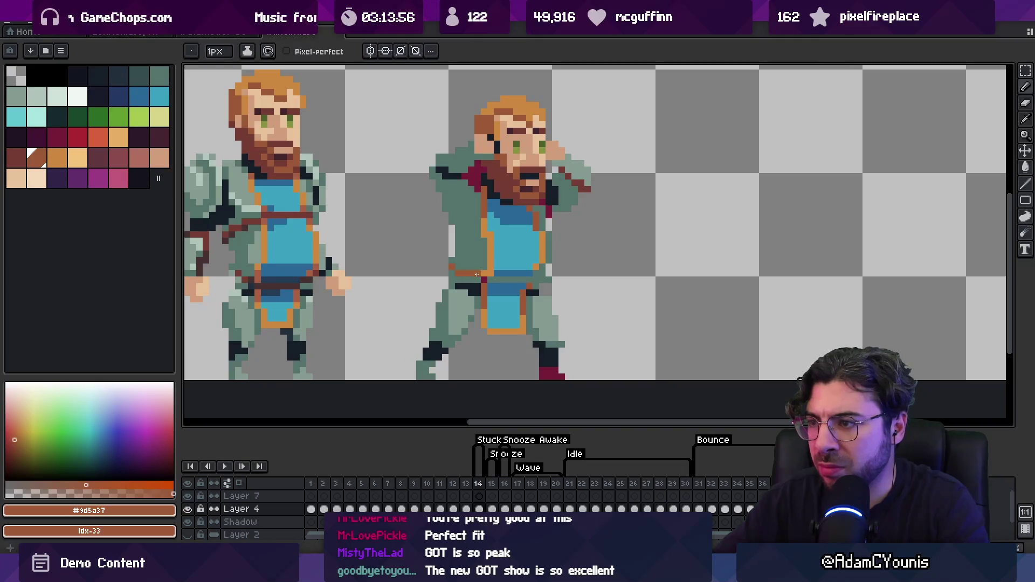
{"action": "left_click", "coordinate": [484, 281], "text": "alt"}
{"action": "left_click_drag", "start_coordinate": [484, 281], "coordinate": [525, 280]}
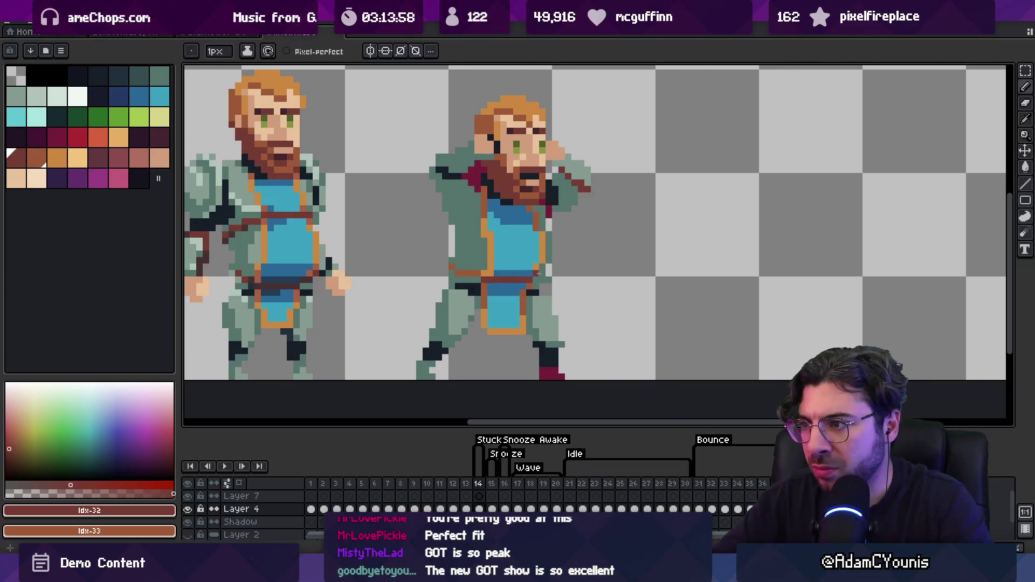
Zoom out to check the whole sprite, then pick the near-black outline colour.
{"action": "key", "text": "e"}
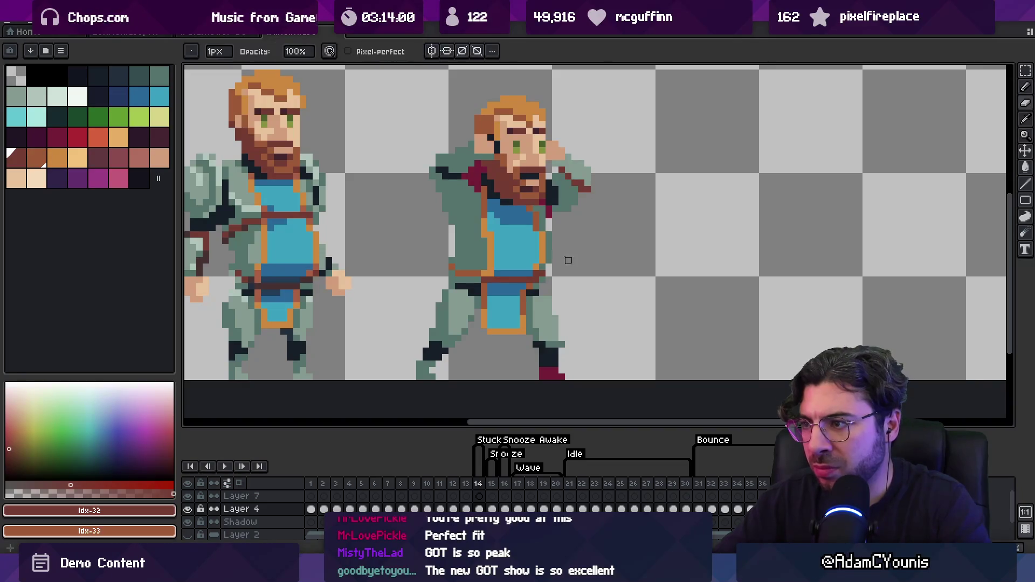
{"action": "key", "text": "z"}
{"action": "scroll", "coordinate": [550, 216], "scroll_direction": "down", "scroll_amount": 3}
{"action": "scroll", "coordinate": [545, 218], "scroll_direction": "up", "scroll_amount": 3}
{"action": "key", "text": "b"}
{"action": "left_click", "coordinate": [526, 230], "text": "alt"}
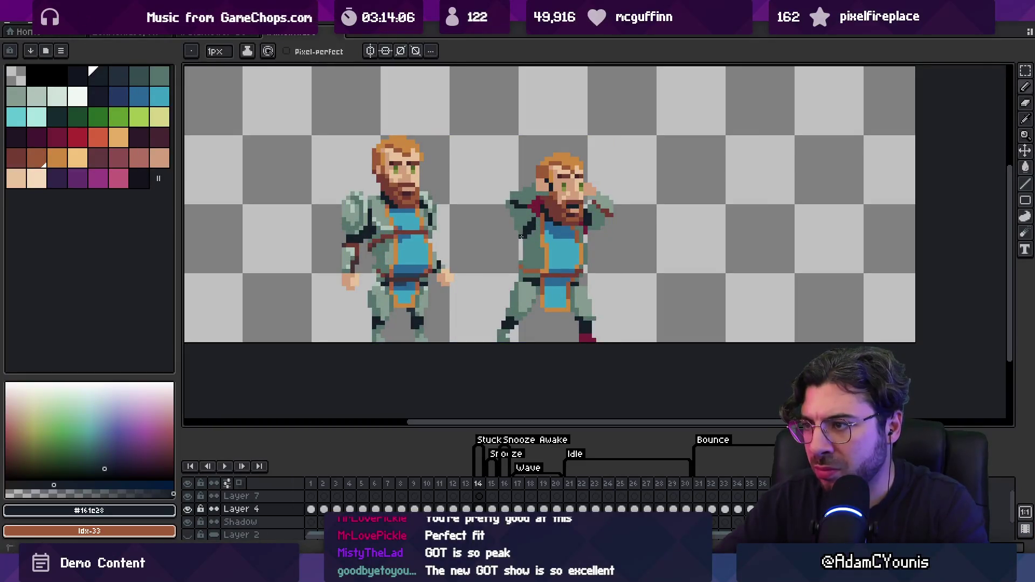
Paint dark shading over the right figure's shoulder below the raised arm, replacing crimson pixels.
{"action": "left_click_drag", "start_coordinate": [521, 218], "coordinate": [534, 246]}
{"action": "key", "text": "z"}
{"action": "scroll", "coordinate": [550, 226], "scroll_direction": "down", "scroll_amount": 3}
{"action": "scroll", "coordinate": [551, 226], "scroll_direction": "up", "scroll_amount": 4}
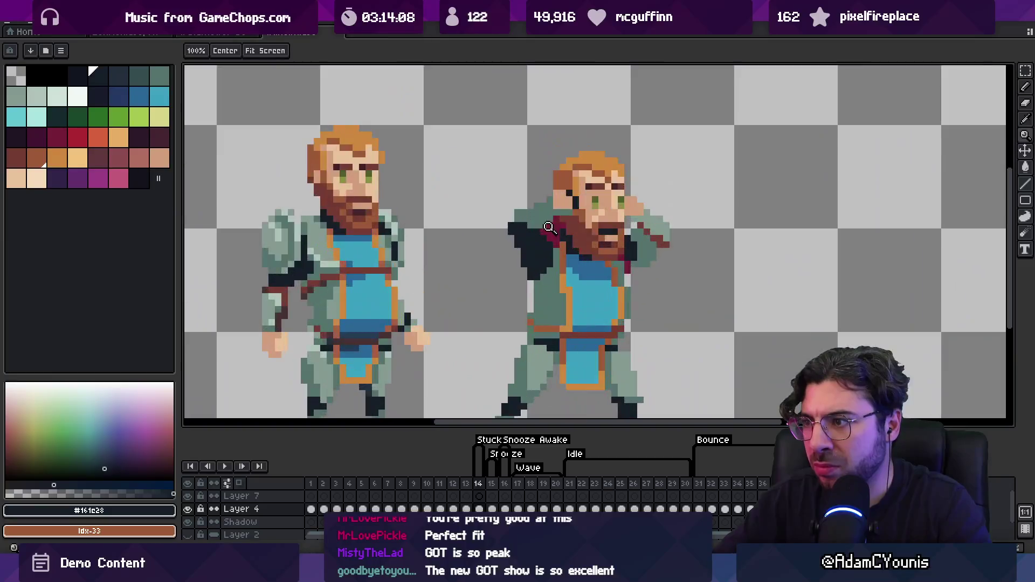
{"action": "left_click", "coordinate": [517, 253], "text": "alt"}
{"action": "key", "text": "b"}
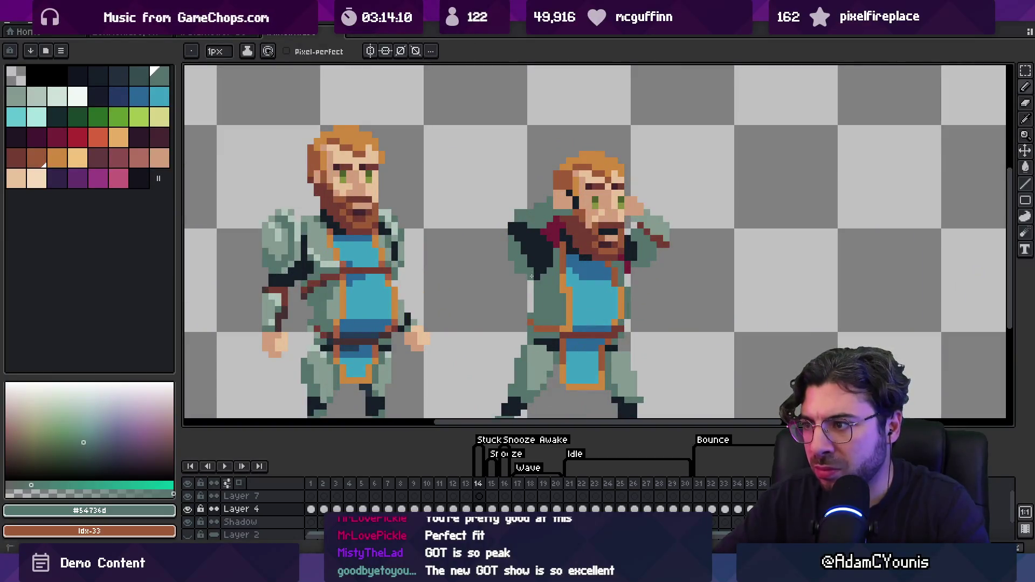
{"action": "key", "text": "e"}
{"action": "key", "text": "z"}
{"action": "scroll", "coordinate": [531, 303], "scroll_direction": "down", "scroll_amount": 3}
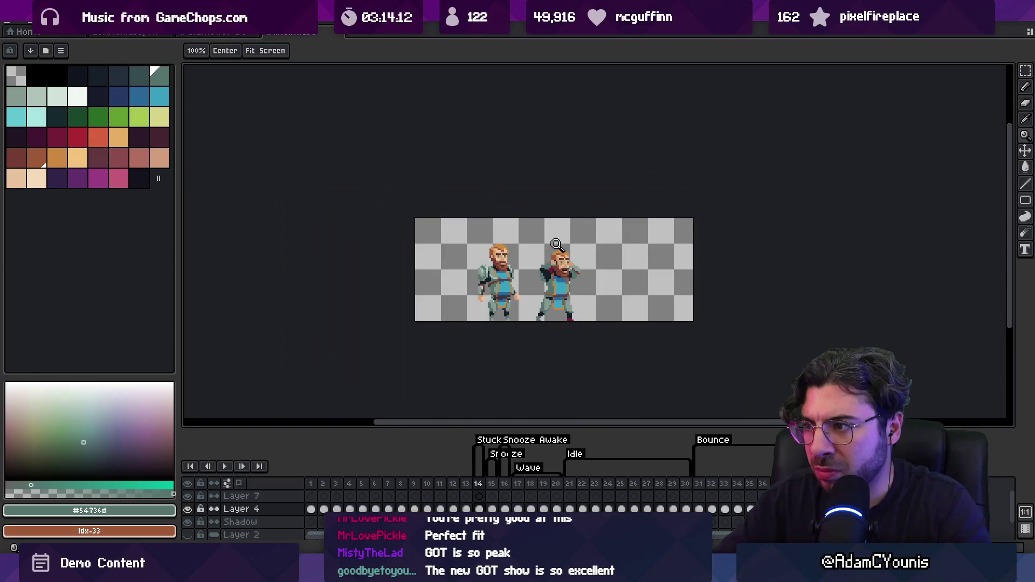
{"action": "scroll", "coordinate": [588, 278], "scroll_direction": "up", "scroll_amount": 3}
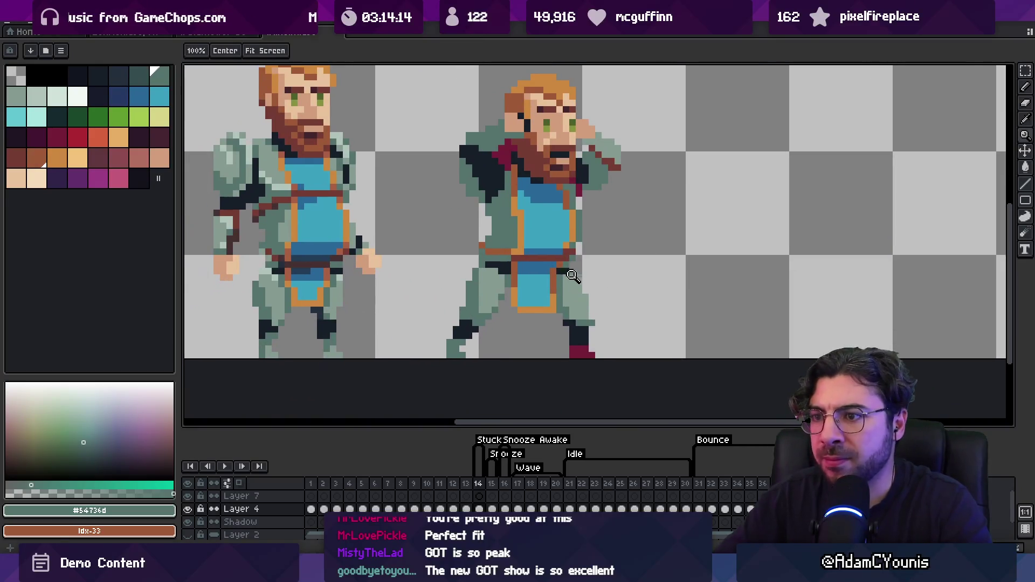
Sample beard browns, outline and grey-green armour colours, zooming in on the right figure.
{"action": "key", "text": "i"}
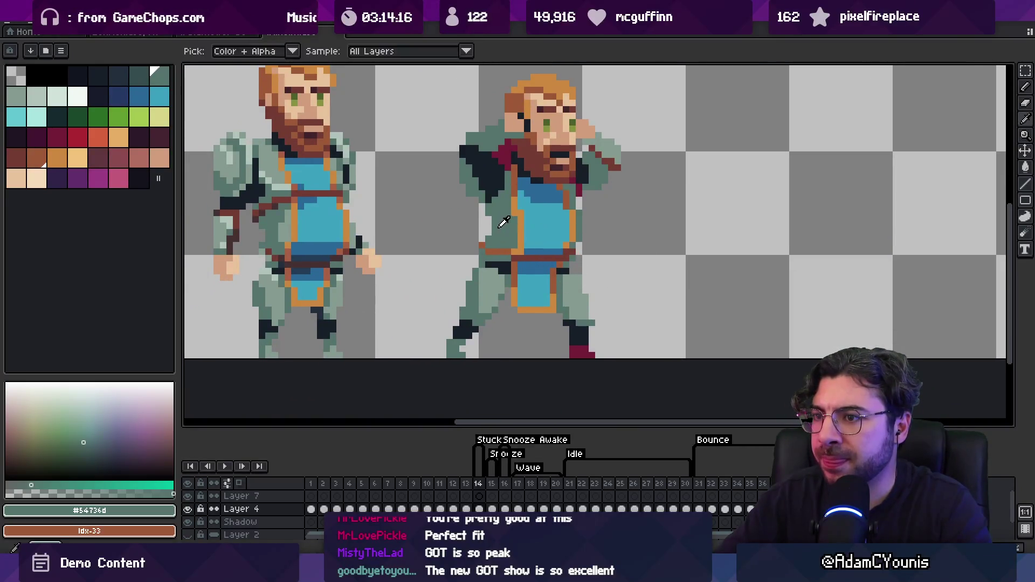
{"action": "left_click_drag", "start_coordinate": [490, 227], "coordinate": [511, 261]}
{"action": "key", "text": "b"}
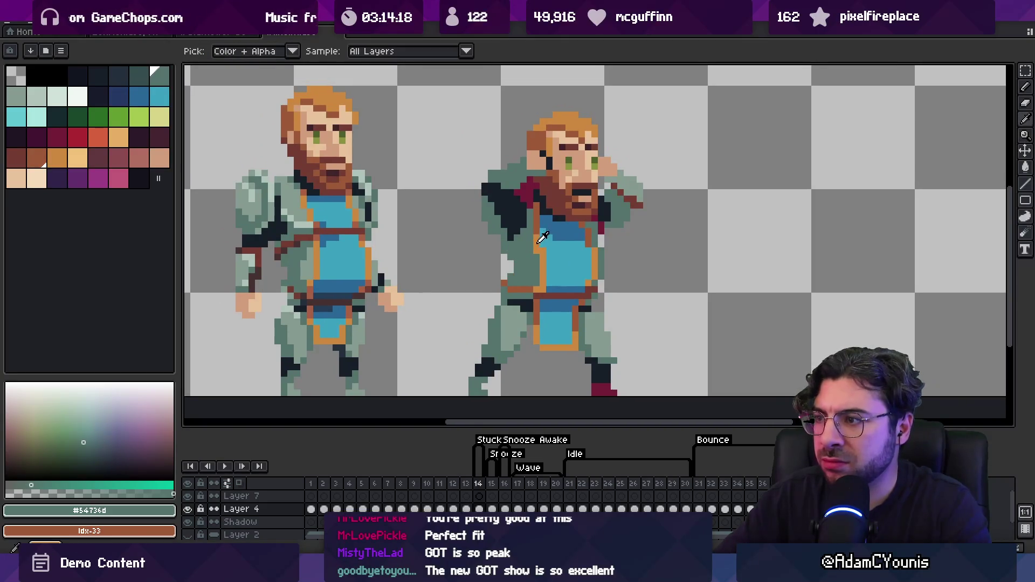
{"action": "left_click", "coordinate": [534, 286], "text": "alt"}
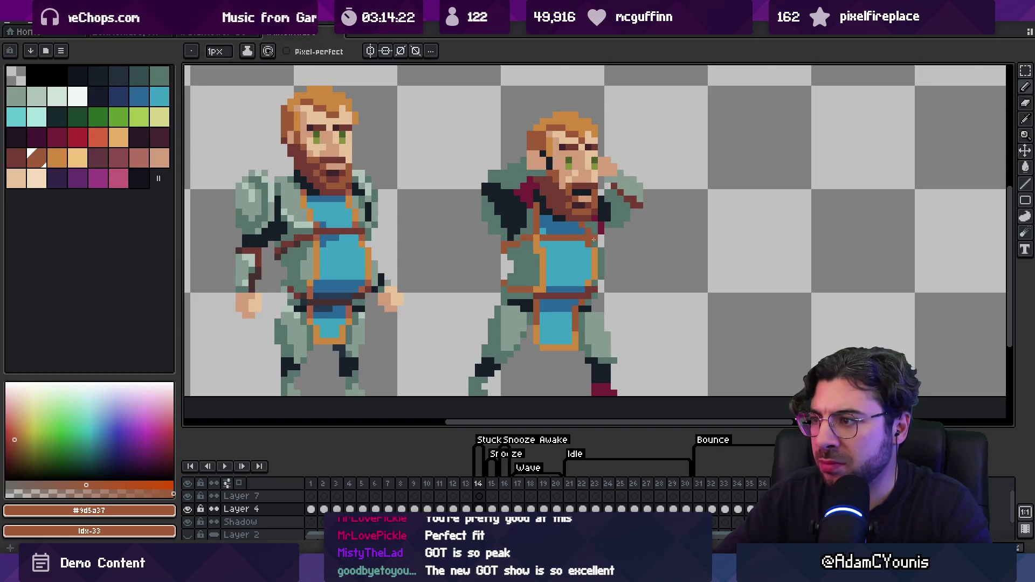
{"action": "left_click", "coordinate": [544, 253], "text": "alt"}
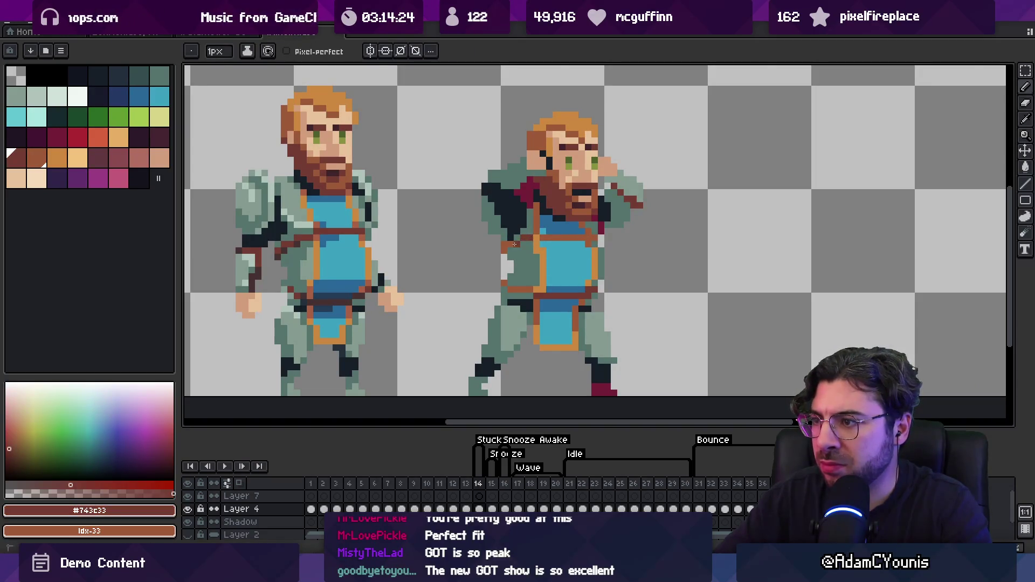
{"action": "key", "text": "e"}
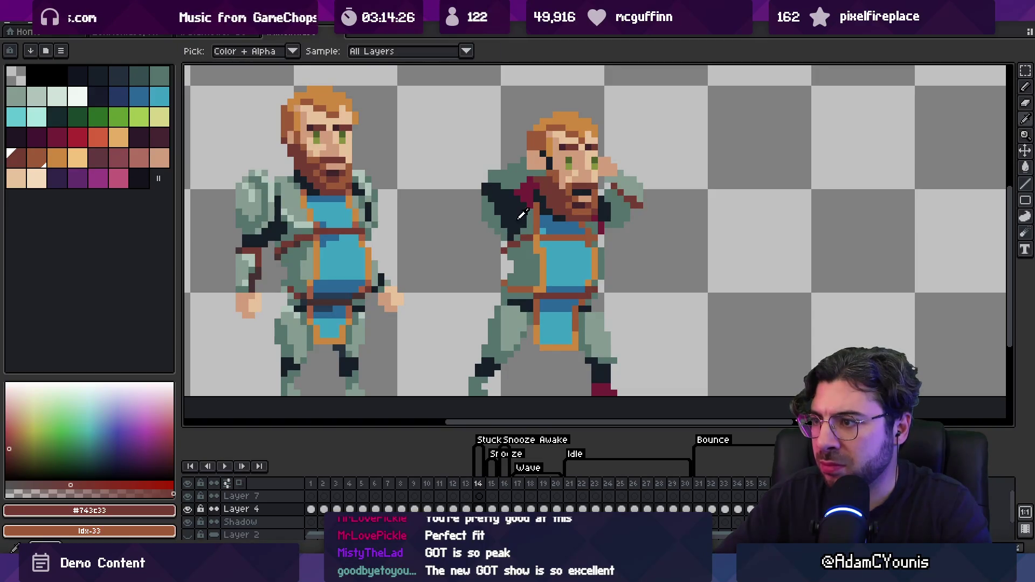
{"action": "left_click", "coordinate": [499, 233], "text": "alt"}
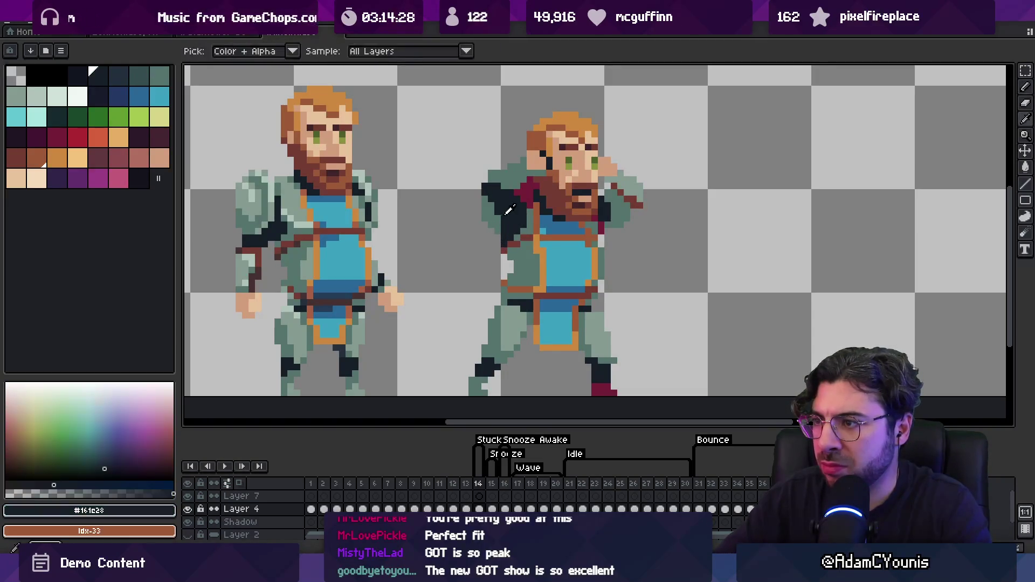
{"action": "left_click", "coordinate": [491, 229], "text": "alt"}
{"action": "key", "text": "z"}
{"action": "right_click", "coordinate": [521, 220]}
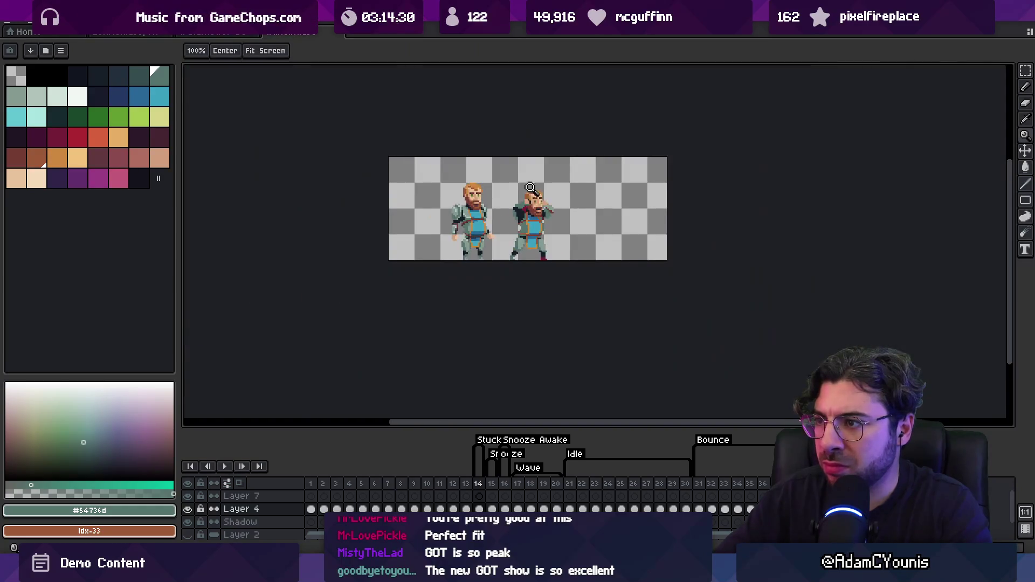
{"action": "left_click", "coordinate": [546, 213]}
{"action": "left_click", "coordinate": [545, 214]}
{"action": "left_click", "coordinate": [545, 214], "text": "alt"}
{"action": "key", "text": "b"}
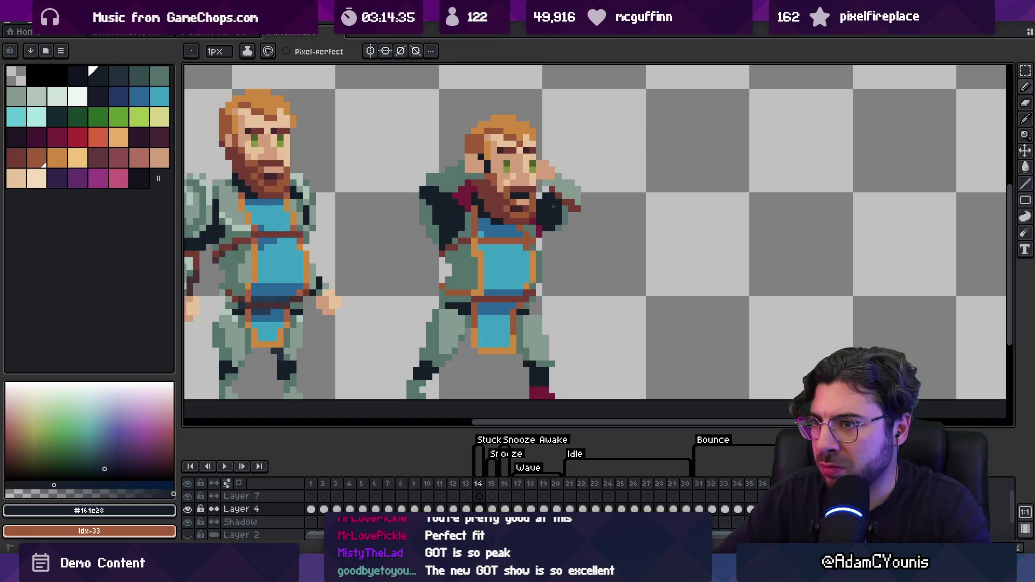
{"action": "left_click", "coordinate": [561, 219], "text": "alt"}
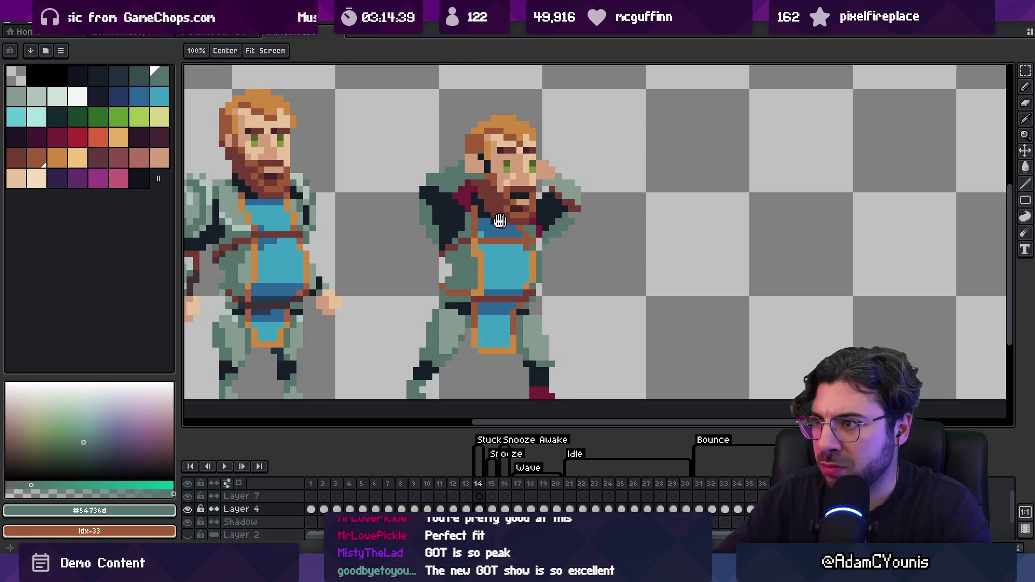
Recentre the view and paint a lighter pixel on the right figure's shoulder.
{"action": "left_click_drag", "start_coordinate": [413, 210], "coordinate": [467, 232]}
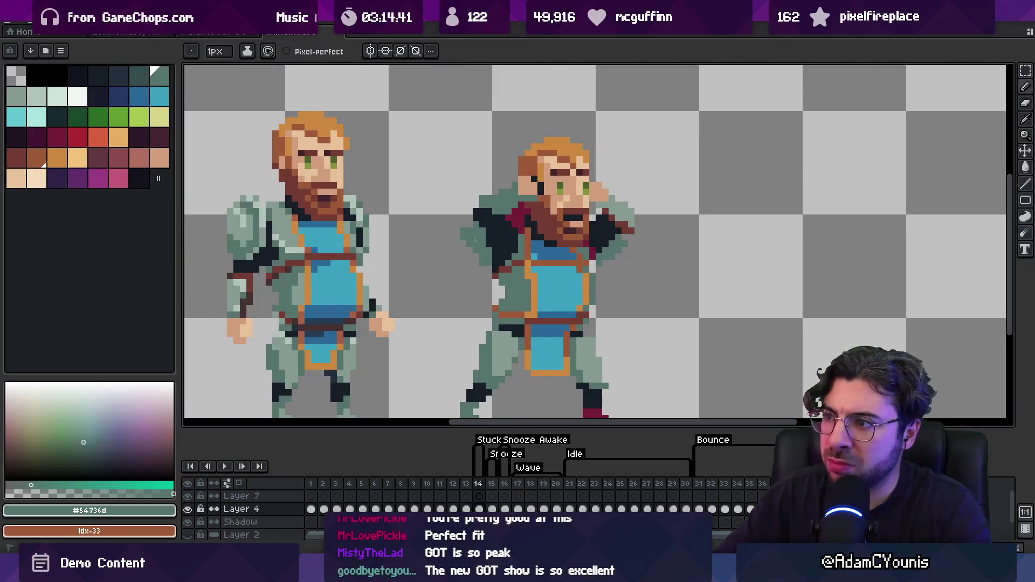
{"action": "key", "text": "z"}
{"action": "scroll", "coordinate": [490, 196], "scroll_direction": "down", "scroll_amount": 5}
{"action": "scroll", "coordinate": [512, 233], "scroll_direction": "up", "scroll_amount": 6}
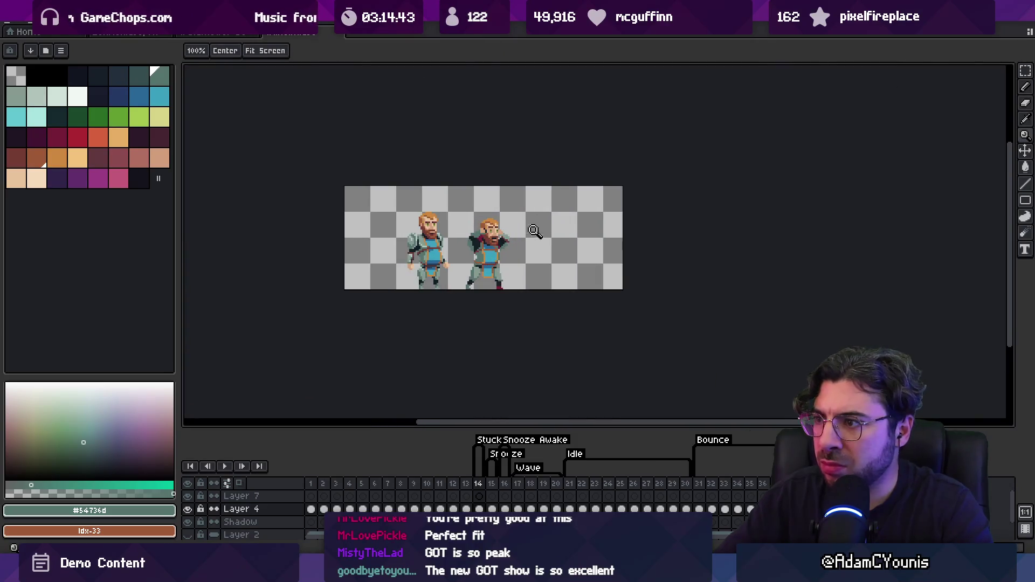
{"action": "key", "text": "b"}
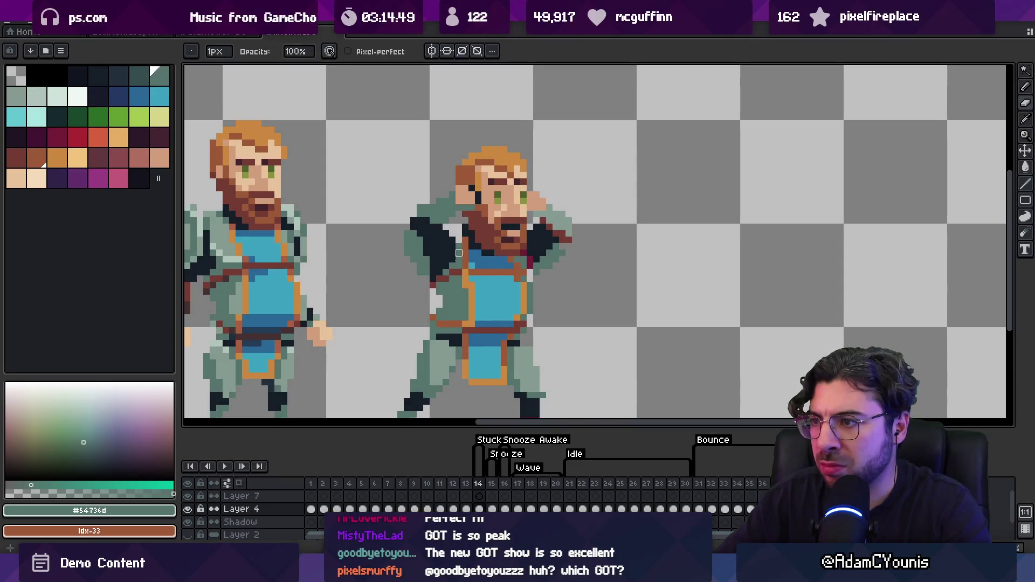
{"action": "key", "text": "z"}
{"action": "scroll", "coordinate": [460, 245], "scroll_direction": "up", "scroll_amount": 2}
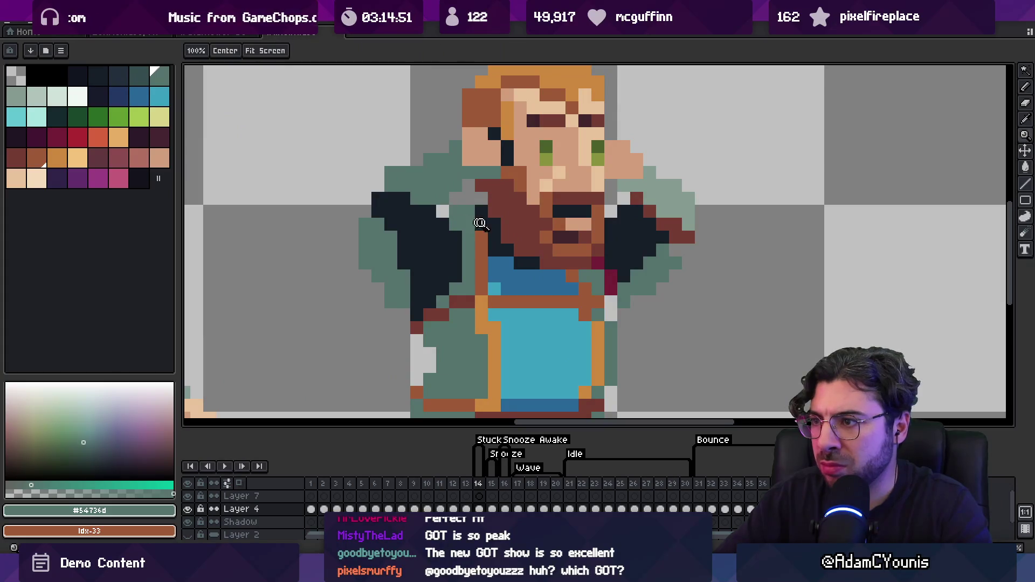
{"action": "scroll", "coordinate": [476, 224], "scroll_direction": "down", "scroll_amount": 4}
{"action": "scroll", "coordinate": [530, 252], "scroll_direction": "up", "scroll_amount": 3}
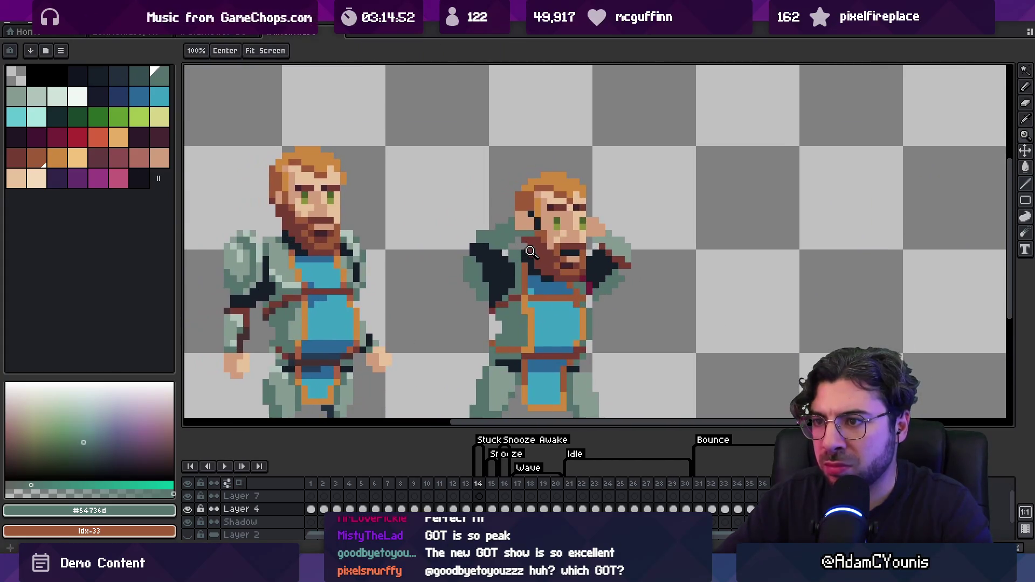
{"action": "key", "text": "i"}
{"action": "key", "text": "b"}
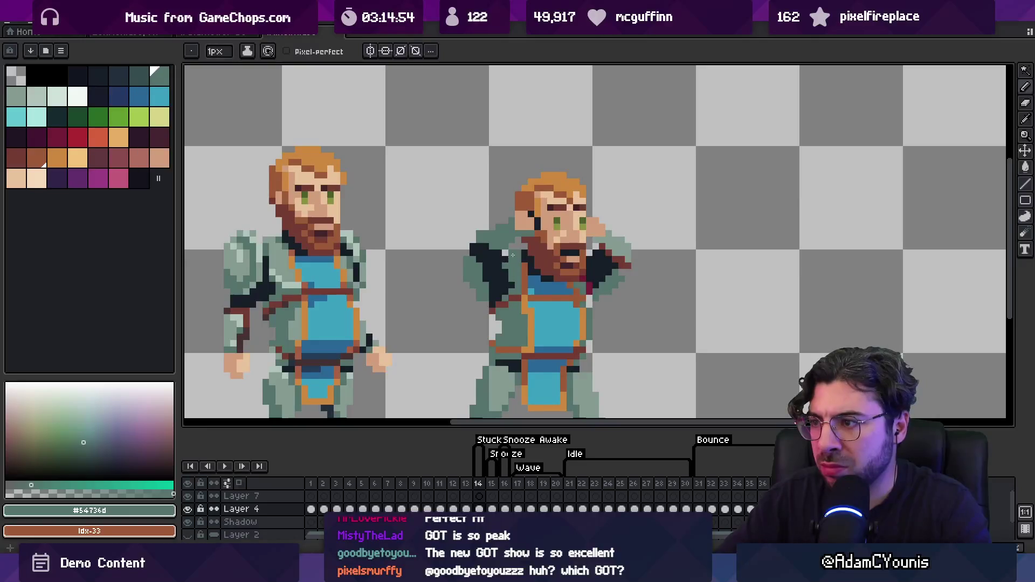
{"action": "left_click", "coordinate": [513, 254]}
{"action": "key", "text": "i"}
{"action": "key", "text": "b"}
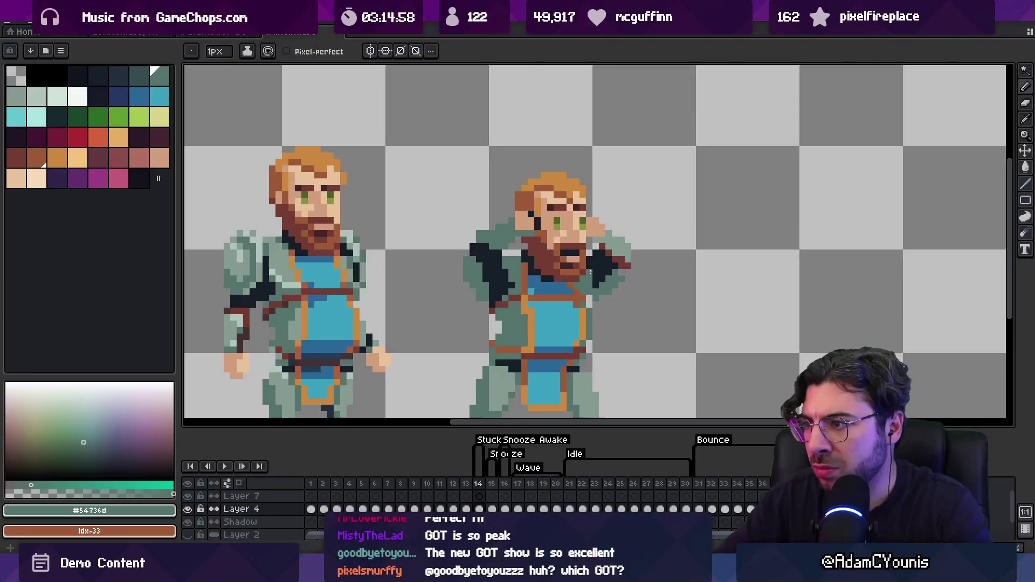
Turn the right figure's last crimson leg pixels into dark navy boots using sampled sprite colours.
{"action": "left_click", "coordinate": [530, 276], "text": "alt"}
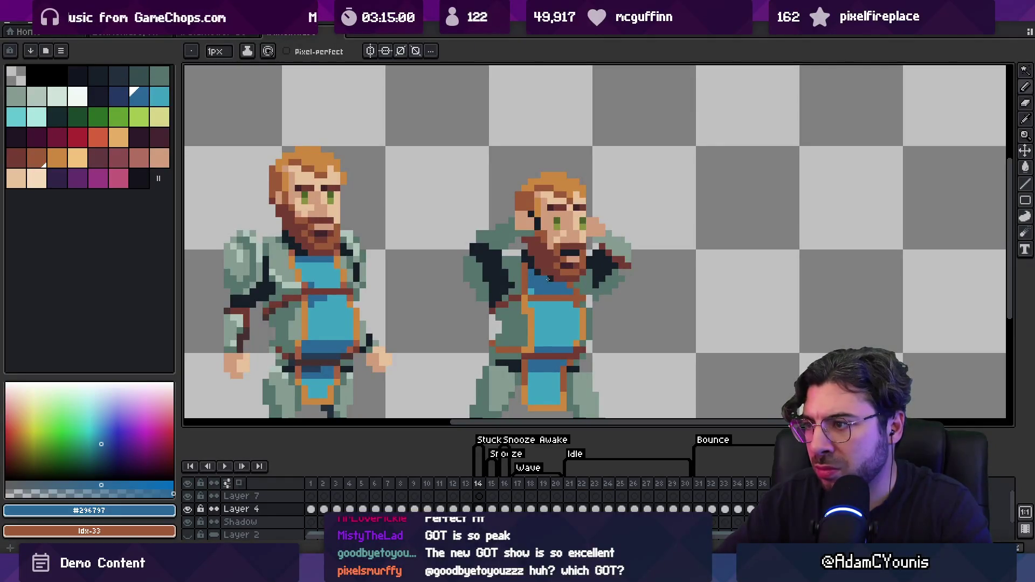
{"action": "key", "text": "z"}
{"action": "scroll", "coordinate": [550, 283], "scroll_direction": "down", "scroll_amount": 4}
{"action": "scroll", "coordinate": [556, 284], "scroll_direction": "up", "scroll_amount": 3}
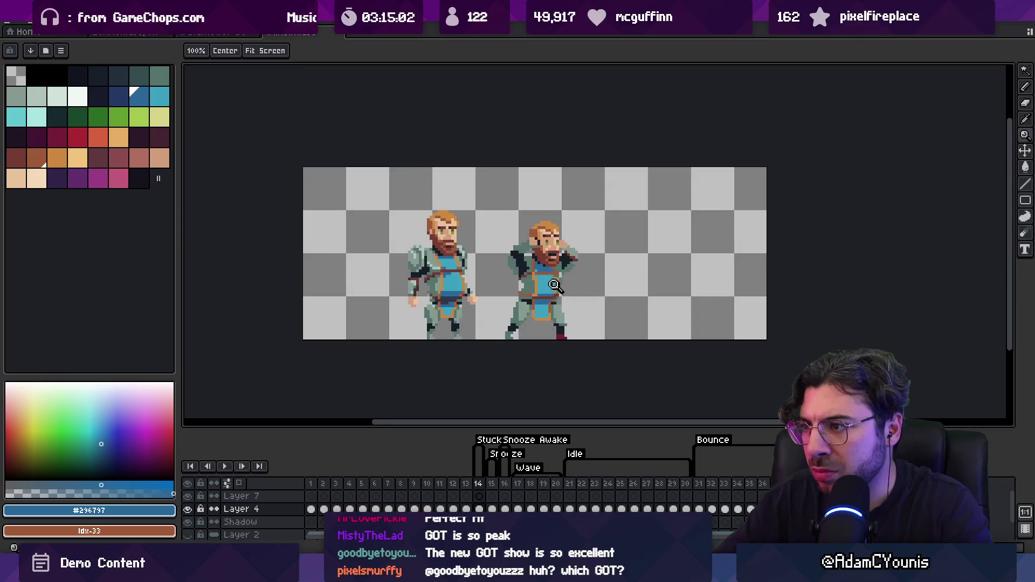
{"action": "scroll", "coordinate": [557, 284], "scroll_direction": "up", "scroll_amount": 1}
{"action": "scroll", "coordinate": [576, 282], "scroll_direction": "up", "scroll_amount": 2}
{"action": "left_click", "coordinate": [561, 324], "text": "alt"}
{"action": "key", "text": "g"}
{"action": "key", "text": "b"}
{"action": "left_click", "coordinate": [558, 349], "text": "alt"}
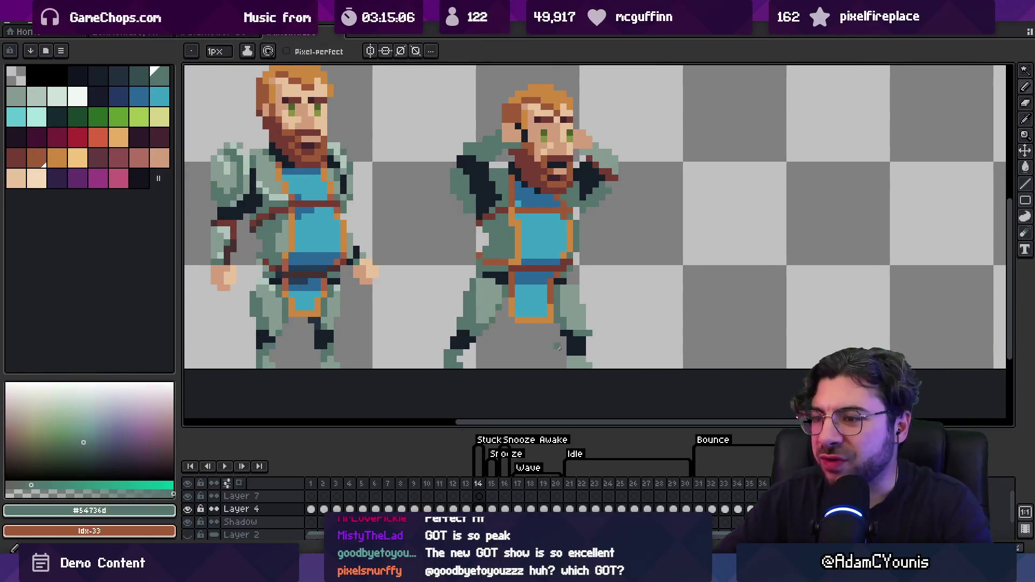
{"action": "key", "text": "z"}
{"action": "scroll", "coordinate": [570, 345], "scroll_direction": "down", "scroll_amount": 4}
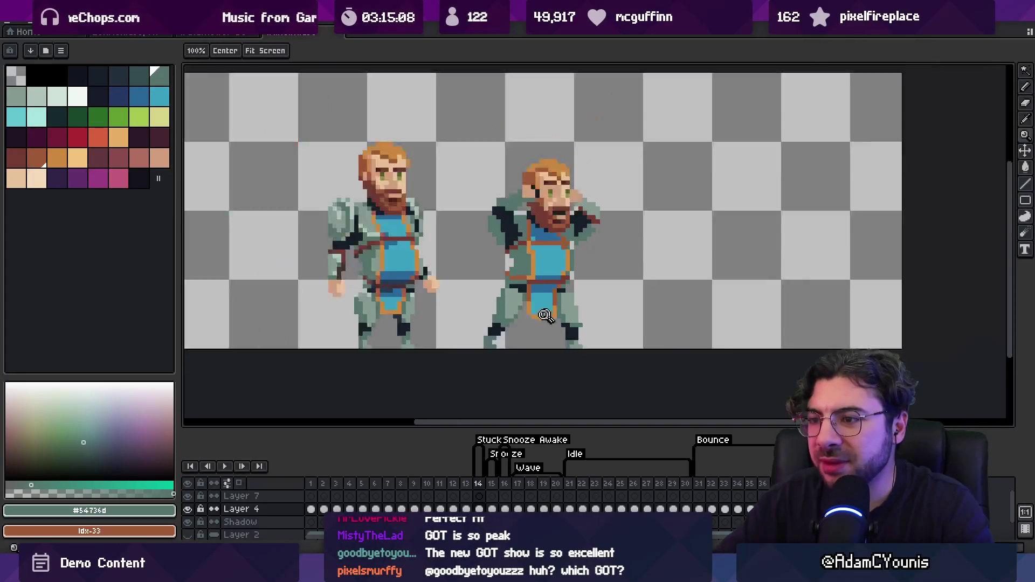
{"action": "scroll", "coordinate": [567, 305], "scroll_direction": "up", "scroll_amount": 6}
{"action": "key", "text": "b"}
{"action": "left_click", "coordinate": [567, 331], "text": "alt"}
Draw a dark outline line on the right knight's leg and zoom out to check it.
{"action": "mouse_move", "coordinate": [555, 318]}
{"action": "left_mouse_down"}
{"action": "mouse_move", "coordinate": [546, 294]}
{"action": "mouse_move", "coordinate": [561, 318]}
{"action": "left_mouse_up"}
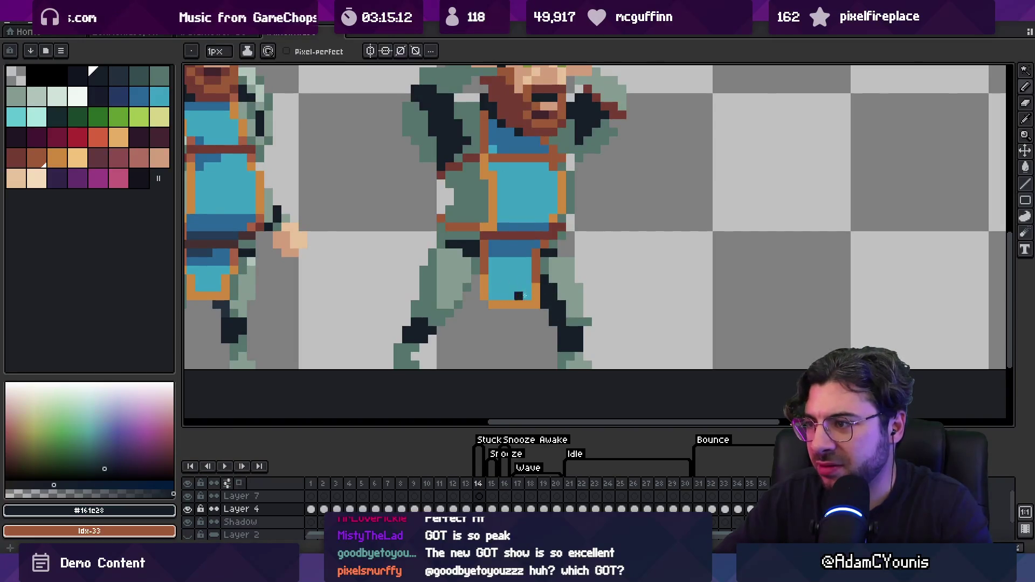
{"action": "key", "text": "z"}
{"action": "scroll", "coordinate": [539, 291], "scroll_direction": "down", "scroll_amount": 3}
{"action": "scroll", "coordinate": [566, 278], "scroll_direction": "down", "scroll_amount": 1}
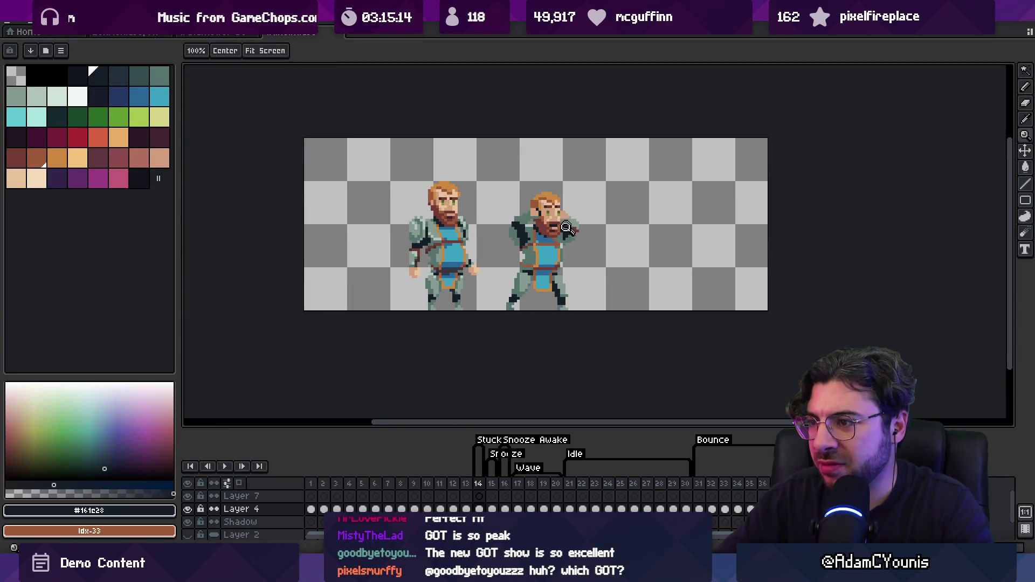
{"action": "scroll", "coordinate": [531, 271], "scroll_direction": "up", "scroll_amount": 1}
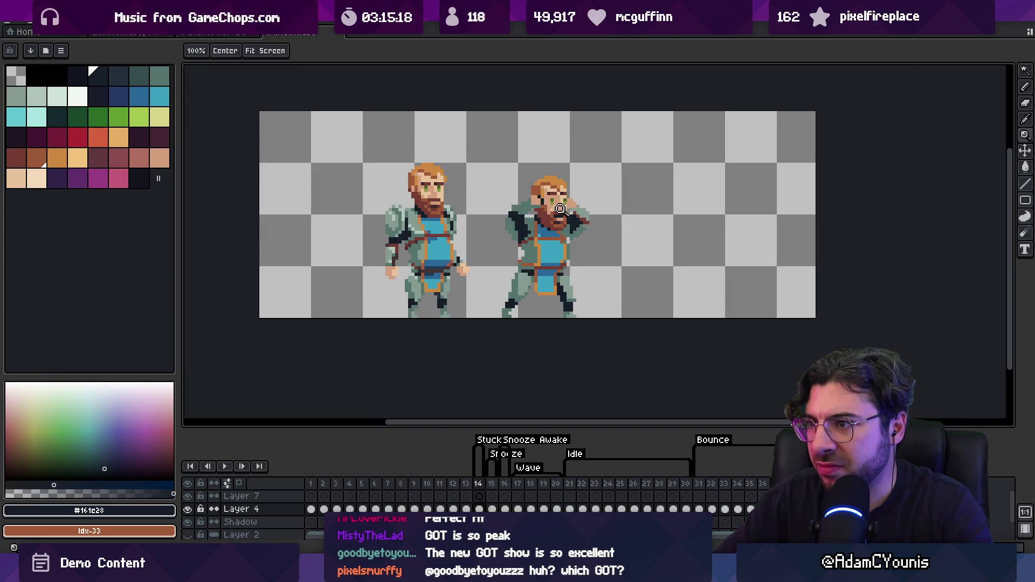
{"action": "scroll", "coordinate": [544, 229], "scroll_direction": "up", "scroll_amount": 5}
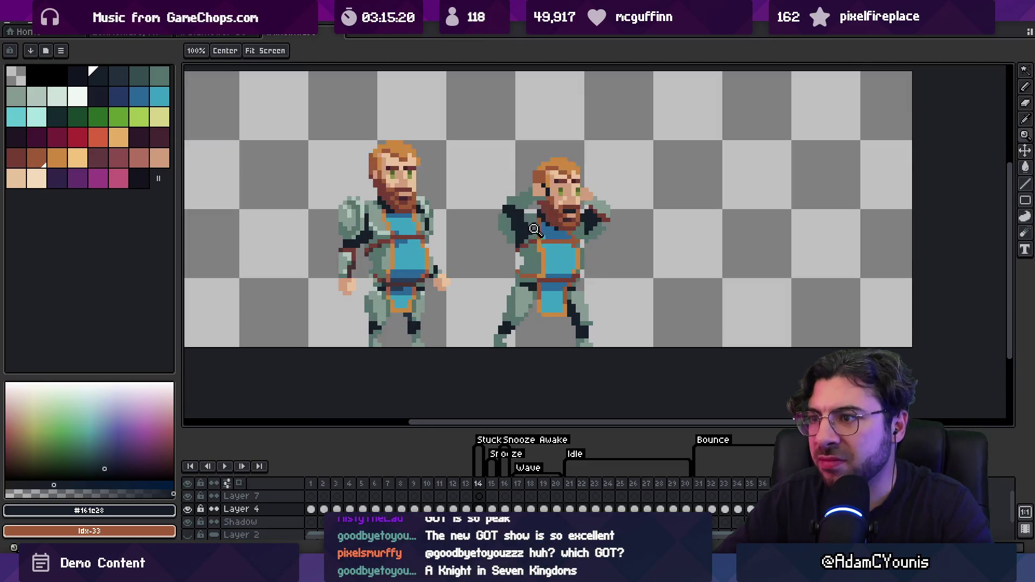
{"action": "key", "text": "b"}
Recolour armour, strap and tunic pixels with grey-green, orange, light and dark blue, and brown.
{"action": "left_click", "coordinate": [531, 214], "text": "alt"}
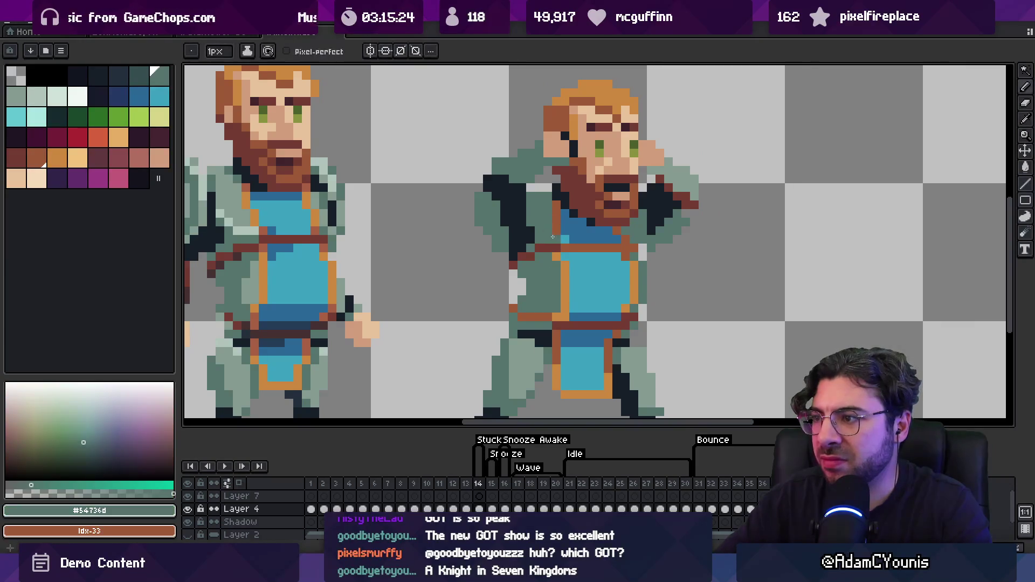
{"action": "left_click", "coordinate": [561, 255], "text": "alt"}
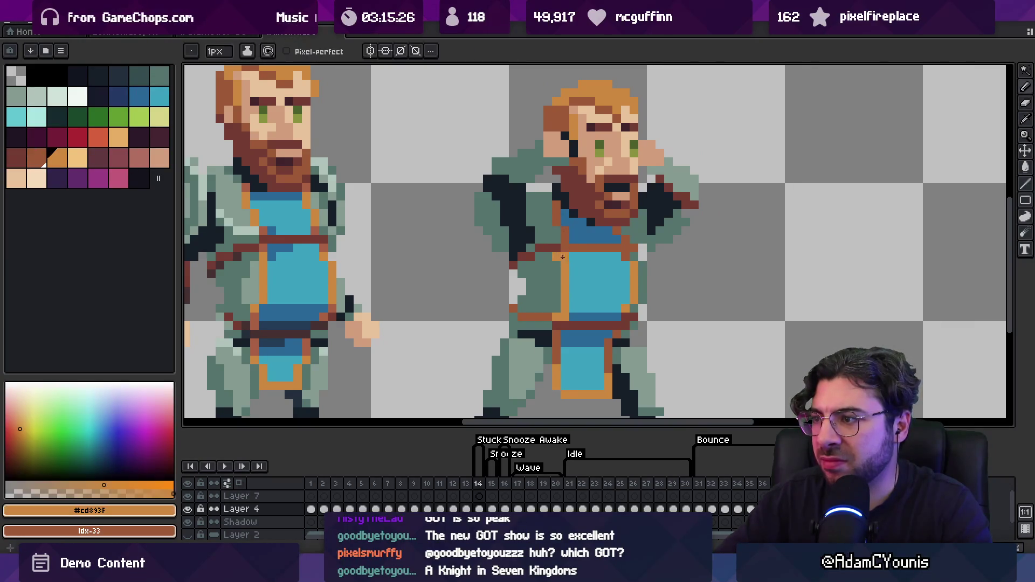
{"action": "left_click", "coordinate": [566, 310], "text": "alt"}
{"action": "left_click", "coordinate": [564, 316], "text": "alt"}
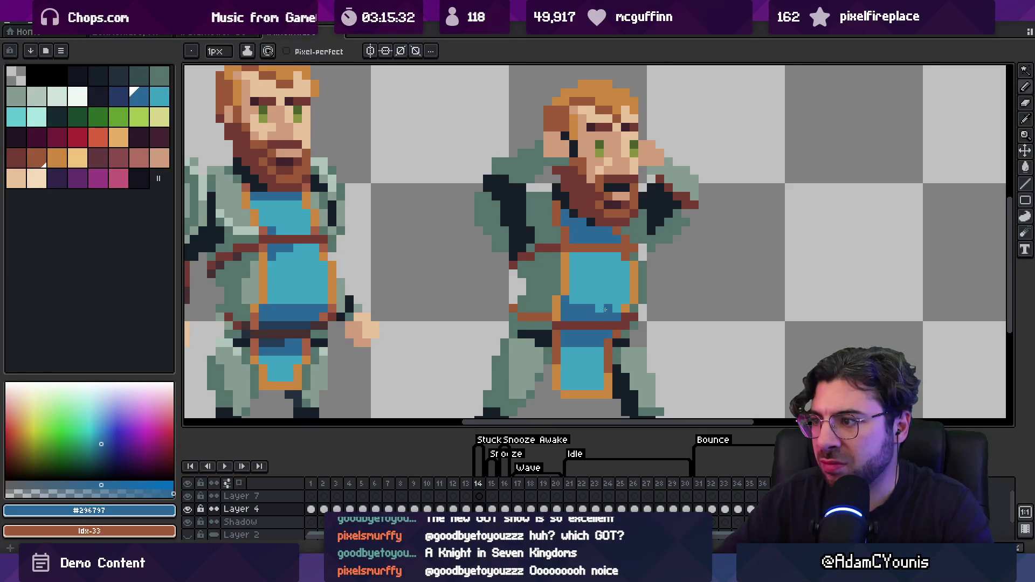
{"action": "left_click", "coordinate": [628, 302], "text": "alt"}
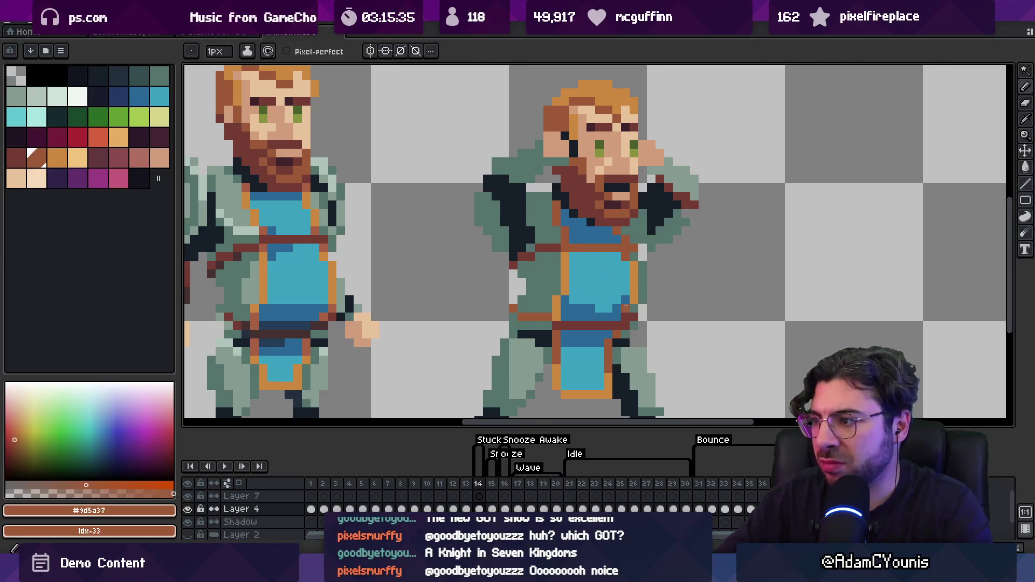
{"action": "scroll", "coordinate": [632, 277], "scroll_direction": "down", "scroll_amount": 3}
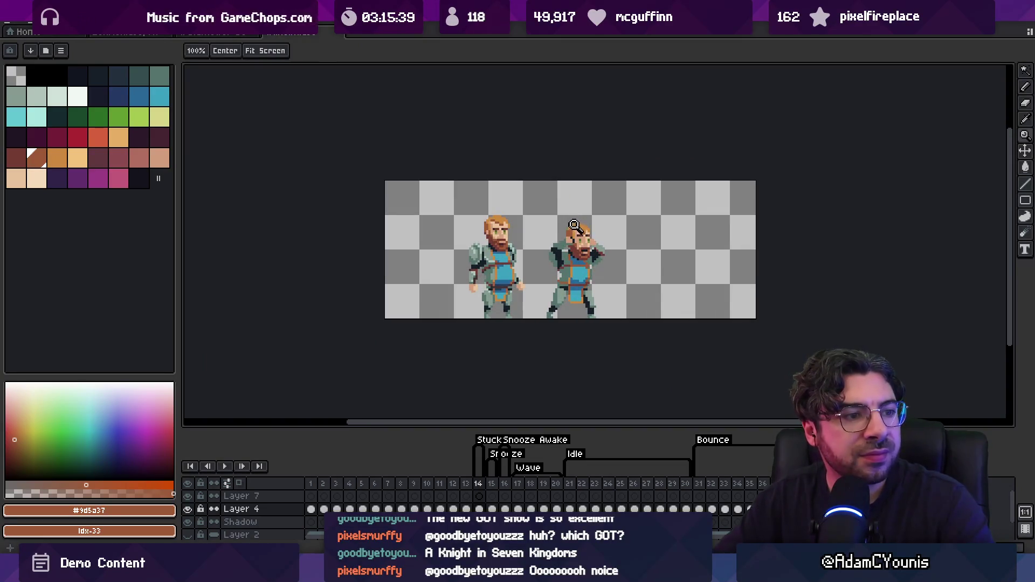
{"action": "scroll", "coordinate": [593, 279], "scroll_direction": "up", "scroll_amount": 3}
Touch up the tunic with light and dark blue and the belt with dark brown.
{"action": "left_click", "coordinate": [594, 279], "text": "alt"}
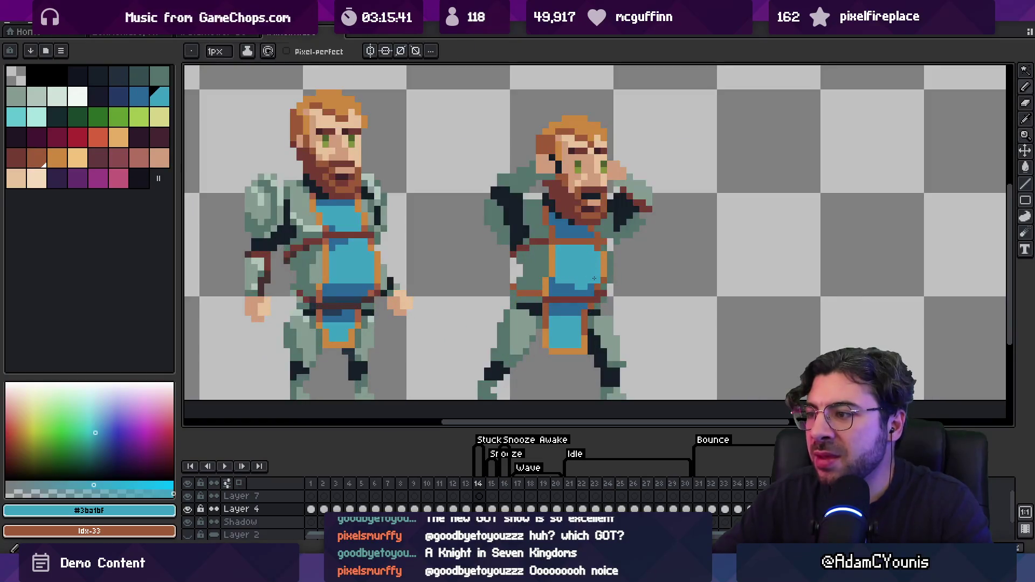
{"action": "left_click", "coordinate": [567, 290], "text": "alt"}
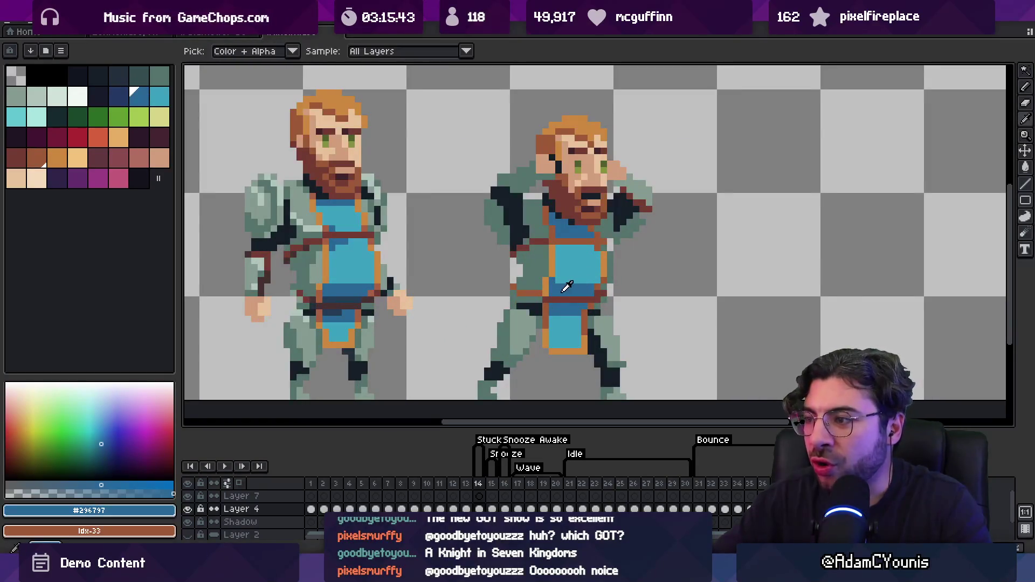
{"action": "left_click", "coordinate": [538, 294], "text": "alt"}
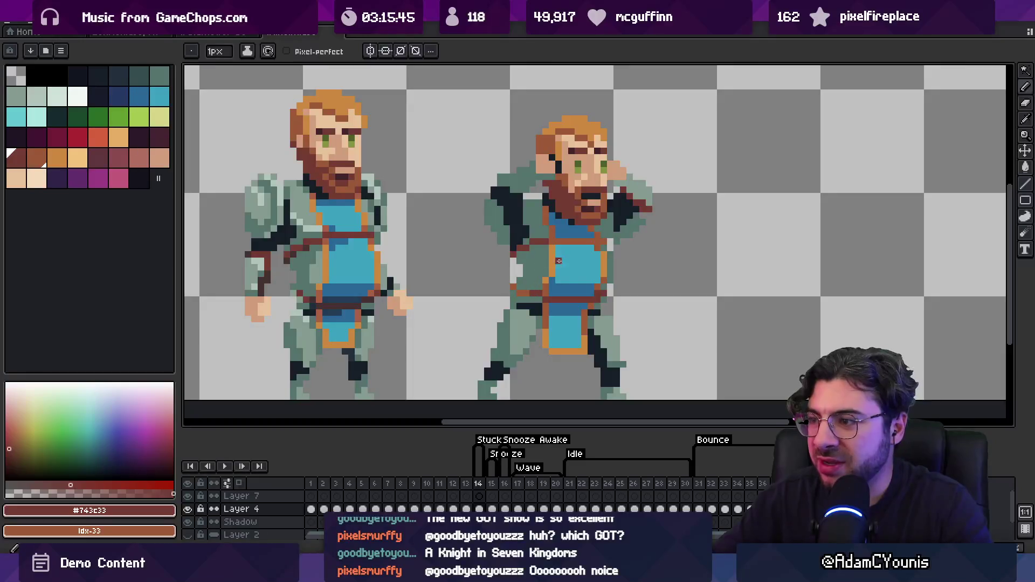
{"action": "scroll", "coordinate": [557, 261], "scroll_direction": "down", "scroll_amount": 3}
{"action": "scroll", "coordinate": [595, 233], "scroll_direction": "up", "scroll_amount": 3}
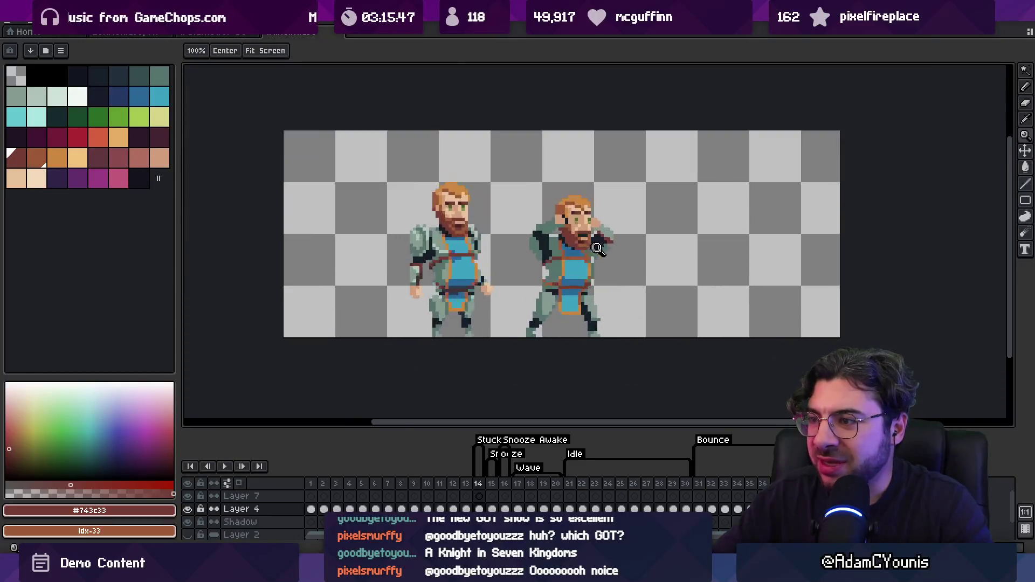
Add tunic blue and armour grey-green, matching the lighter grey from the left knight.
{"action": "left_click", "coordinate": [569, 249], "text": "alt"}
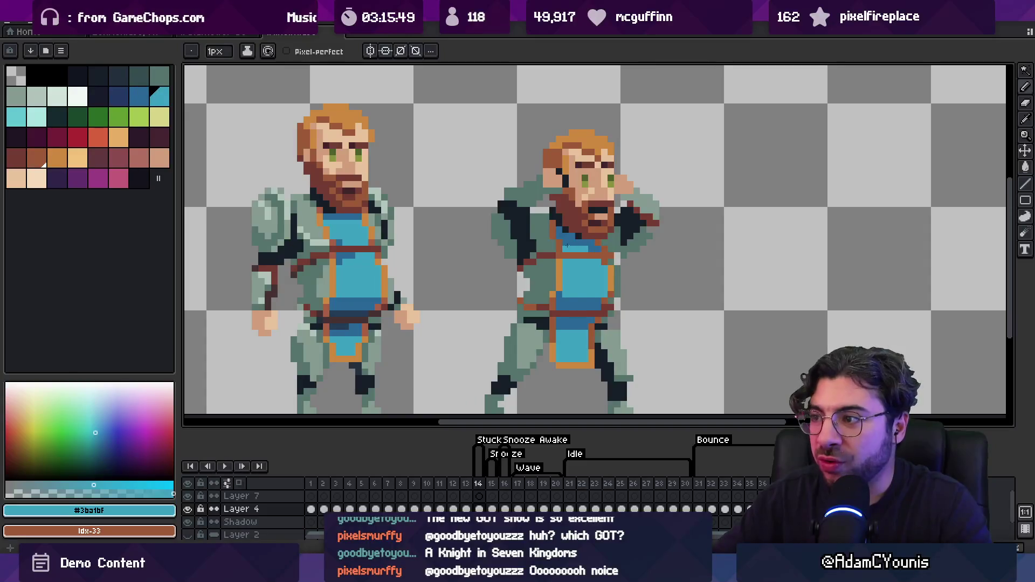
{"action": "scroll", "coordinate": [593, 248], "scroll_direction": "down", "scroll_amount": 3}
{"action": "scroll", "coordinate": [592, 248], "scroll_direction": "up", "scroll_amount": 3}
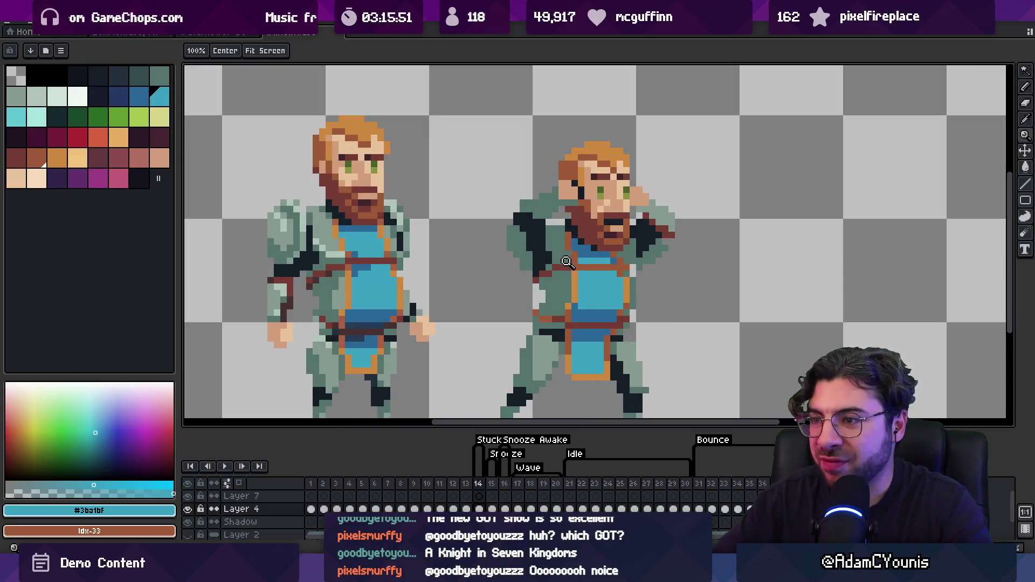
{"action": "left_click", "coordinate": [552, 260], "text": "alt"}
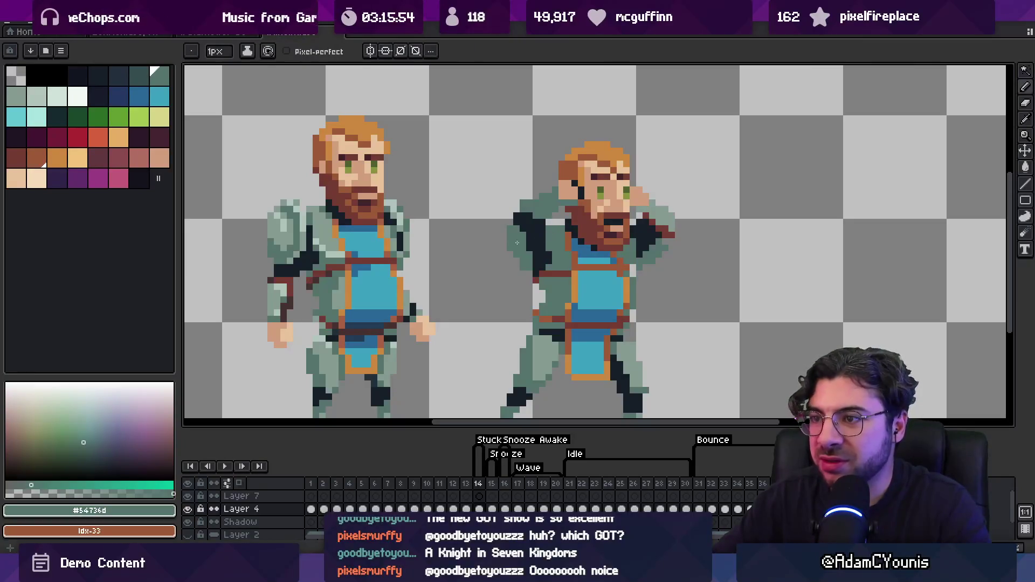
{"action": "left_click", "coordinate": [326, 225], "text": "alt"}
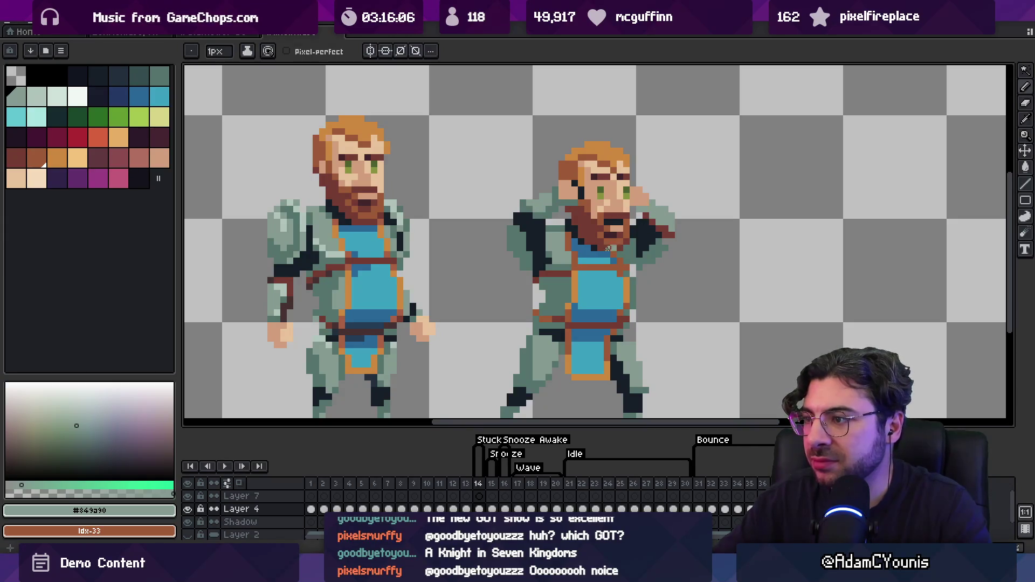
{"action": "scroll", "coordinate": [566, 289], "scroll_direction": "down", "scroll_amount": 1}
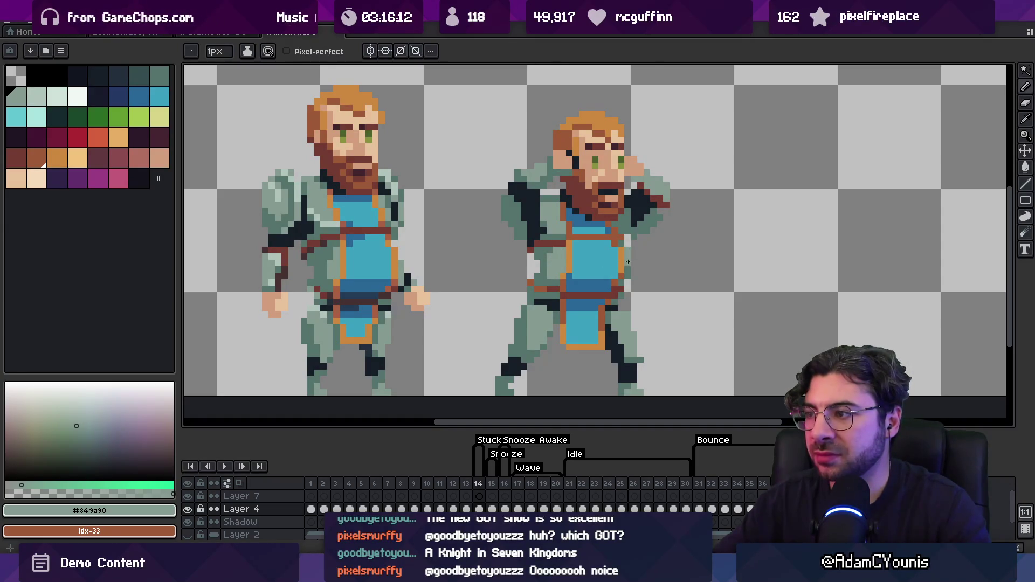
Recolour the chest straps with dark tunic blue, dark brown and lighter reddish-brown.
{"action": "key", "text": "b"}
{"action": "key", "text": "z"}
{"action": "scroll", "coordinate": [628, 276], "scroll_direction": "down", "scroll_amount": 5}
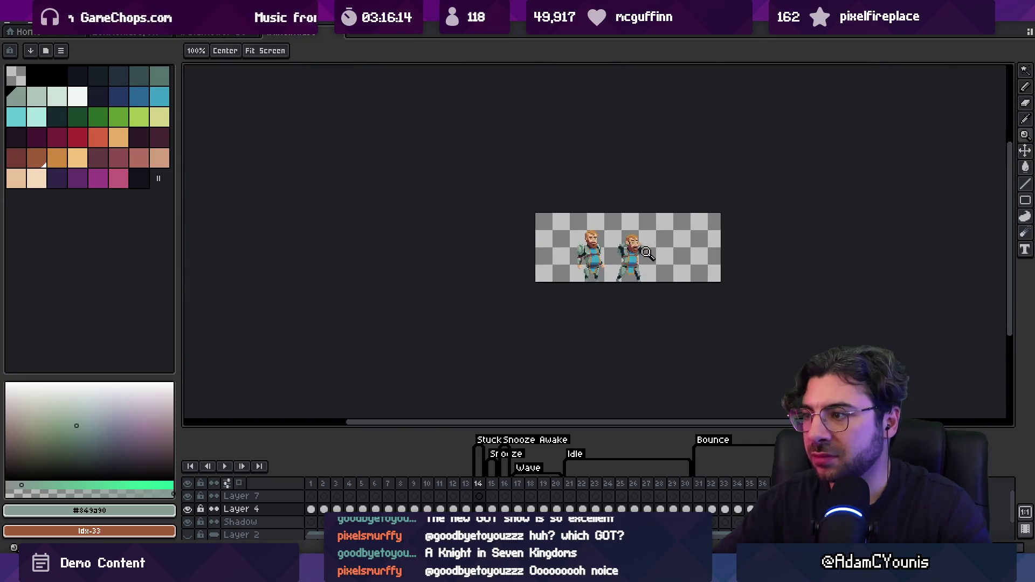
{"action": "scroll", "coordinate": [647, 259], "scroll_direction": "up", "scroll_amount": 1}
{"action": "scroll", "coordinate": [641, 270], "scroll_direction": "up", "scroll_amount": 1}
{"action": "scroll", "coordinate": [641, 270], "scroll_direction": "up", "scroll_amount": 3}
{"action": "key", "text": "i"}
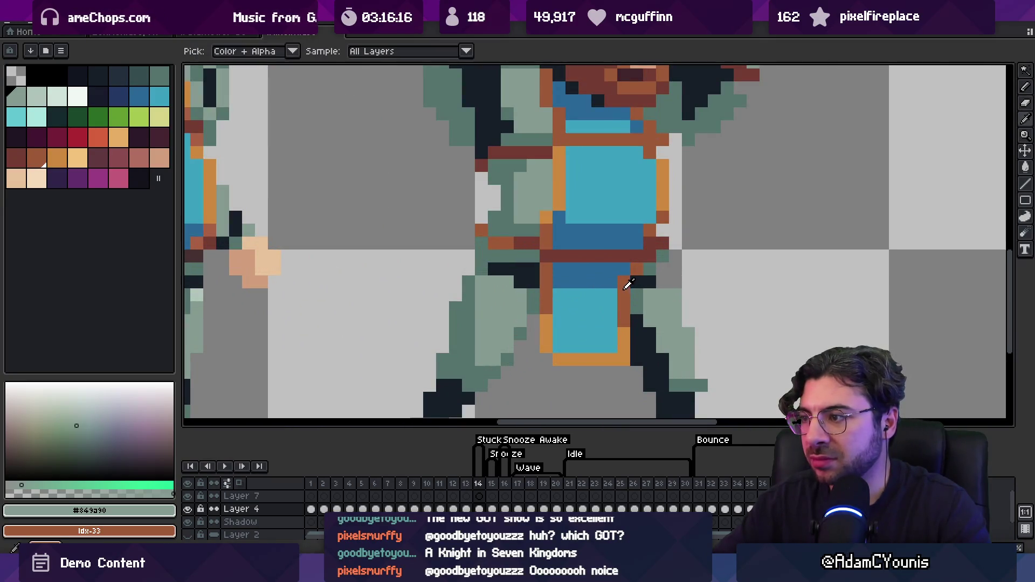
{"action": "left_click", "coordinate": [638, 271]}
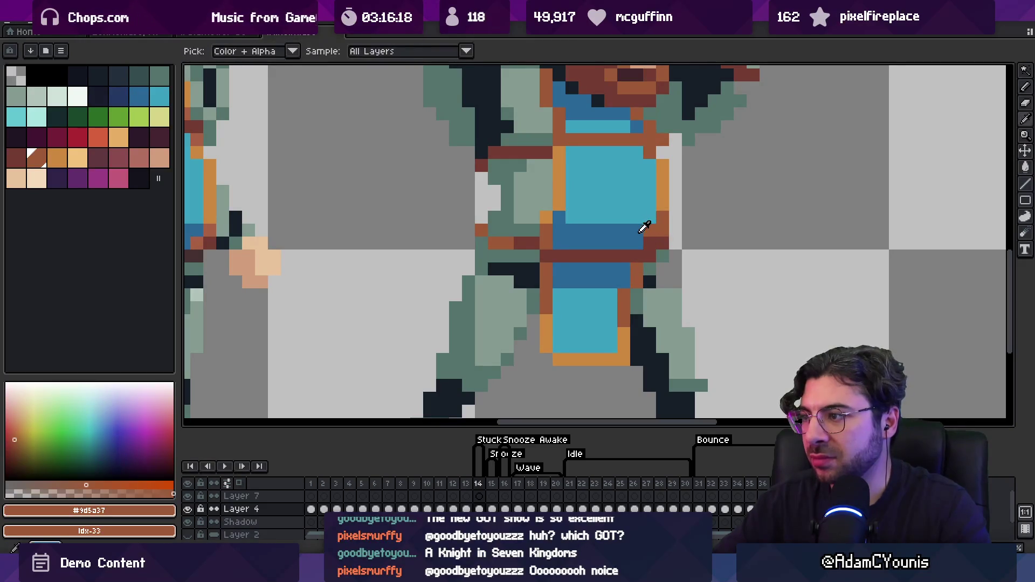
{"action": "left_click", "coordinate": [654, 241]}
{"action": "left_click", "coordinate": [659, 232]}
{"action": "key", "text": "b"}
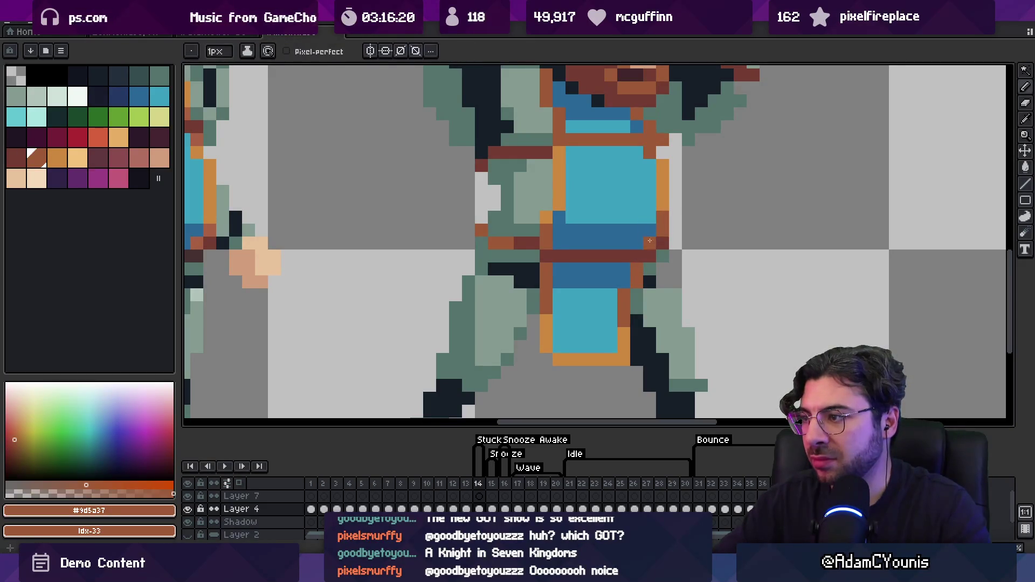
Paint dark tunic blue and orange hair pixels on the right knight's head area.
{"action": "key", "text": "z"}
{"action": "scroll", "coordinate": [650, 243], "scroll_direction": "down", "scroll_amount": 5}
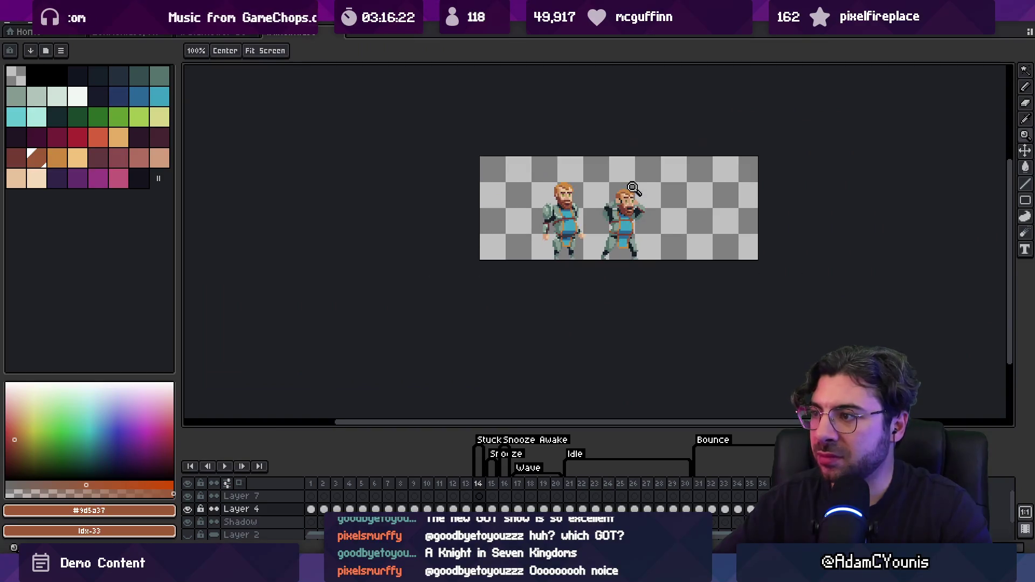
{"action": "scroll", "coordinate": [634, 220], "scroll_direction": "up", "scroll_amount": 5}
{"action": "left_click", "coordinate": [619, 203], "text": "alt"}
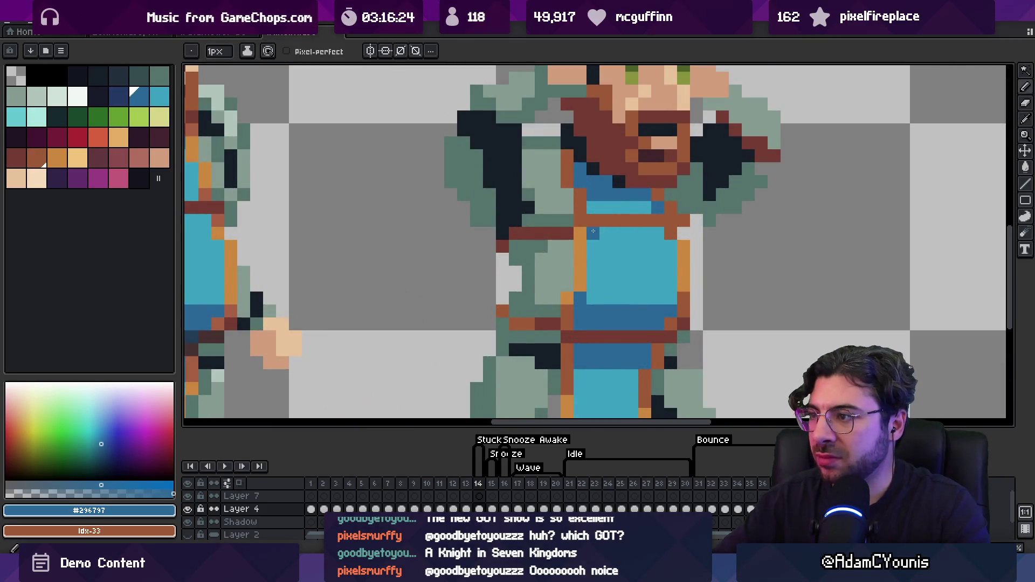
{"action": "scroll", "coordinate": [590, 230], "scroll_direction": "down", "scroll_amount": 4}
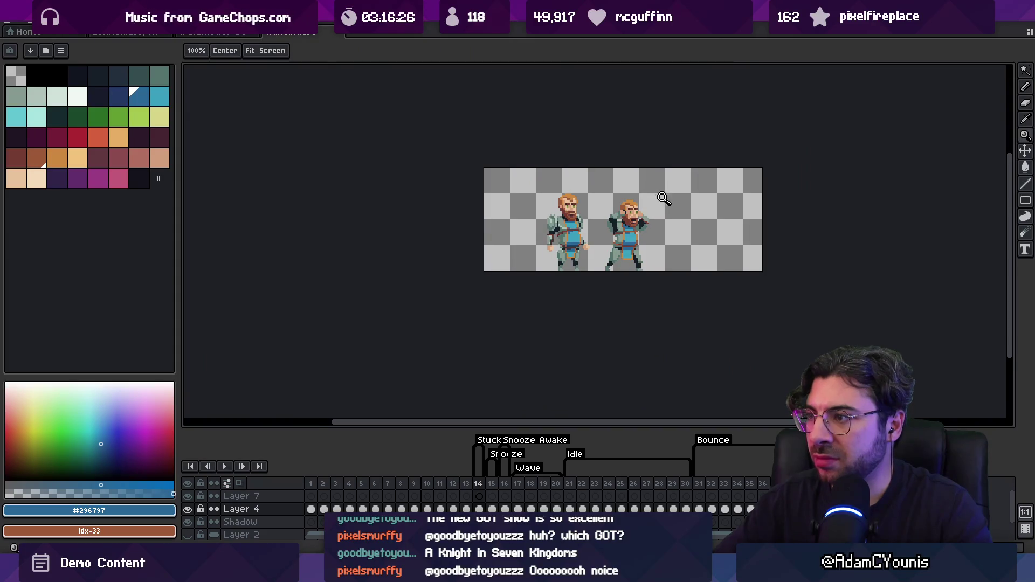
{"action": "scroll", "coordinate": [647, 188], "scroll_direction": "up", "scroll_amount": 2}
{"action": "scroll", "coordinate": [647, 189], "scroll_direction": "up", "scroll_amount": 2}
{"action": "left_click", "coordinate": [613, 208], "text": "alt"}
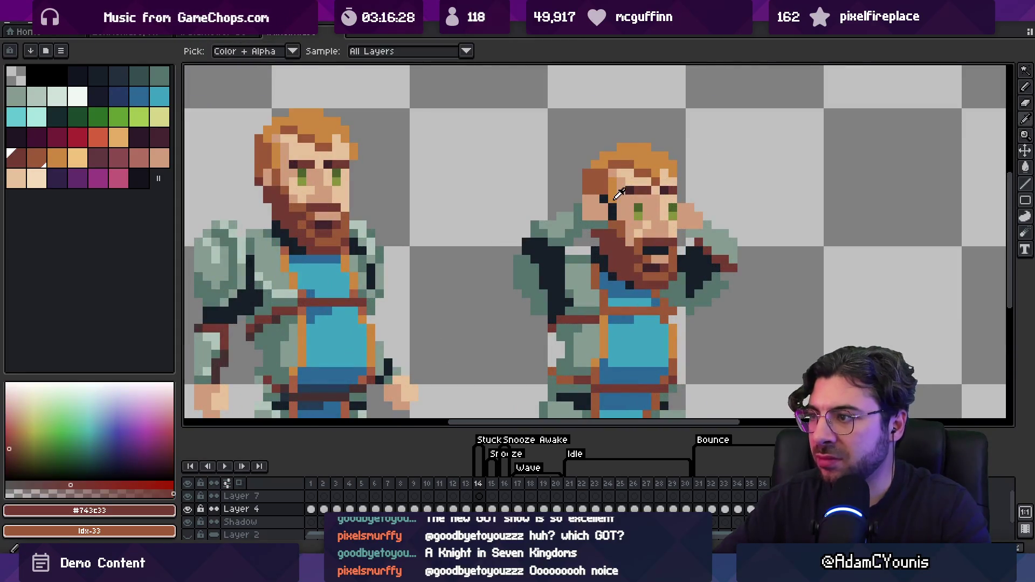
{"action": "key", "text": "b"}
{"action": "key", "text": "z"}
{"action": "scroll", "coordinate": [618, 190], "scroll_direction": "down", "scroll_amount": 4}
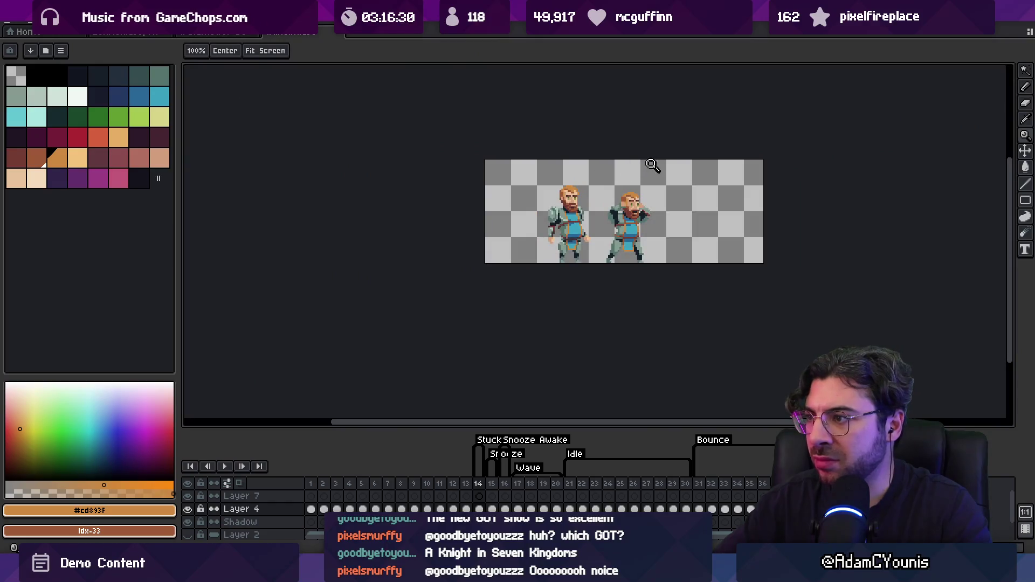
{"action": "scroll", "coordinate": [653, 223], "scroll_direction": "up", "scroll_amount": 5}
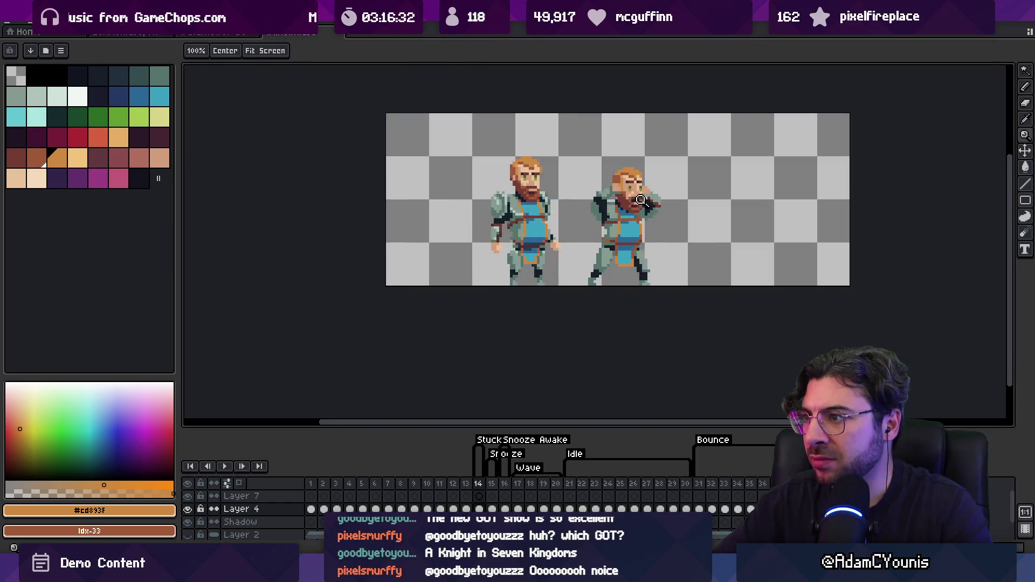
Add lighter grey, pale highlight and mid-grey pixels to the right knight's armour.
{"action": "key", "text": "i"}
{"action": "left_click", "coordinate": [371, 203]}
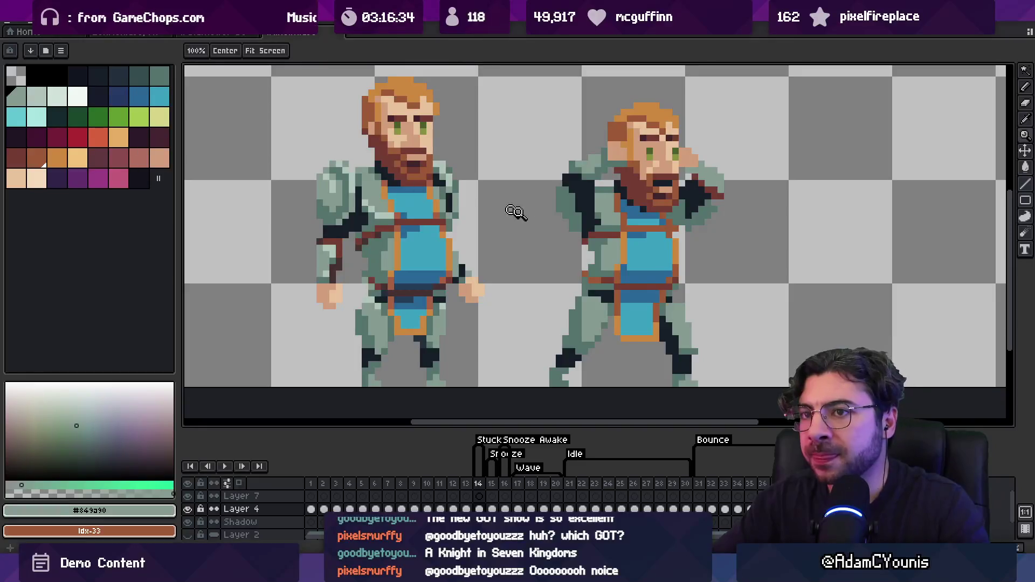
{"action": "left_click", "coordinate": [386, 213], "text": "alt"}
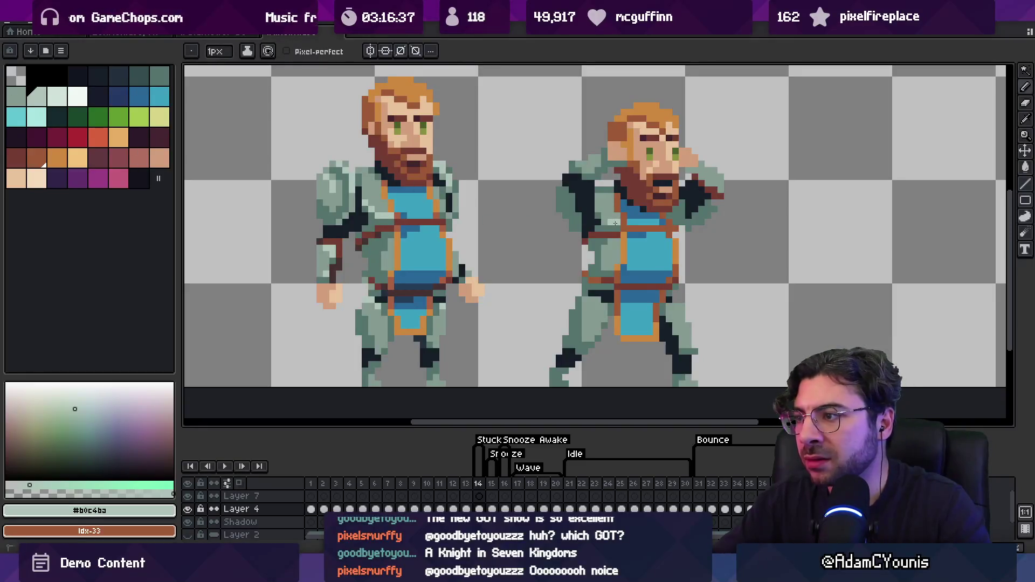
{"action": "left_click_drag", "start_coordinate": [604, 223], "coordinate": [591, 211]}
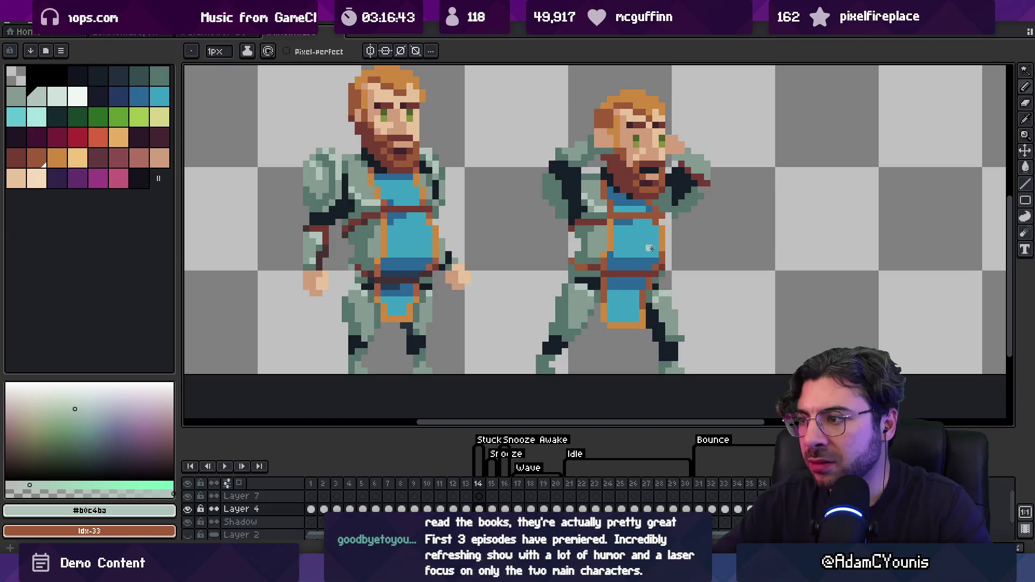
{"action": "left_click_drag", "start_coordinate": [598, 164], "coordinate": [590, 185]}
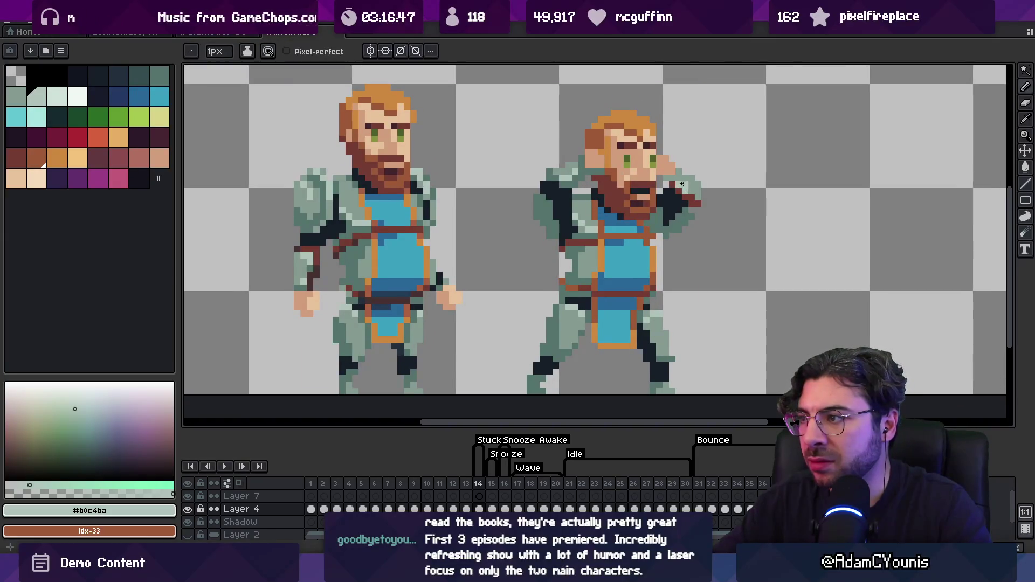
{"action": "scroll", "coordinate": [631, 200], "scroll_direction": "down", "scroll_amount": 2}
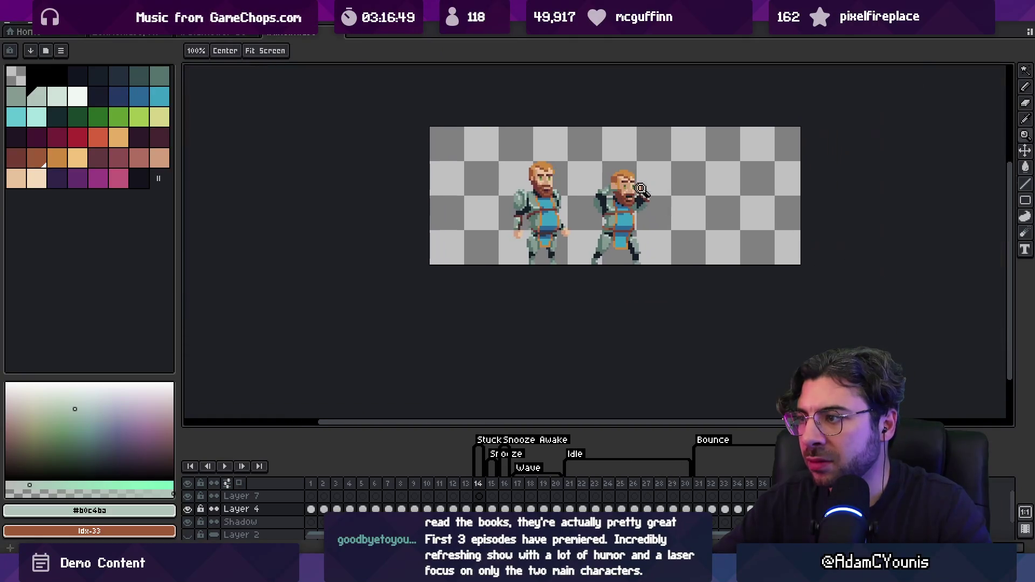
{"action": "scroll", "coordinate": [567, 205], "scroll_direction": "up", "scroll_amount": 3}
{"action": "left_click", "coordinate": [564, 207], "text": "alt"}
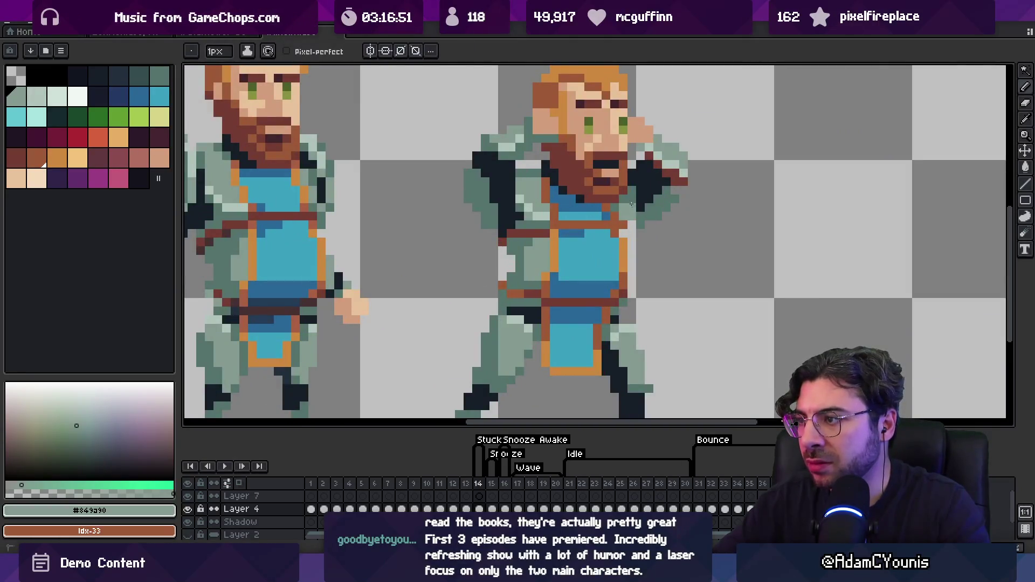
Add brown strap pixels at the chest and zoom out to review the sprite.
{"action": "key", "text": "alt"}
{"action": "left_click", "coordinate": [625, 232], "text": "alt"}
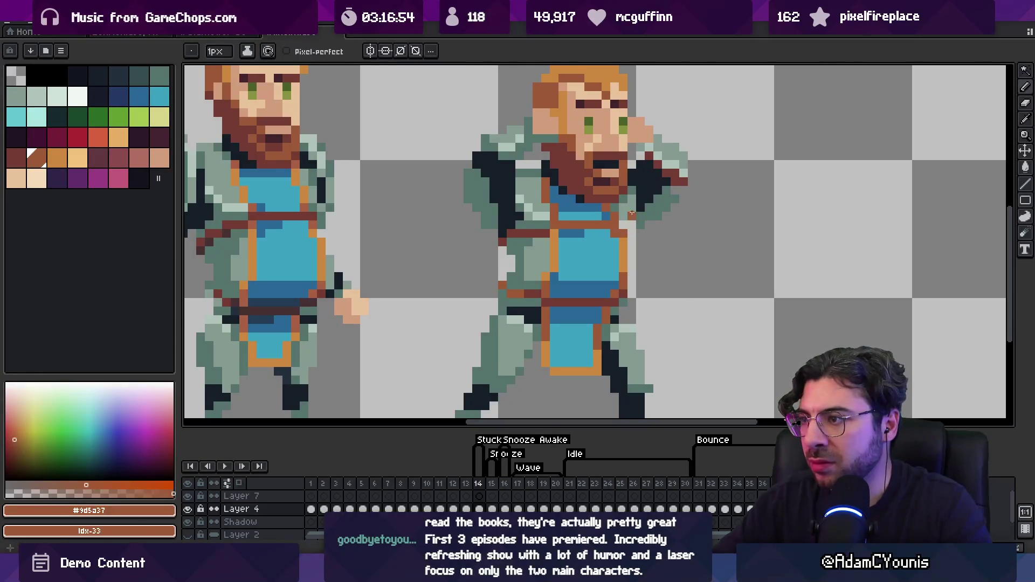
{"action": "key", "text": "z"}
{"action": "scroll", "coordinate": [630, 214], "scroll_direction": "down", "scroll_amount": 5}
{"action": "scroll", "coordinate": [661, 184], "scroll_direction": "up", "scroll_amount": 2}
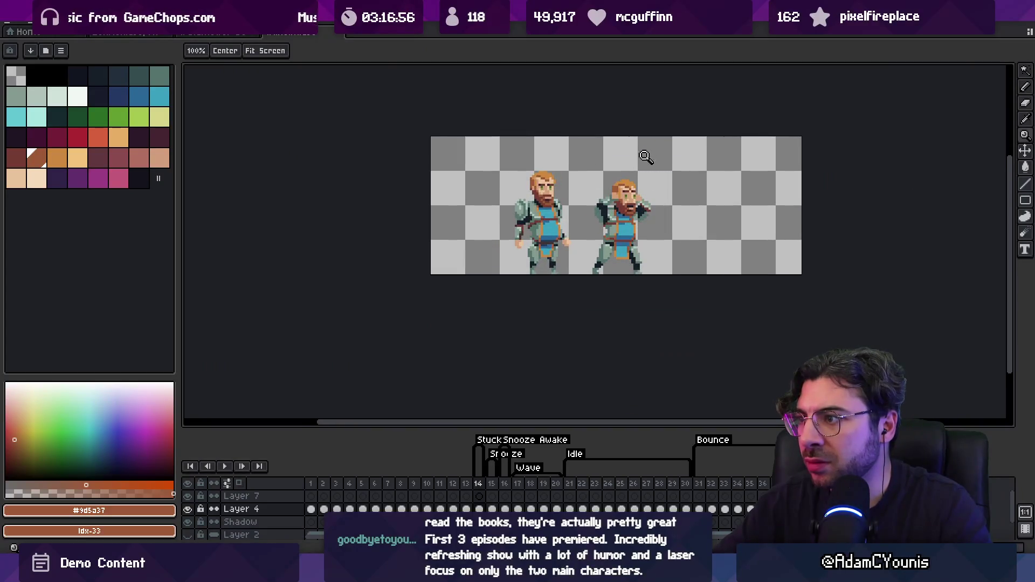
{"action": "scroll", "coordinate": [634, 201], "scroll_direction": "up", "scroll_amount": 3}
{"action": "key", "text": "i"}
{"action": "left_click", "coordinate": [615, 240]}
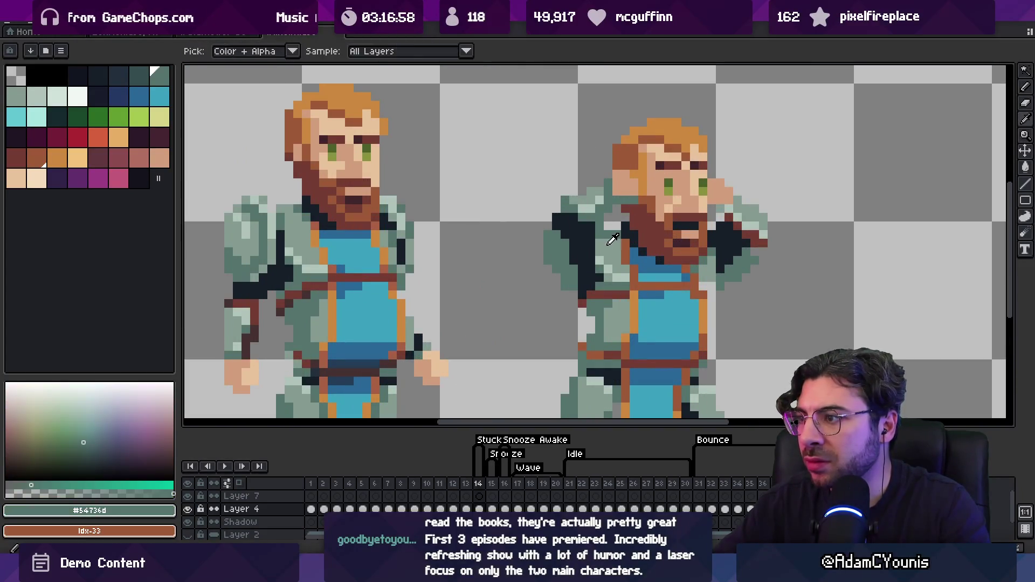
{"action": "left_click", "coordinate": [735, 212]}
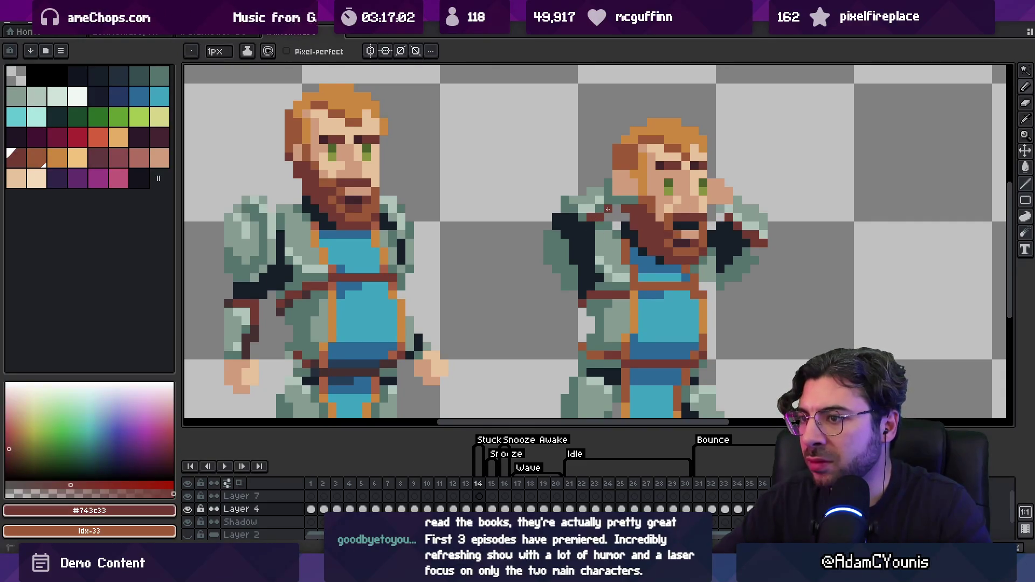
{"action": "scroll", "coordinate": [608, 209], "scroll_direction": "down", "scroll_amount": 3}
{"action": "scroll", "coordinate": [567, 222], "scroll_direction": "up", "scroll_amount": 4}
{"action": "key", "text": "i"}
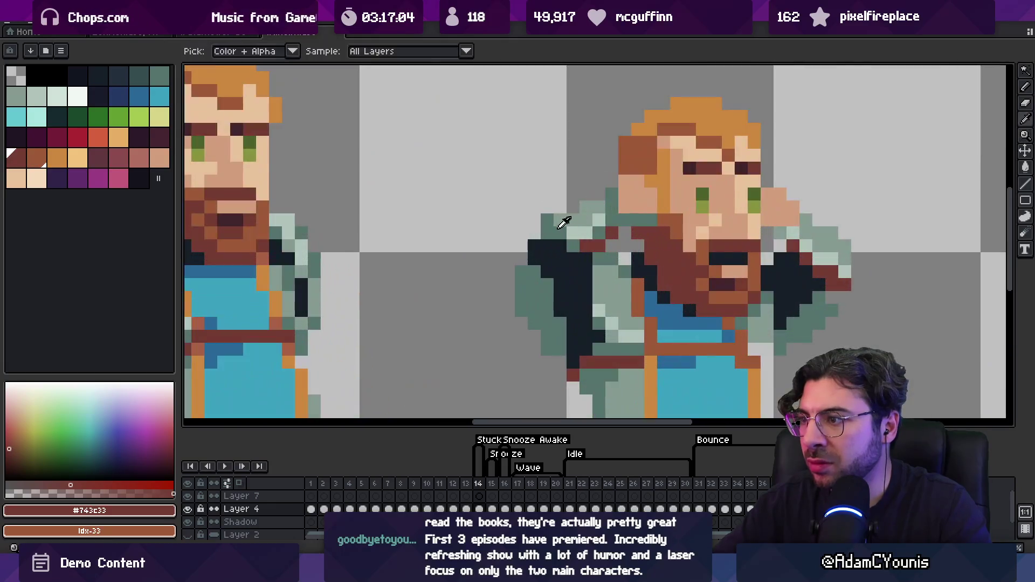
{"action": "left_click", "coordinate": [567, 223]}
{"action": "left_click", "coordinate": [547, 220]}
{"action": "left_click", "coordinate": [575, 224], "text": "alt"}
{"action": "left_click", "coordinate": [548, 246]}
{"action": "left_click", "coordinate": [537, 233], "text": "alt"}
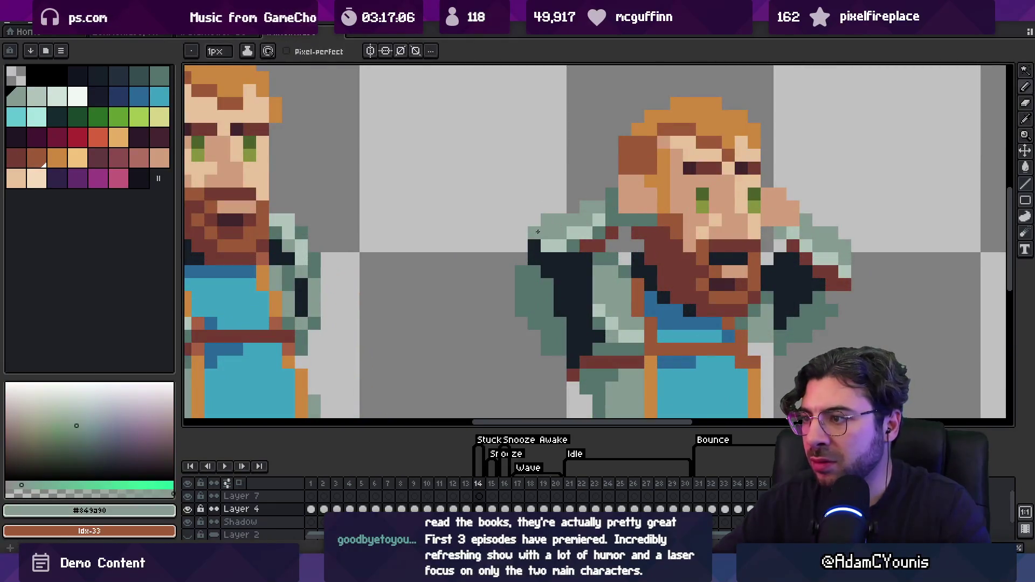
{"action": "key", "text": "z"}
{"action": "scroll", "coordinate": [566, 227], "scroll_direction": "down", "scroll_amount": 5}
{"action": "scroll", "coordinate": [557, 232], "scroll_direction": "up", "scroll_amount": 5}
{"action": "key", "text": "i"}
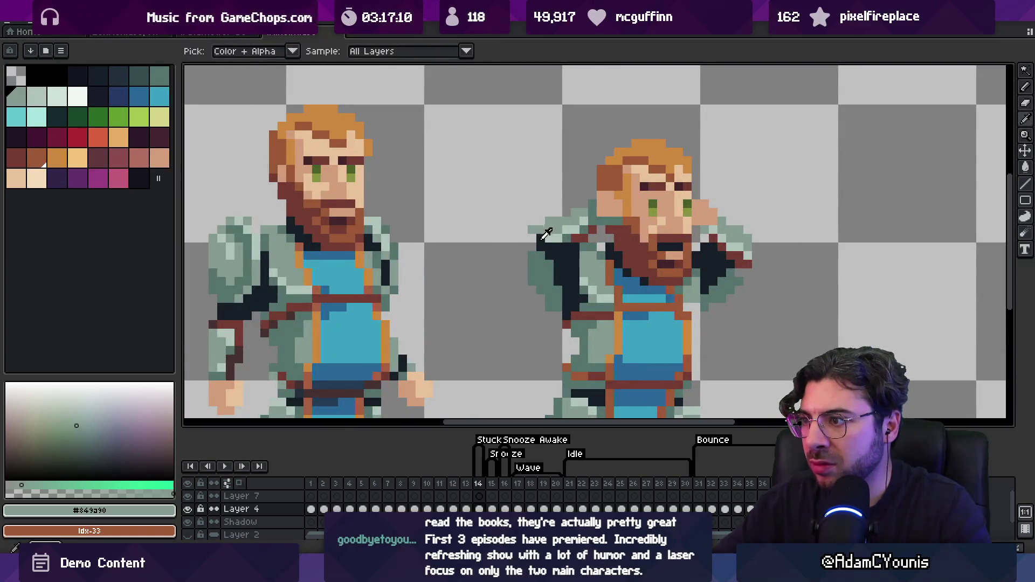
{"action": "key", "text": "b"}
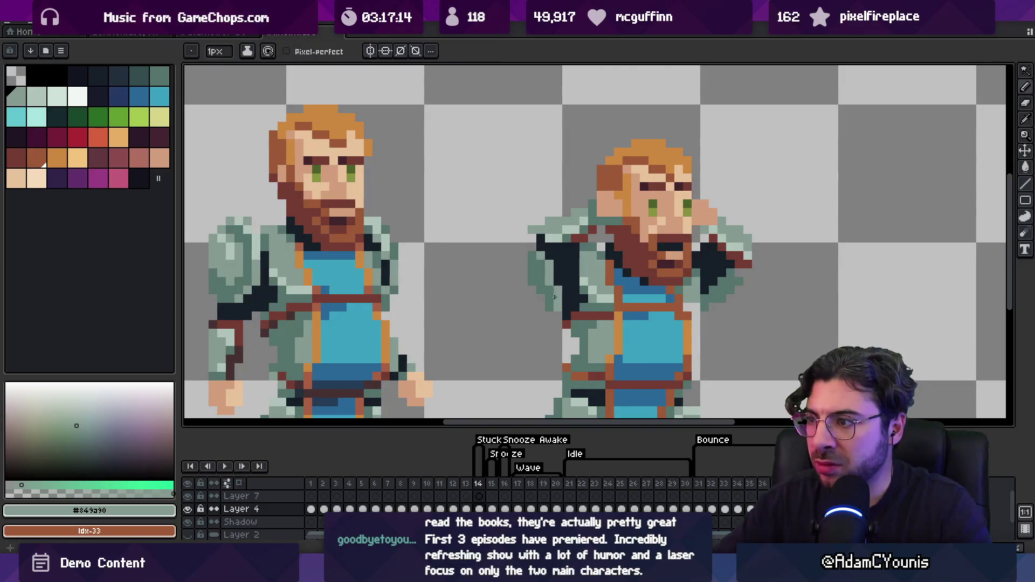
{"action": "left_click", "coordinate": [549, 293], "text": "alt"}
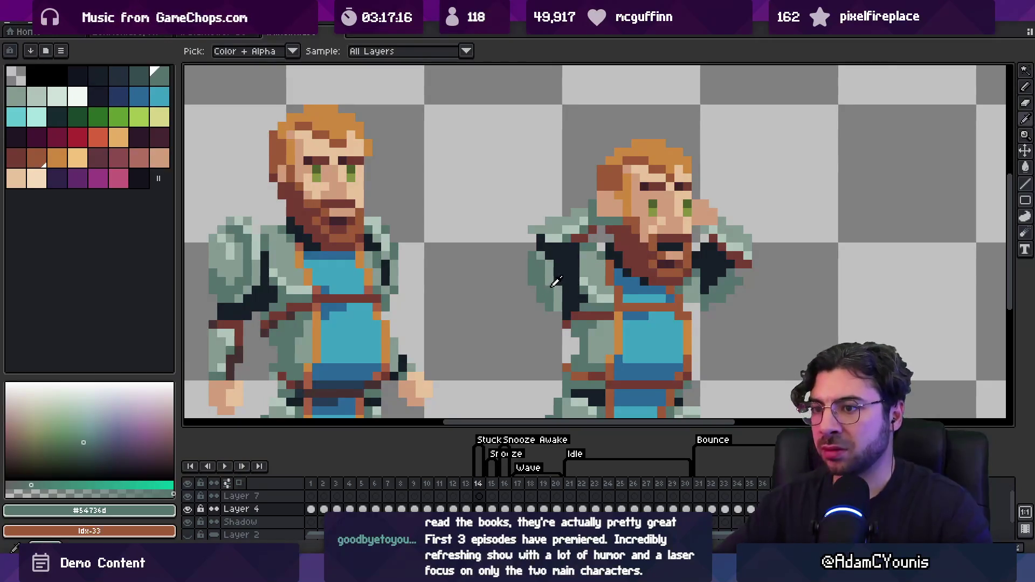
{"action": "left_click", "coordinate": [535, 278], "text": "alt"}
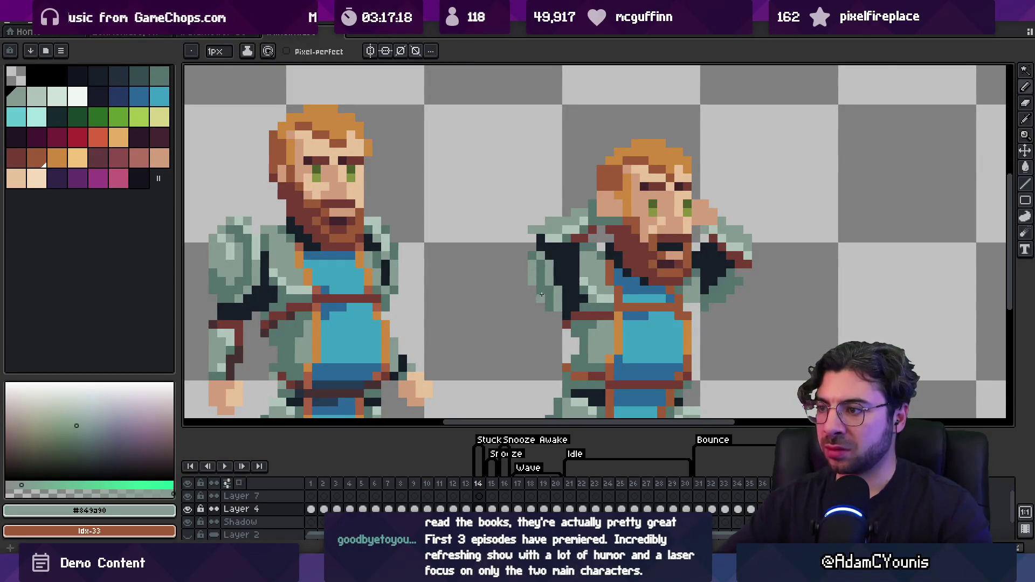
{"action": "key", "text": "z"}
{"action": "scroll", "coordinate": [586, 250], "scroll_direction": "down", "scroll_amount": 5}
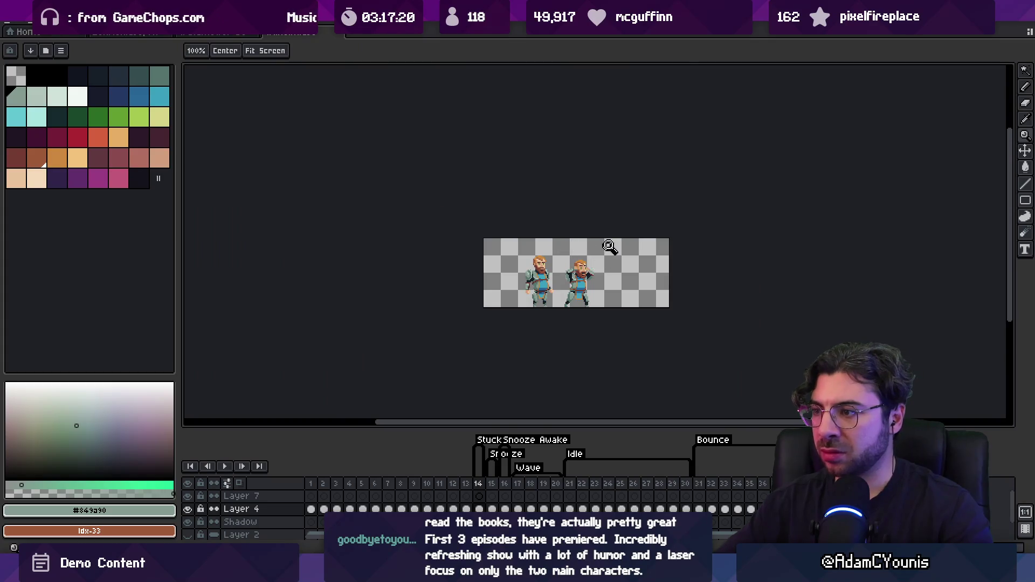
{"action": "scroll", "coordinate": [596, 259], "scroll_direction": "up", "scroll_amount": 3}
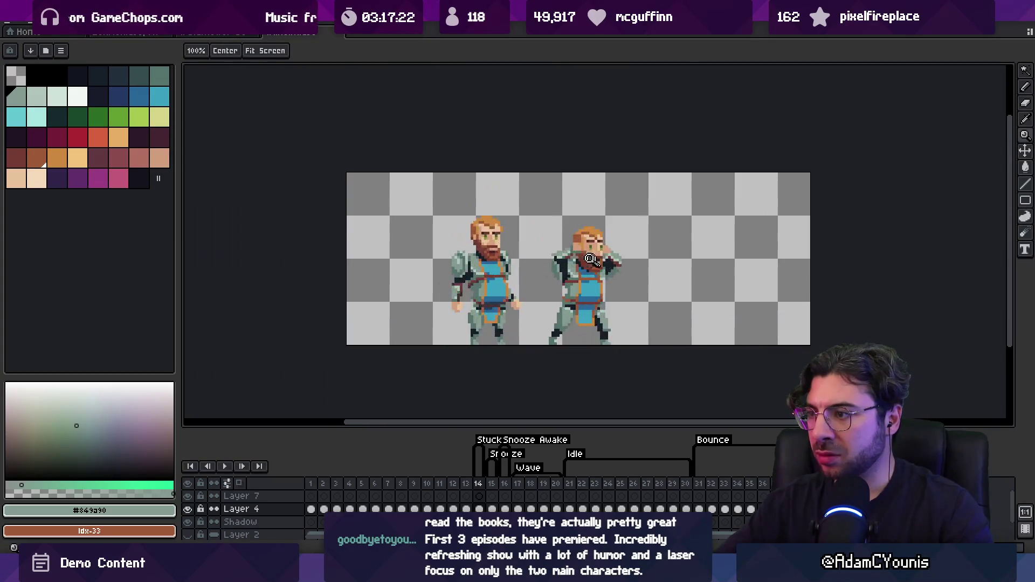
{"action": "scroll", "coordinate": [595, 260], "scroll_direction": "up", "scroll_amount": 3}
{"action": "key", "text": "b"}
{"action": "key", "text": "z"}
{"action": "scroll", "coordinate": [590, 231], "scroll_direction": "down", "scroll_amount": 4}
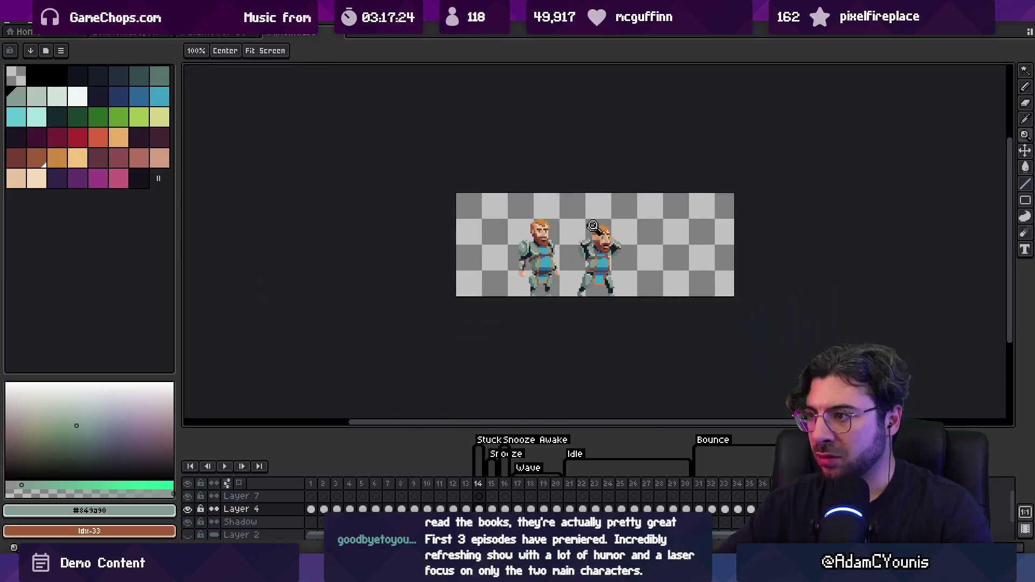
{"action": "scroll", "coordinate": [588, 256], "scroll_direction": "up", "scroll_amount": 5}
{"action": "left_click", "coordinate": [588, 257], "text": "alt"}
{"action": "key", "text": "b"}
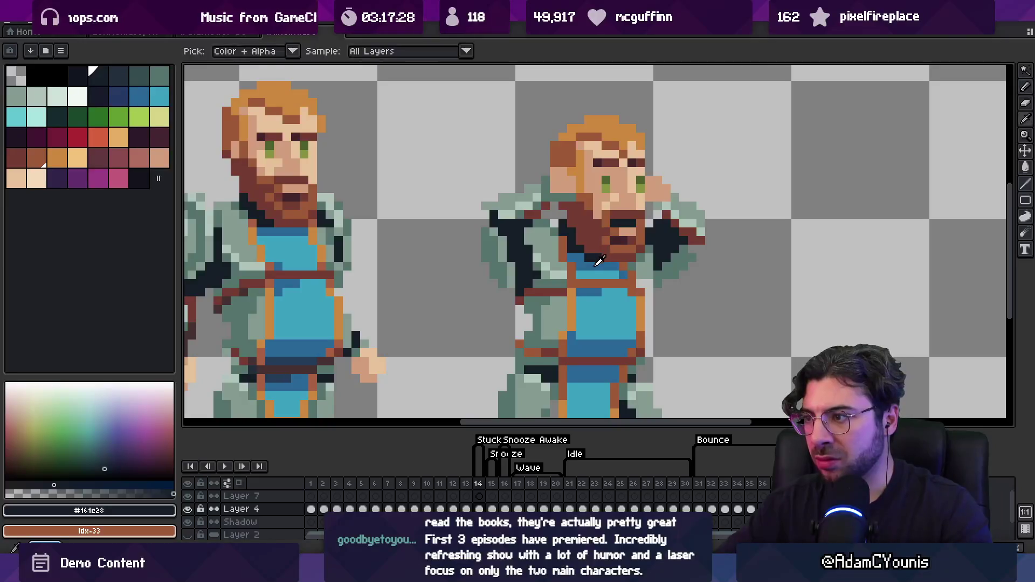
{"action": "left_click", "coordinate": [589, 258], "text": "alt"}
{"action": "key", "text": "z"}
{"action": "scroll", "coordinate": [599, 237], "scroll_direction": "down", "scroll_amount": 5}
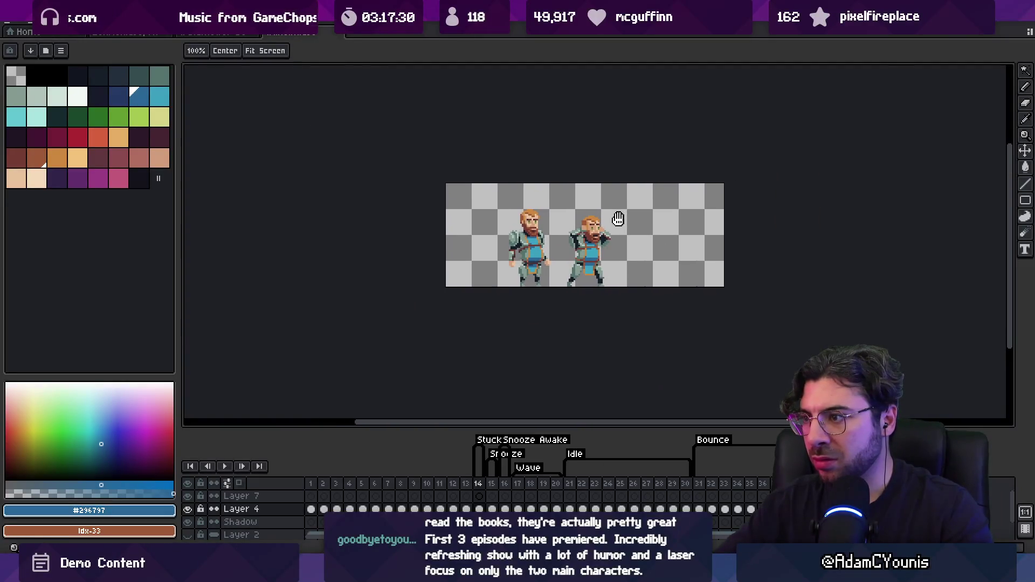
{"action": "scroll", "coordinate": [523, 279], "scroll_direction": "up", "scroll_amount": 3}
{"action": "key", "text": "b"}
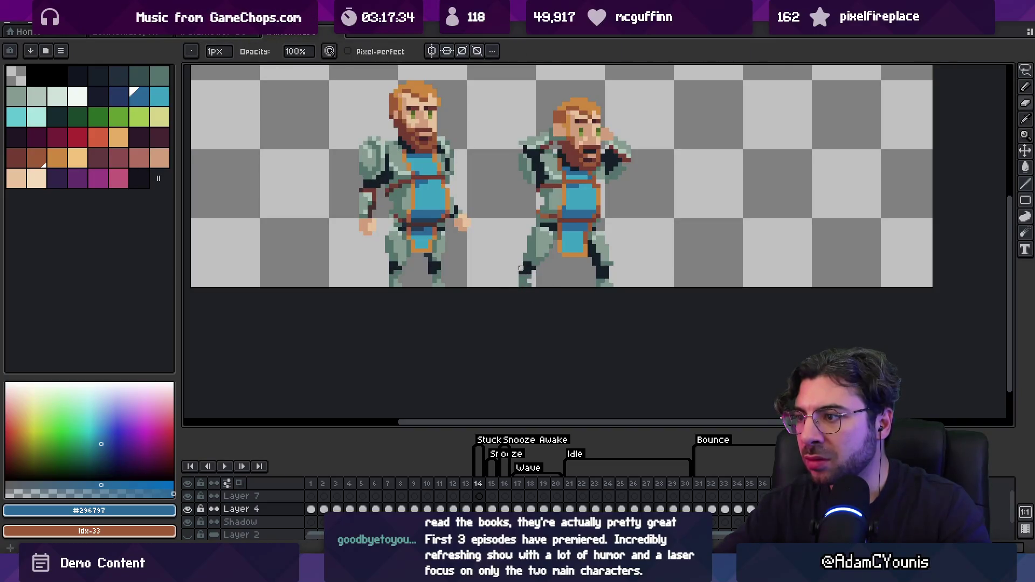
{"action": "left_click", "coordinate": [528, 236], "text": "alt"}
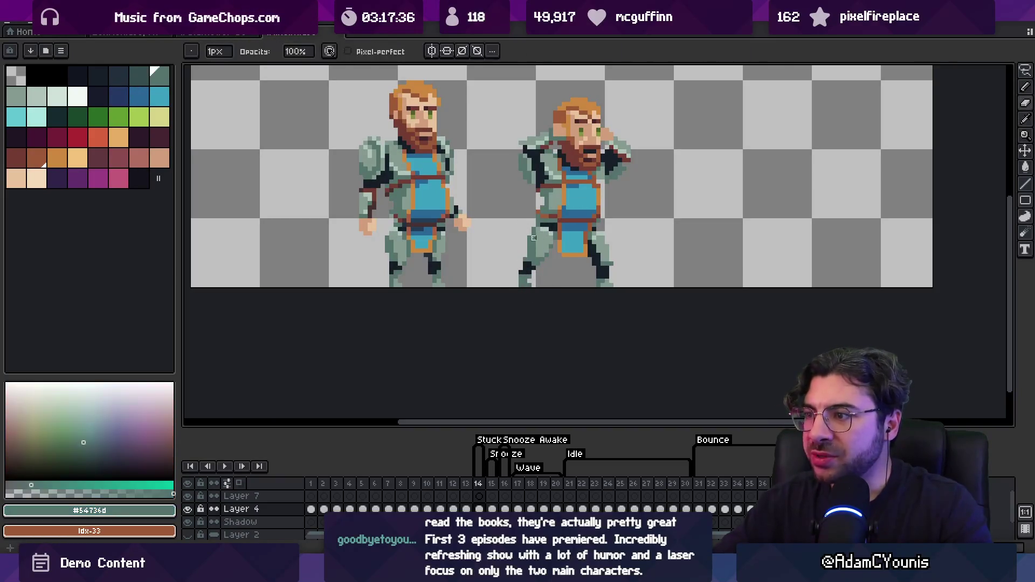
{"action": "left_click", "coordinate": [533, 237], "text": "alt"}
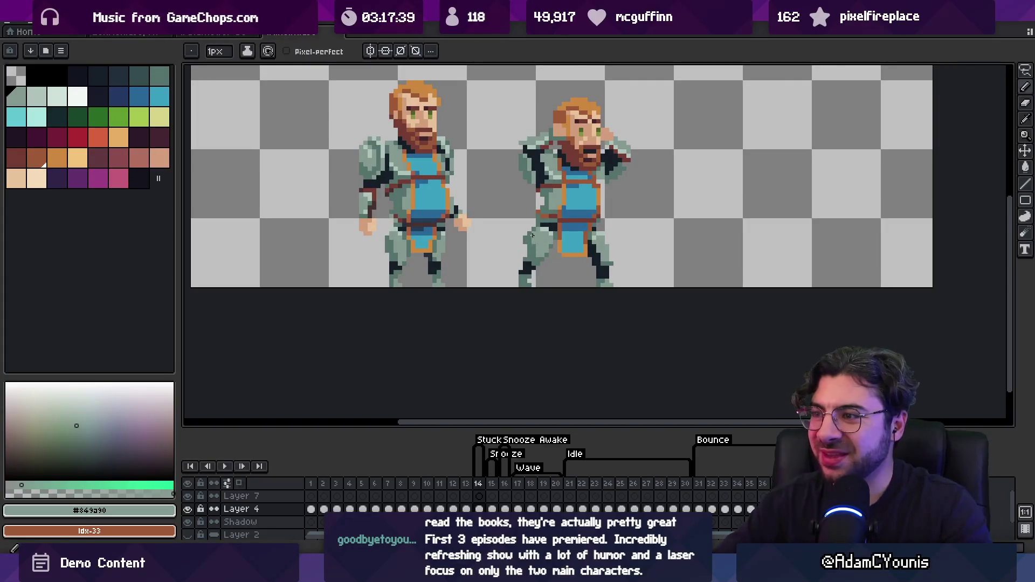
{"action": "key", "text": "z"}
{"action": "scroll", "coordinate": [534, 240], "scroll_direction": "down", "scroll_amount": 3}
{"action": "scroll", "coordinate": [544, 214], "scroll_direction": "up", "scroll_amount": 5}
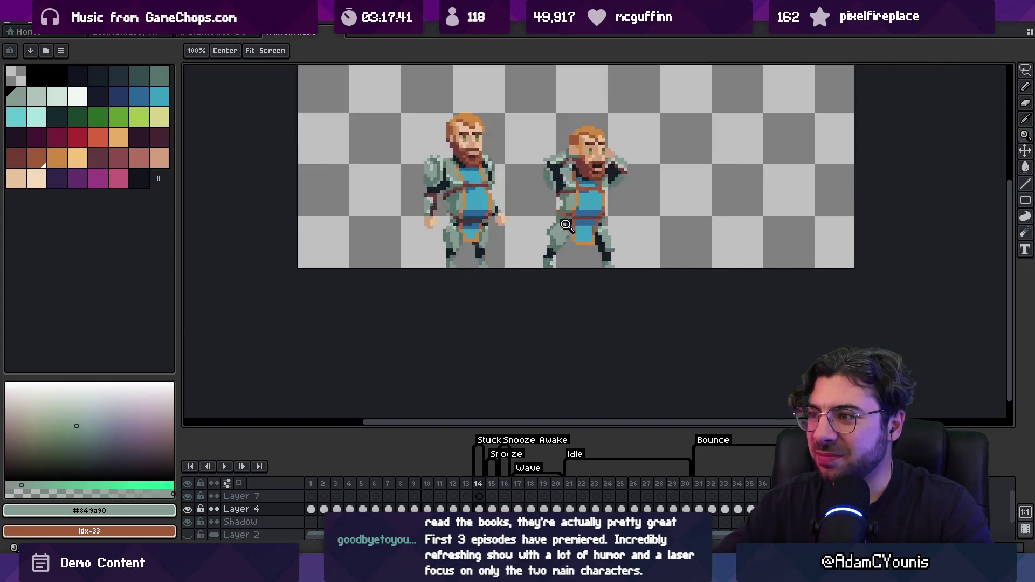
Brighten the right figure's leg plate with lighter grey-green (#849a90) pixels.
{"action": "key", "text": "m"}
{"action": "key", "text": "b"}
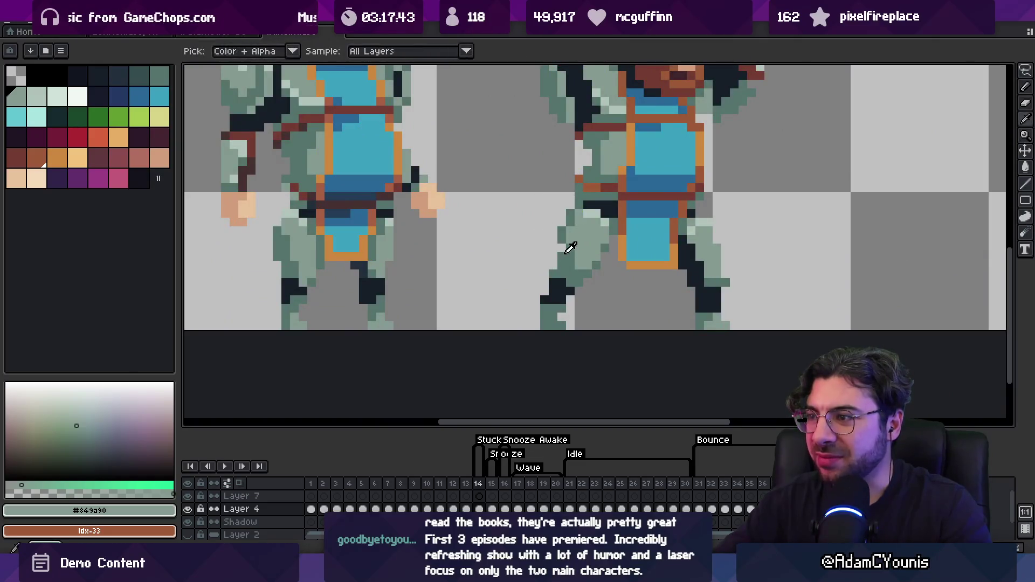
{"action": "left_click", "coordinate": [571, 247], "text": "alt"}
{"action": "left_click", "coordinate": [580, 240], "text": "alt"}
{"action": "left_click_drag", "start_coordinate": [571, 237], "coordinate": [570, 261]}
Touch up the leg armour with darker grey-green and dark outline pixels.
{"action": "key", "text": "z"}
{"action": "scroll", "coordinate": [554, 266], "scroll_direction": "down", "scroll_amount": 4}
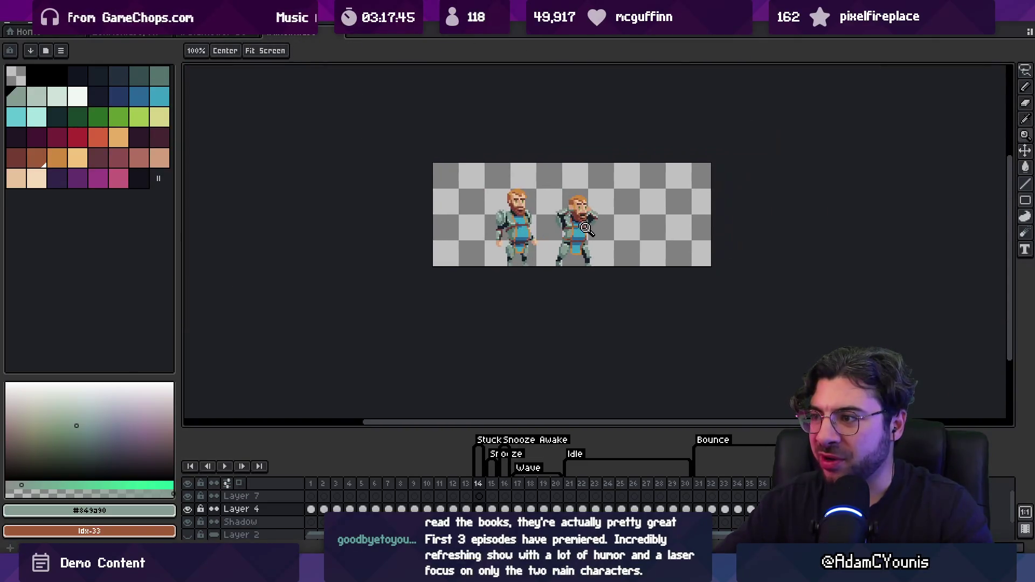
{"action": "scroll", "coordinate": [555, 266], "scroll_direction": "up", "scroll_amount": 2}
{"action": "scroll", "coordinate": [561, 265], "scroll_direction": "down", "scroll_amount": 2}
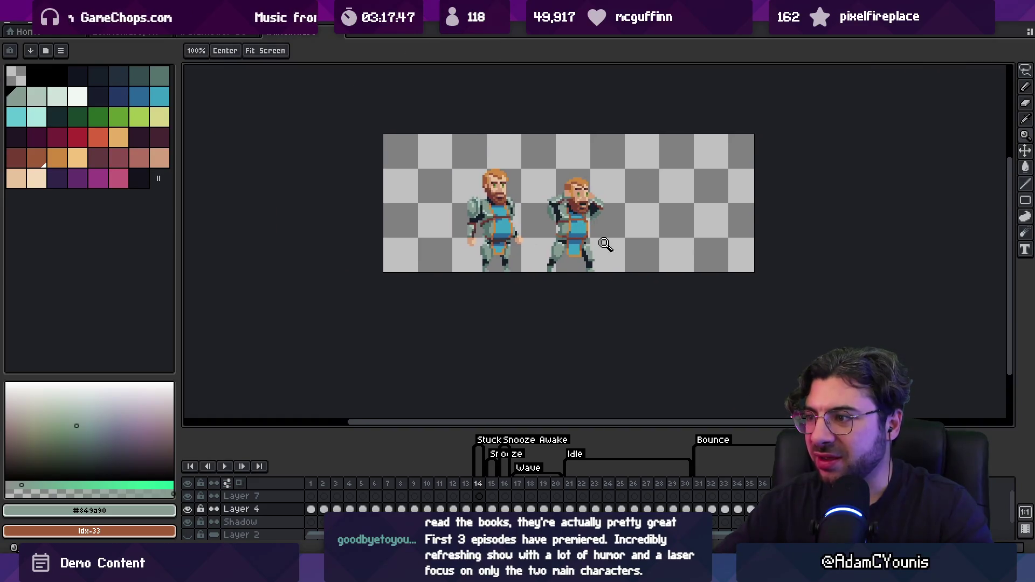
{"action": "scroll", "coordinate": [602, 251], "scroll_direction": "up", "scroll_amount": 1}
{"action": "scroll", "coordinate": [603, 249], "scroll_direction": "up", "scroll_amount": 1}
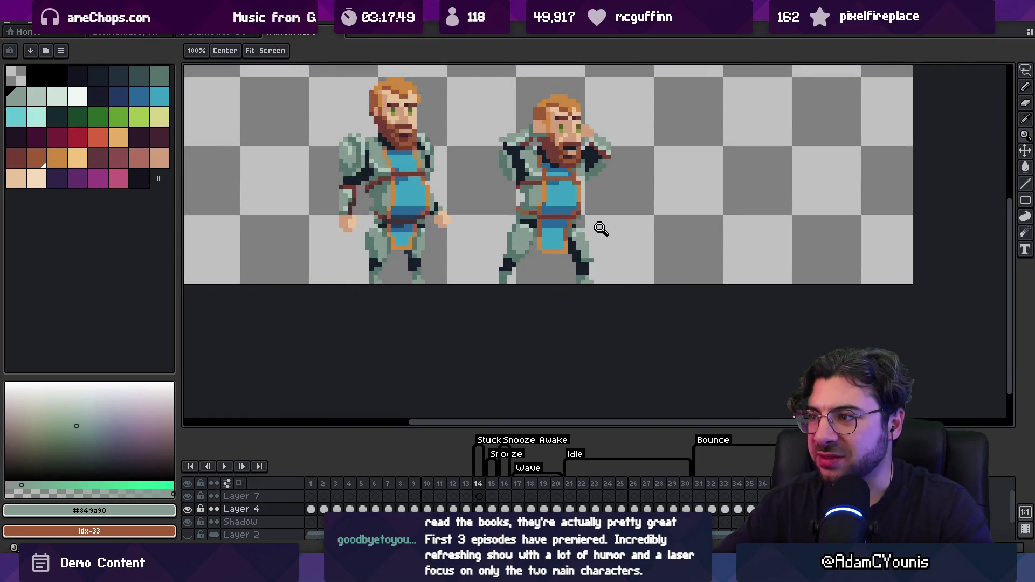
{"action": "scroll", "coordinate": [602, 231], "scroll_direction": "up", "scroll_amount": 1}
{"action": "key", "text": "b"}
{"action": "left_click", "coordinate": [567, 221], "text": "alt"}
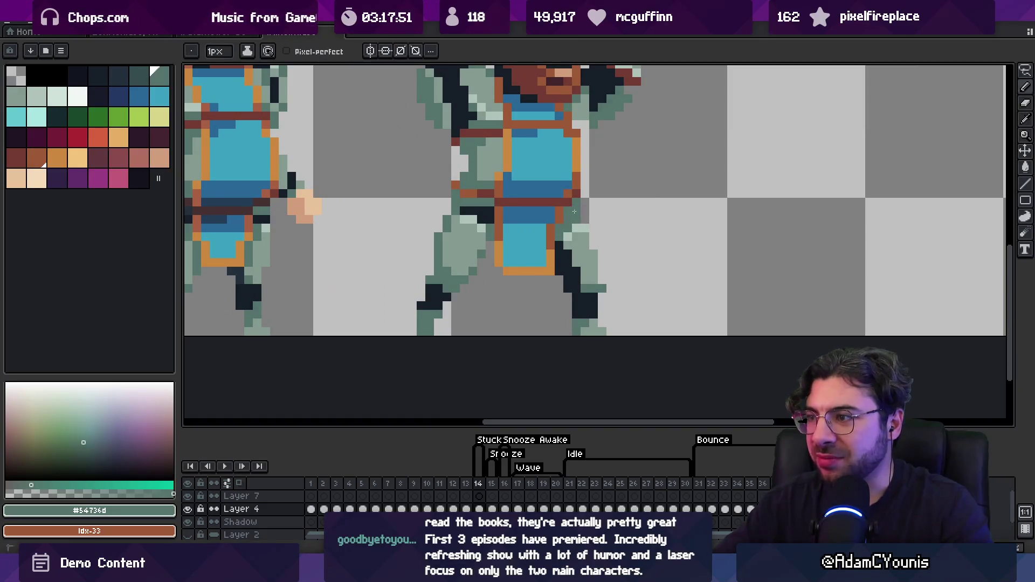
{"action": "scroll", "coordinate": [575, 212], "scroll_direction": "down", "scroll_amount": 5}
{"action": "scroll", "coordinate": [561, 225], "scroll_direction": "up", "scroll_amount": 4}
{"action": "left_click", "coordinate": [587, 245], "text": "alt"}
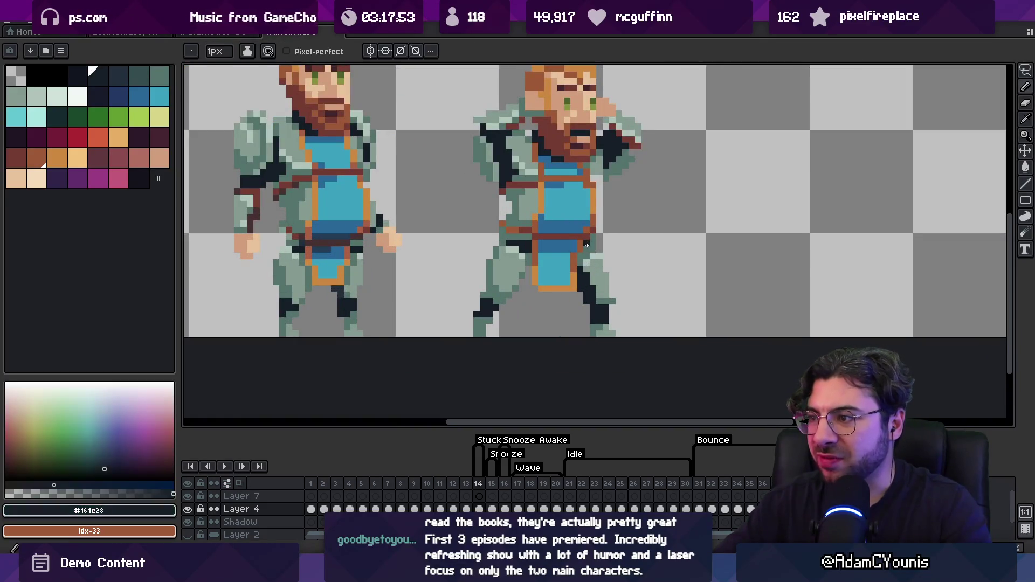
{"action": "left_click", "coordinate": [505, 241], "text": "alt"}
Zoom out and back in to review the recoloured leg armour.
{"action": "key", "text": "z"}
{"action": "scroll", "coordinate": [507, 233], "scroll_direction": "down", "scroll_amount": 4}
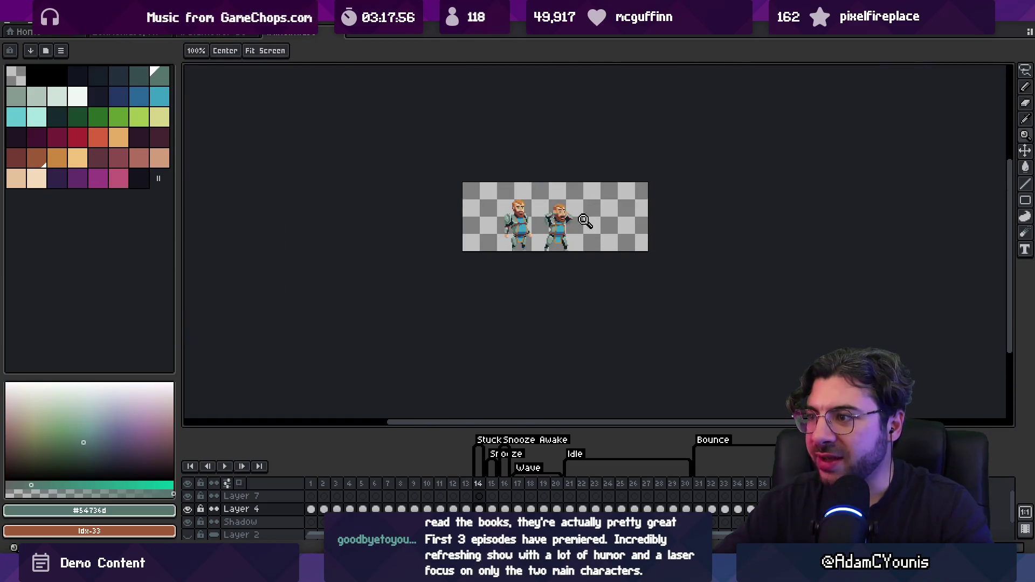
{"action": "scroll", "coordinate": [553, 233], "scroll_direction": "up", "scroll_amount": 2}
{"action": "key", "text": "b"}
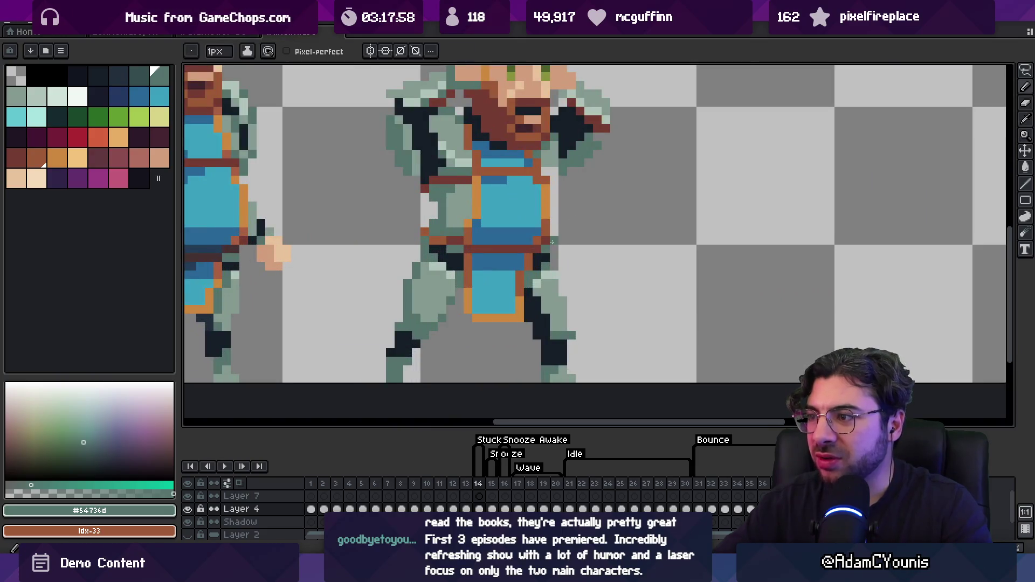
{"action": "key", "text": "z"}
{"action": "scroll", "coordinate": [526, 199], "scroll_direction": "down", "scroll_amount": 3}
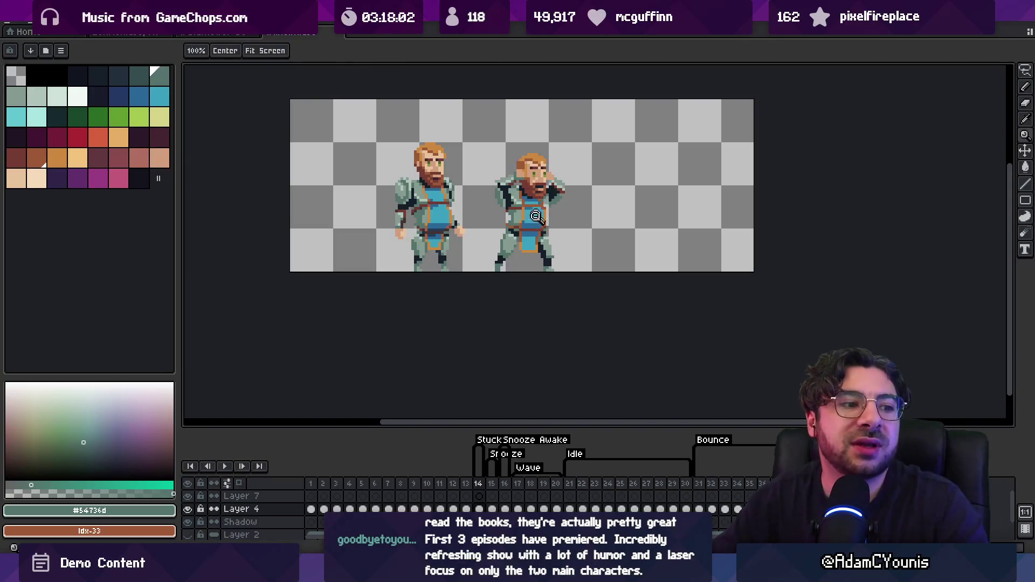
{"action": "scroll", "coordinate": [555, 237], "scroll_direction": "down", "scroll_amount": 1}
{"action": "scroll", "coordinate": [548, 208], "scroll_direction": "up", "scroll_amount": 1}
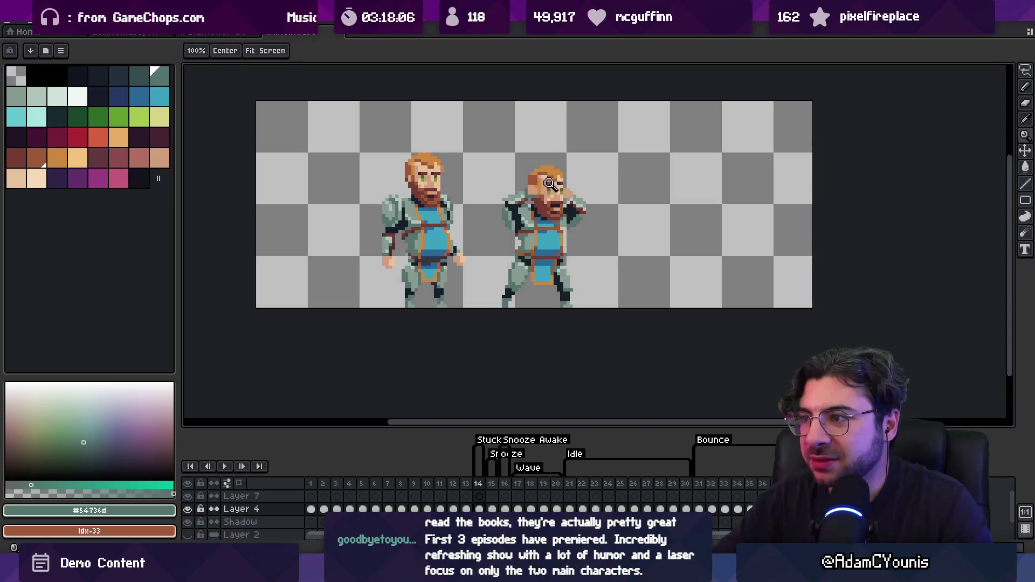
Paint dark brown beard pixels on the stuck figure and zoom to check.
{"action": "scroll", "coordinate": [554, 170], "scroll_direction": "up", "scroll_amount": 3}
{"action": "key", "text": "o"}
{"action": "left_click", "coordinate": [536, 206]}
{"action": "key", "text": "b"}
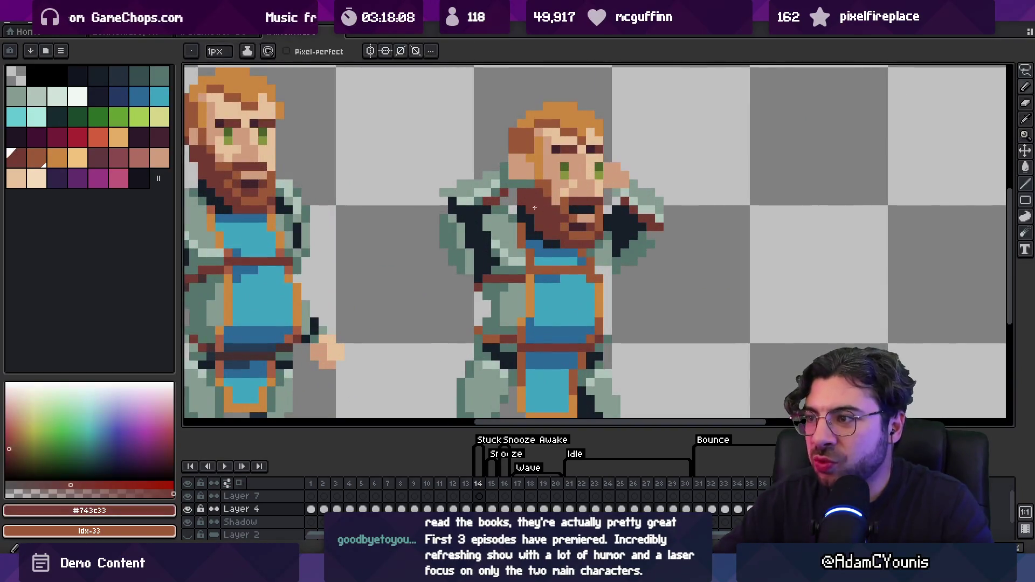
{"action": "key", "text": "z"}
{"action": "scroll", "coordinate": [566, 159], "scroll_direction": "down", "scroll_amount": 4}
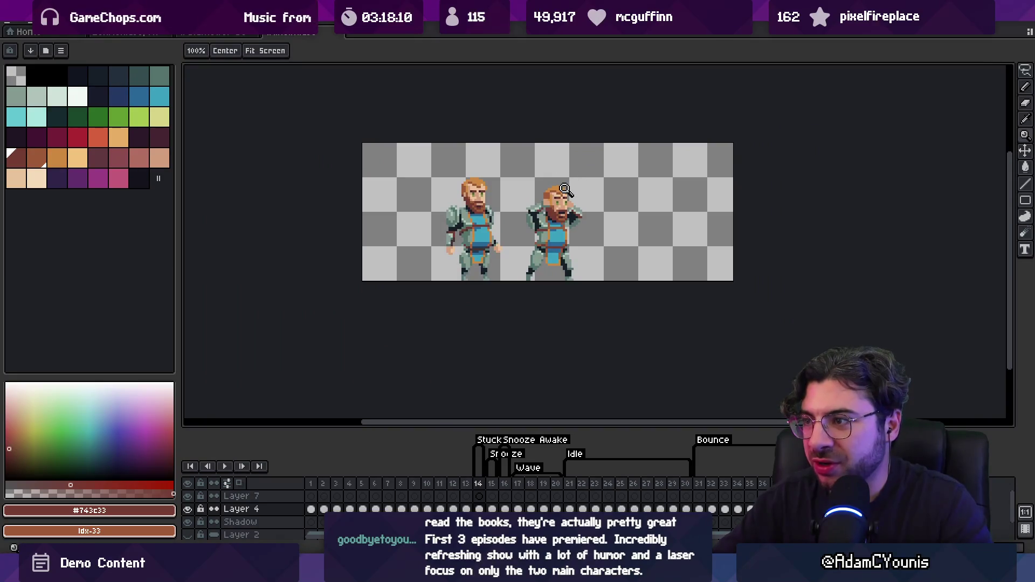
{"action": "scroll", "coordinate": [572, 178], "scroll_direction": "up", "scroll_amount": 4}
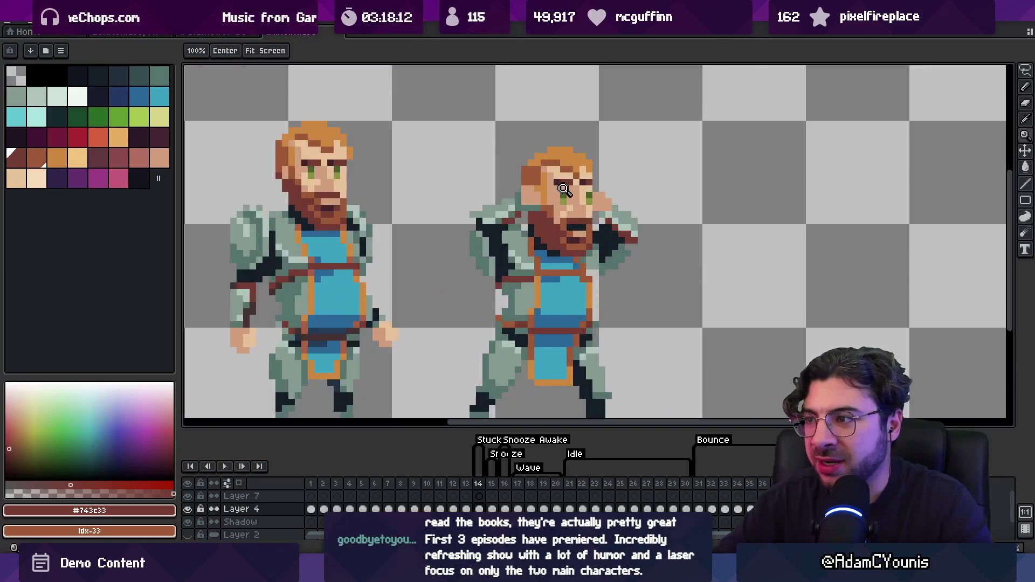
Add reddish-brown hair and light skin-tone pixels to the stuck figure's face.
{"action": "key", "text": "i"}
{"action": "left_click", "coordinate": [553, 213]}
{"action": "key", "text": "b"}
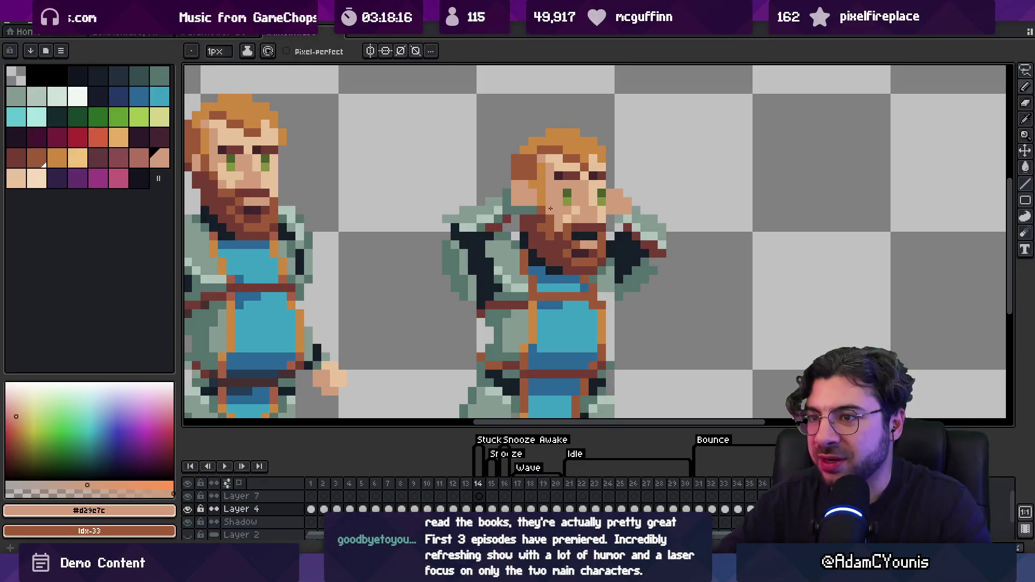
{"action": "left_click", "coordinate": [573, 210], "text": "alt"}
{"action": "key", "text": "z"}
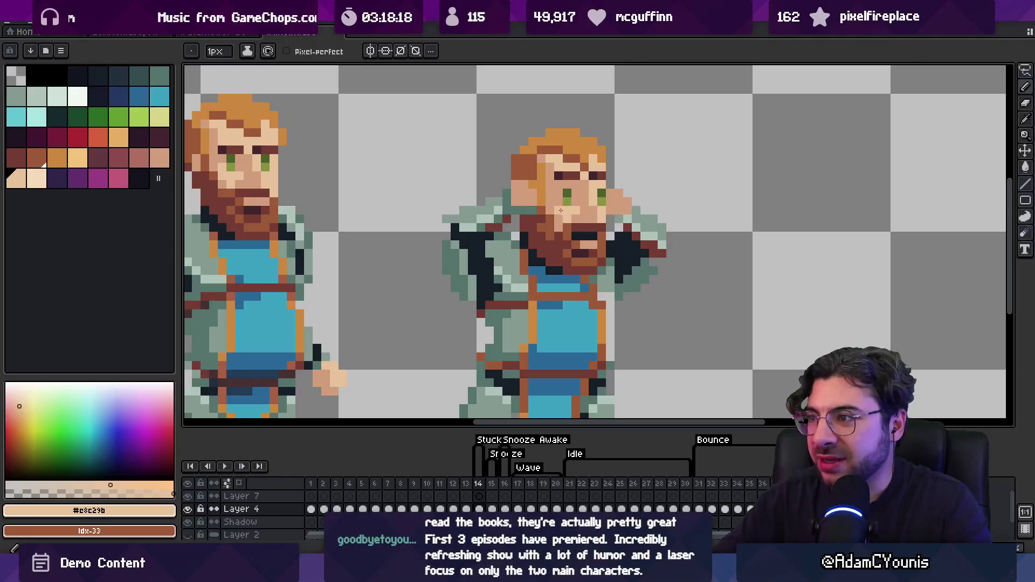
{"action": "scroll", "coordinate": [573, 210], "scroll_direction": "down", "scroll_amount": 4}
{"action": "scroll", "coordinate": [597, 201], "scroll_direction": "up", "scroll_amount": 1}
{"action": "scroll", "coordinate": [561, 214], "scroll_direction": "up", "scroll_amount": 3}
{"action": "key", "text": "b"}
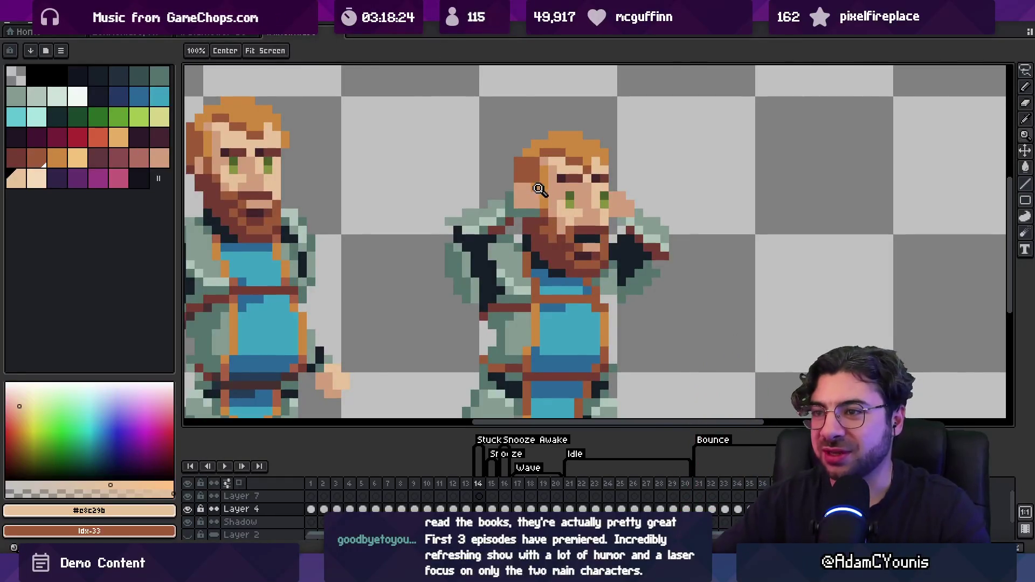
Touch up the stuck figure's hair with orange and darker brown pixels.
{"action": "left_click_drag", "start_coordinate": [499, 181], "coordinate": [555, 201]}
{"action": "left_click", "coordinate": [580, 179], "text": "alt"}
{"action": "scroll", "coordinate": [580, 180], "scroll_direction": "down", "scroll_amount": 3}
{"action": "scroll", "coordinate": [587, 205], "scroll_direction": "up", "scroll_amount": 4}
{"action": "key", "text": "i"}
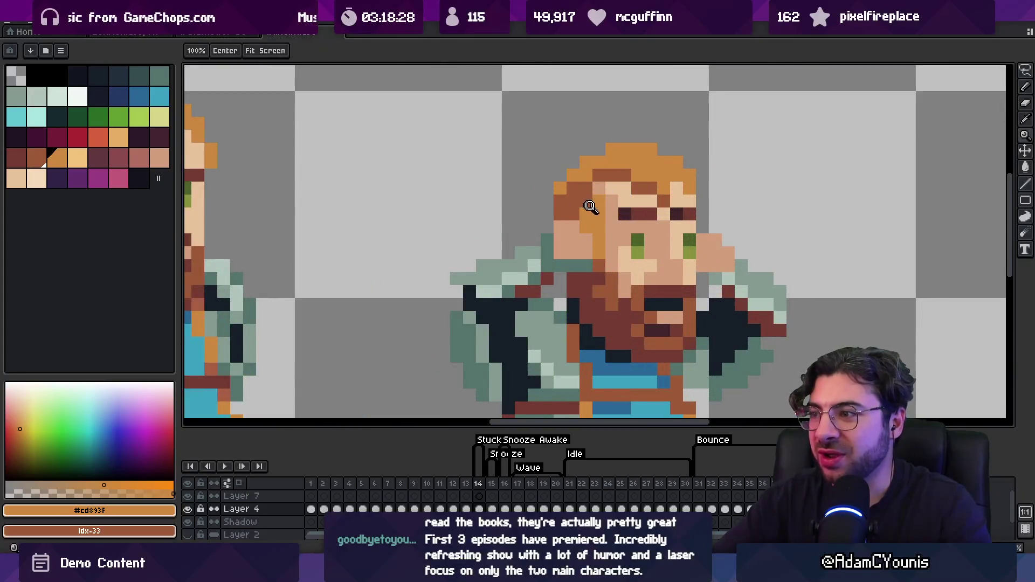
{"action": "scroll", "coordinate": [585, 203], "scroll_direction": "down", "scroll_amount": 2}
{"action": "scroll", "coordinate": [589, 205], "scroll_direction": "up", "scroll_amount": 1}
{"action": "left_click", "coordinate": [585, 210], "text": "alt"}
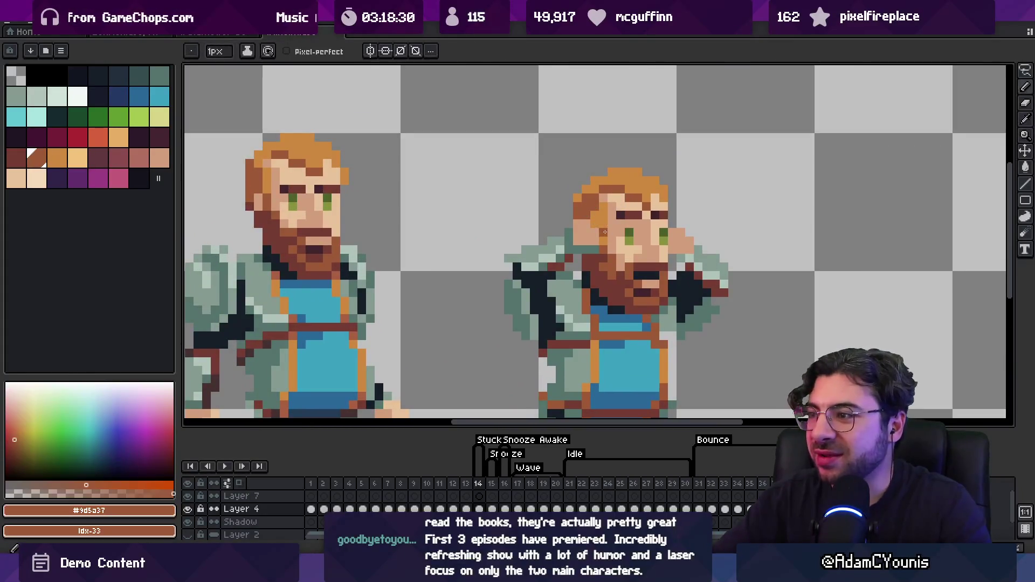
Fill skin-tone pixels on the face and hand behind the head.
{"action": "key", "text": "space"}
{"action": "scroll", "coordinate": [558, 206], "scroll_direction": "down", "scroll_amount": 3}
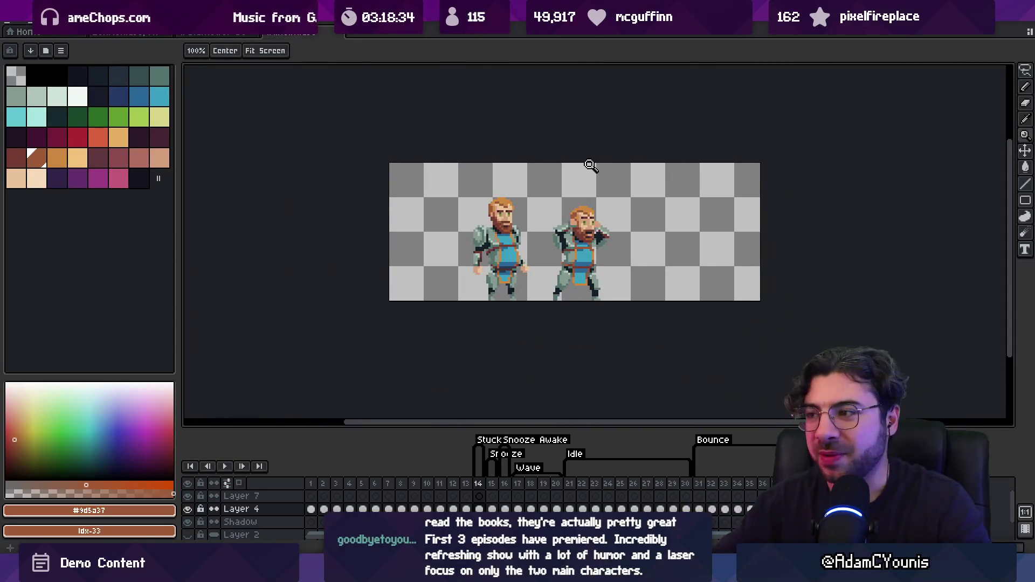
{"action": "left_click", "coordinate": [611, 219]}
{"action": "left_click", "coordinate": [610, 222], "text": "alt"}
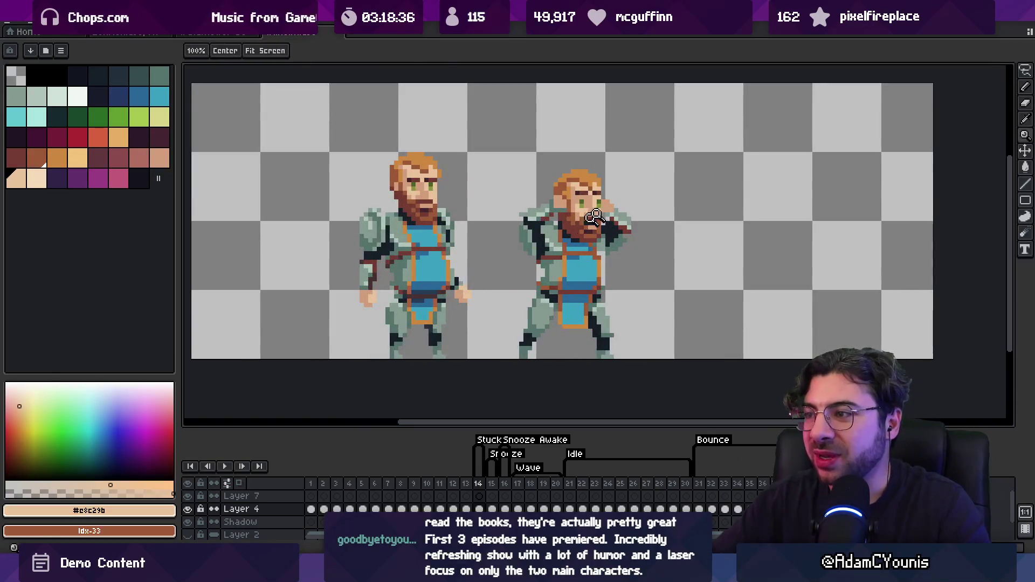
{"action": "left_click", "coordinate": [610, 225]}
{"action": "key", "text": "b"}
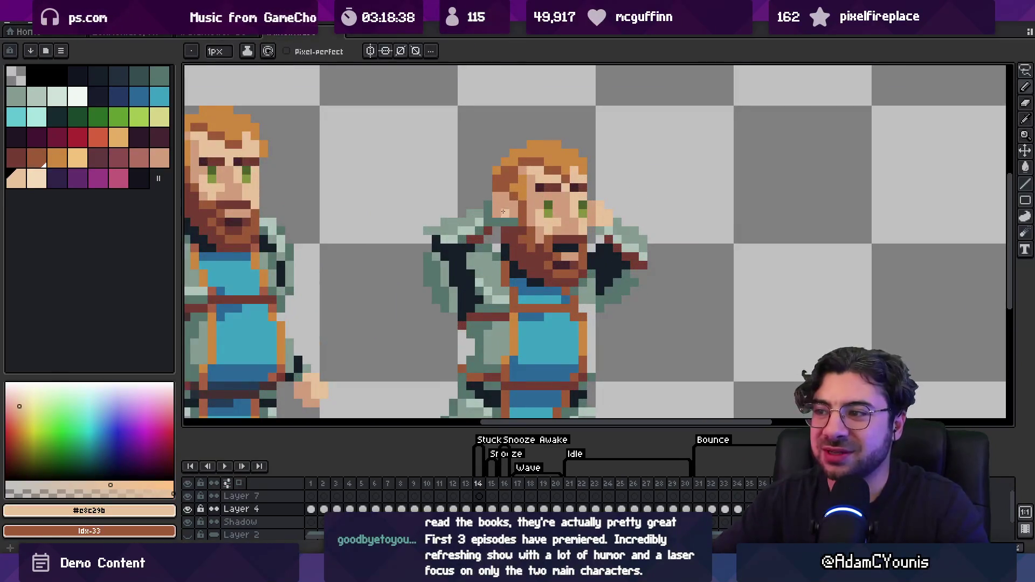
{"action": "left_click_drag", "start_coordinate": [502, 212], "coordinate": [520, 218]}
Compare the Stuck pose with the standing knight and pick a muted grey-green palette swatch.
{"action": "key", "text": "z"}
{"action": "scroll", "coordinate": [581, 172], "scroll_direction": "down", "scroll_amount": 3}
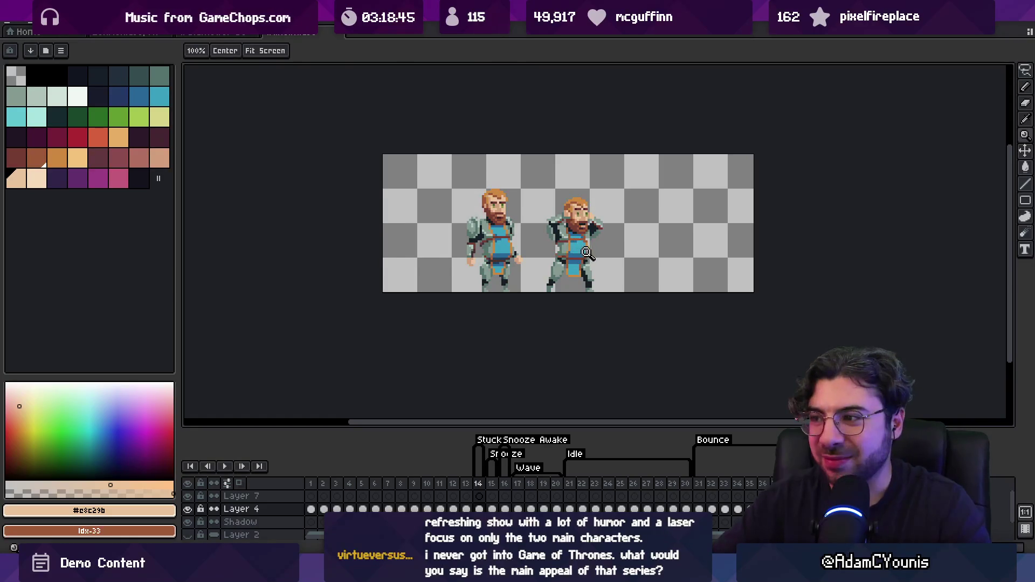
{"action": "scroll", "coordinate": [585, 254], "scroll_direction": "up", "scroll_amount": 1}
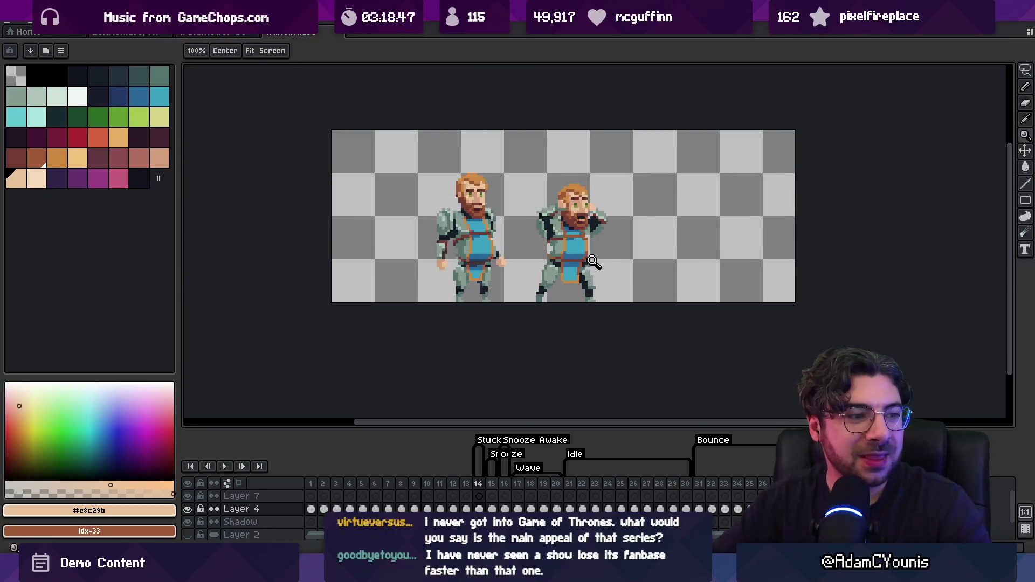
{"action": "scroll", "coordinate": [592, 215], "scroll_direction": "up", "scroll_amount": 1}
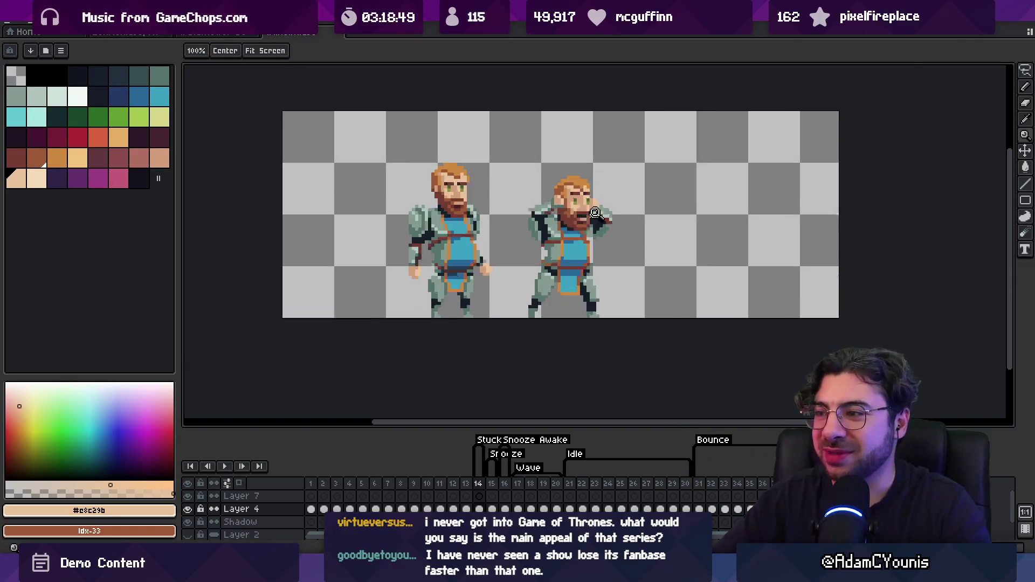
{"action": "scroll", "coordinate": [591, 216], "scroll_direction": "up", "scroll_amount": 1}
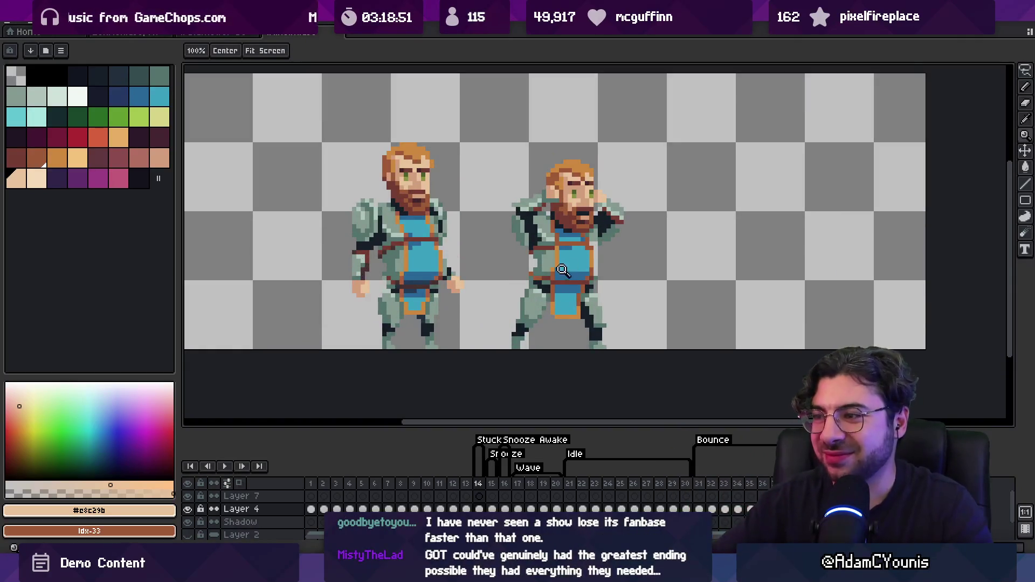
{"action": "scroll", "coordinate": [564, 268], "scroll_direction": "up", "scroll_amount": 3}
{"action": "left_click", "coordinate": [590, 150], "text": "alt"}
{"action": "scroll", "coordinate": [554, 225], "scroll_direction": "down", "scroll_amount": 5}
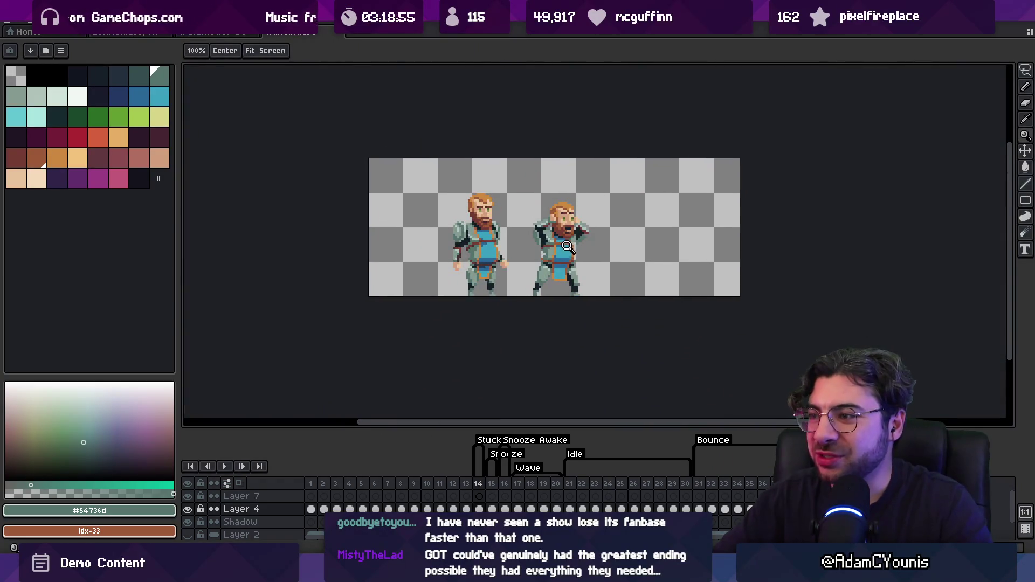
{"action": "scroll", "coordinate": [563, 259], "scroll_direction": "up", "scroll_amount": 1}
{"action": "key", "text": "m"}
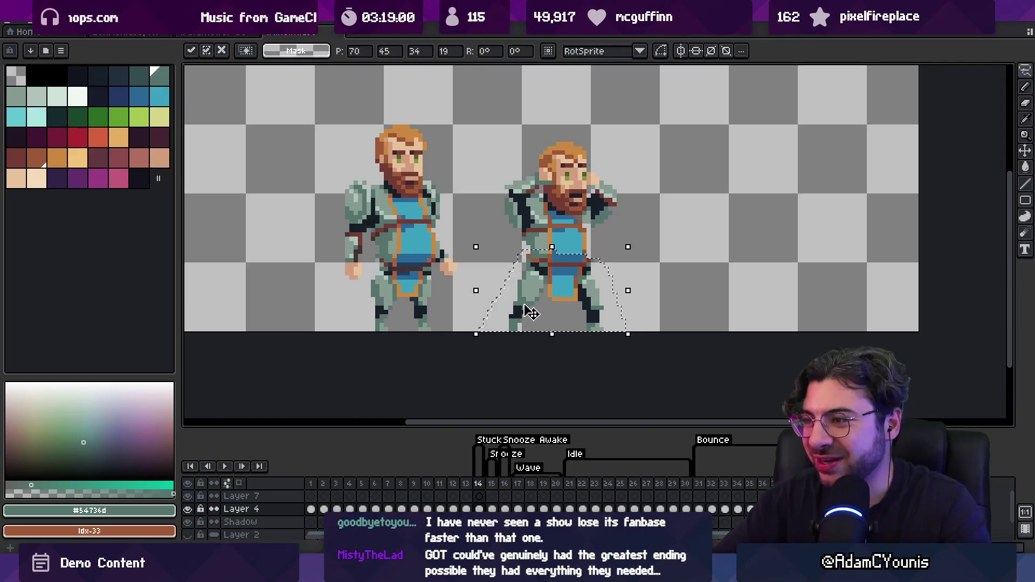
Lasso the standing reference figure on the left of the Stuck frame and delete it.
{"action": "key", "text": "z"}
{"action": "scroll", "coordinate": [568, 271], "scroll_direction": "down", "scroll_amount": 2}
{"action": "scroll", "coordinate": [552, 240], "scroll_direction": "up", "scroll_amount": 1}
{"action": "key", "text": "q"}
{"action": "mouse_move", "coordinate": [404, 186]}
{"action": "left_mouse_down"}
{"action": "mouse_move", "coordinate": [455, 161]}
{"action": "mouse_move", "coordinate": [468, 167]}
{"action": "left_mouse_up"}
{"action": "key", "text": "Delete"}
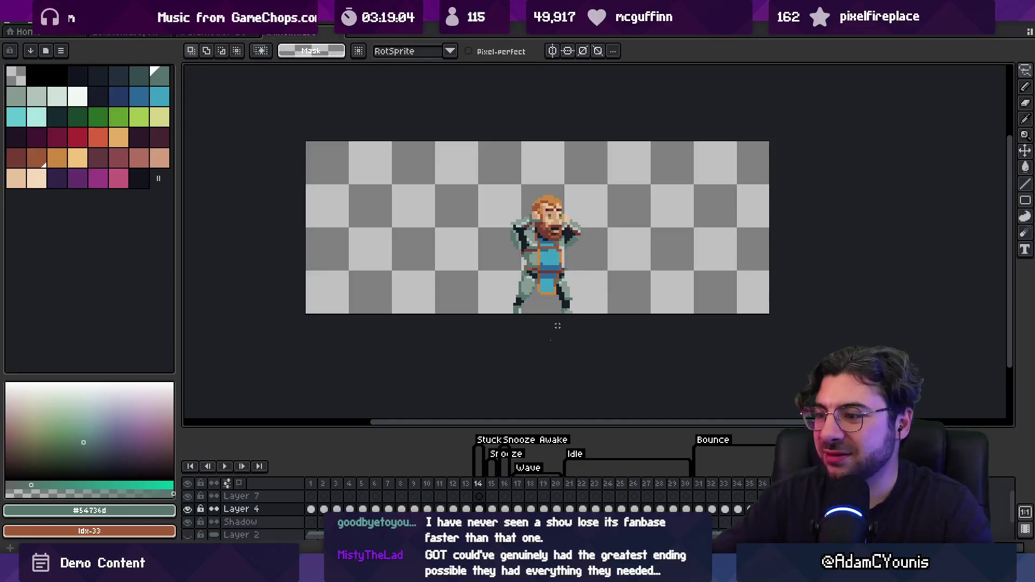
Re-export the sprite sheet from the Stuck frame over the old files, then return to Unity.
{"action": "left_click", "coordinate": [490, 495]}
{"action": "left_click", "coordinate": [484, 493]}
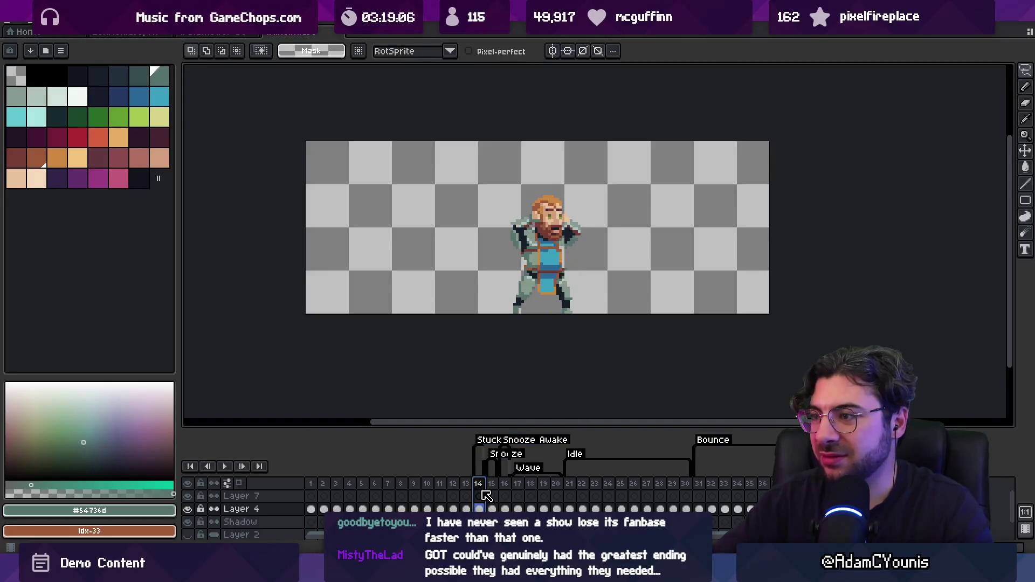
{"action": "left_click", "coordinate": [484, 494]}
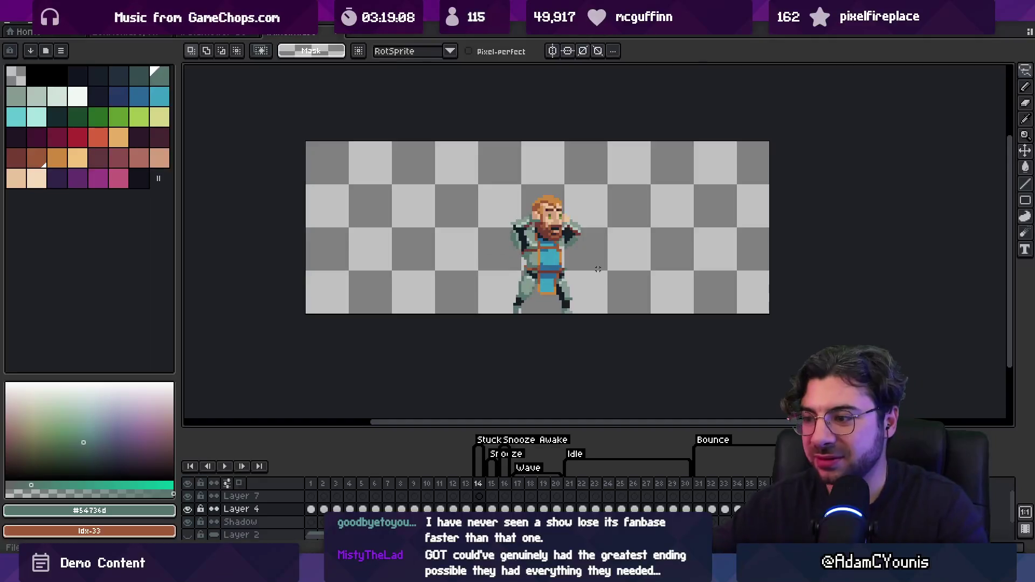
{"action": "key", "text": "ctrl+shift+x"}
{"action": "key", "text": "Return"}
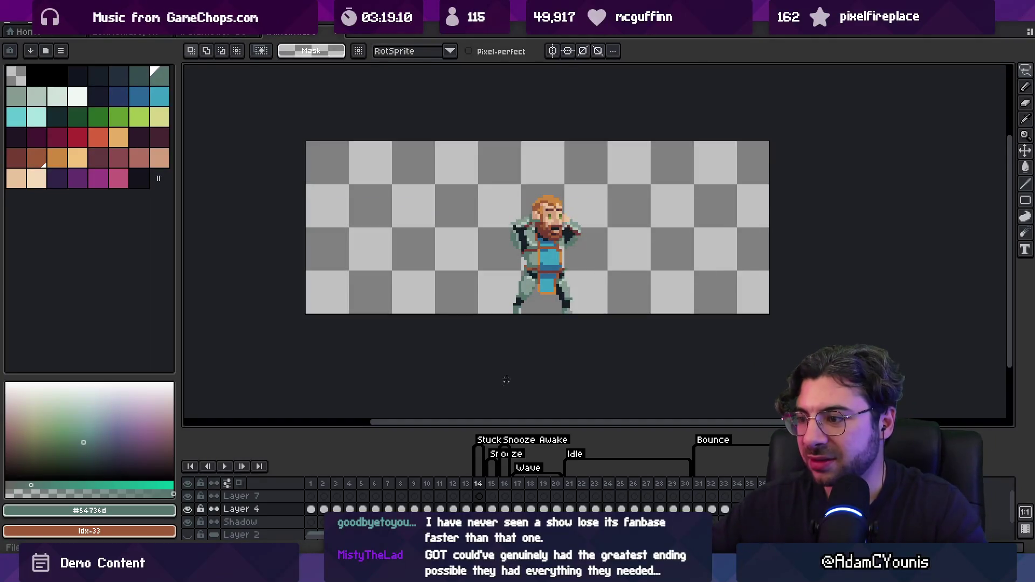
{"action": "double_click", "coordinate": [491, 440]}
{"action": "key", "text": "Escape"}
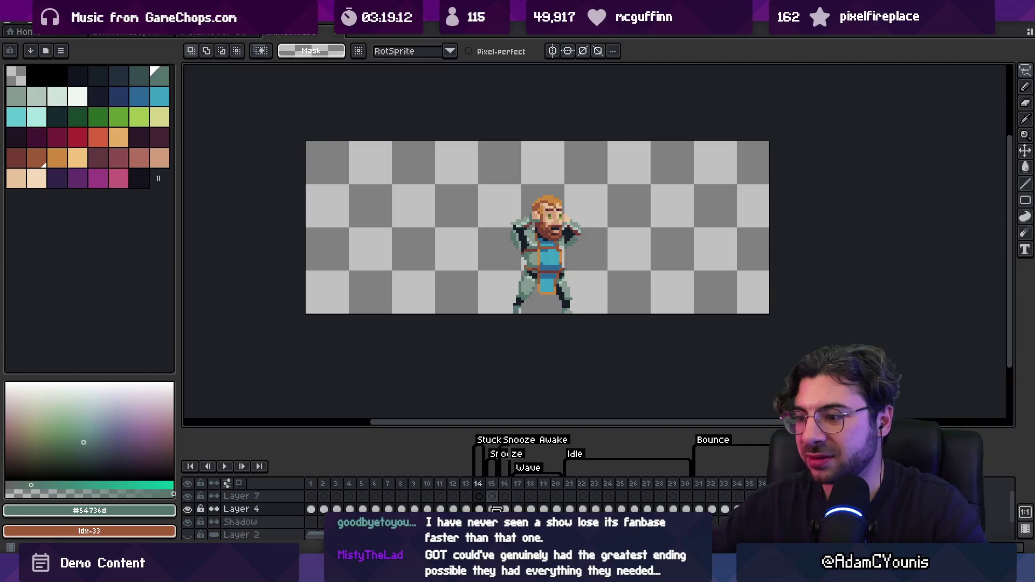
{"action": "left_click", "coordinate": [311, 550]}
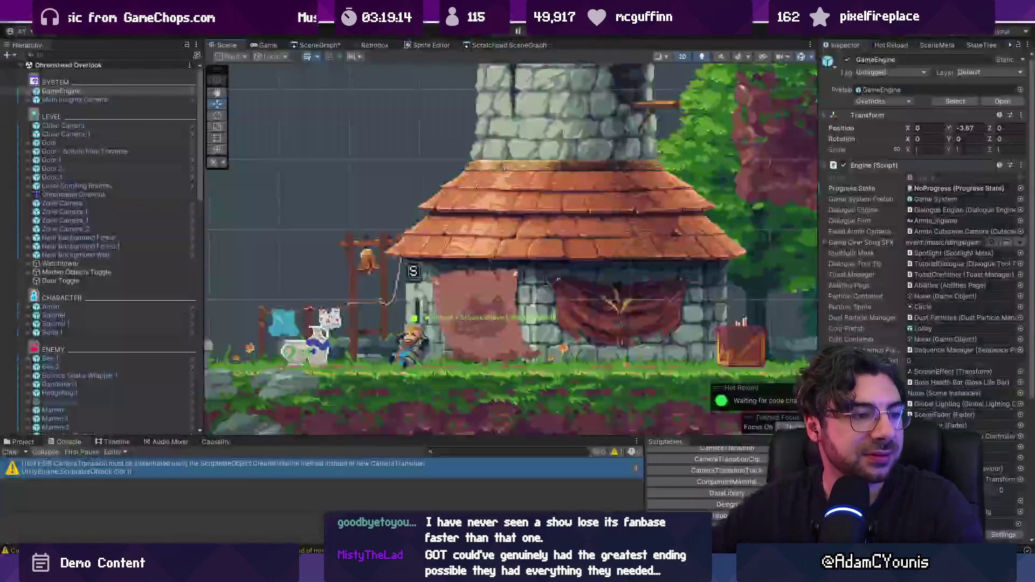
Search the Unity project assets for 'stuck' and select the Wilhelm-Stuck texture.
{"action": "scroll", "coordinate": [450, 300], "scroll_direction": "down", "scroll_amount": 2}
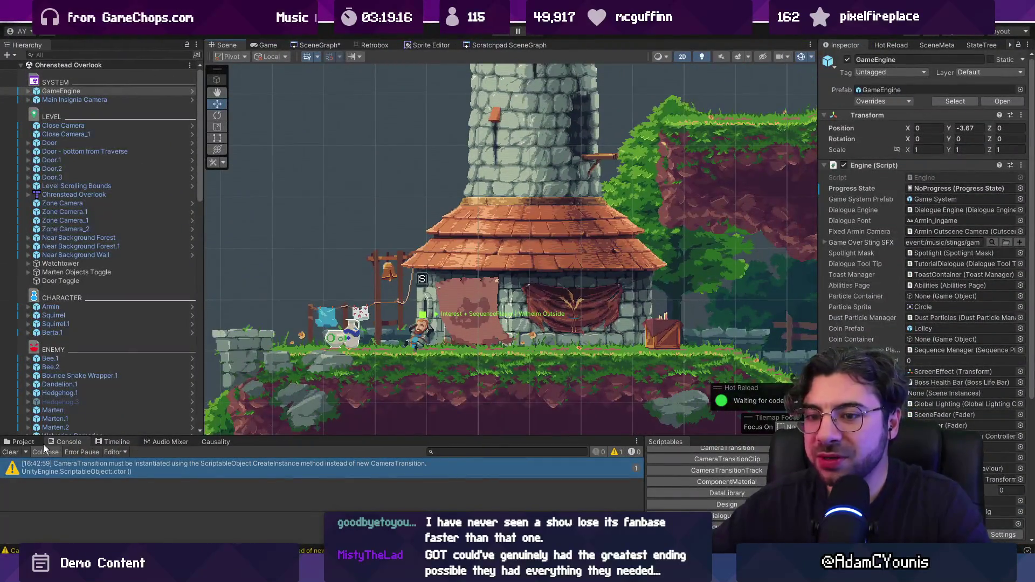
{"action": "key", "text": "ctrl+5"}
{"action": "left_click", "coordinate": [439, 451]}
{"action": "type", "text": "stuck"}
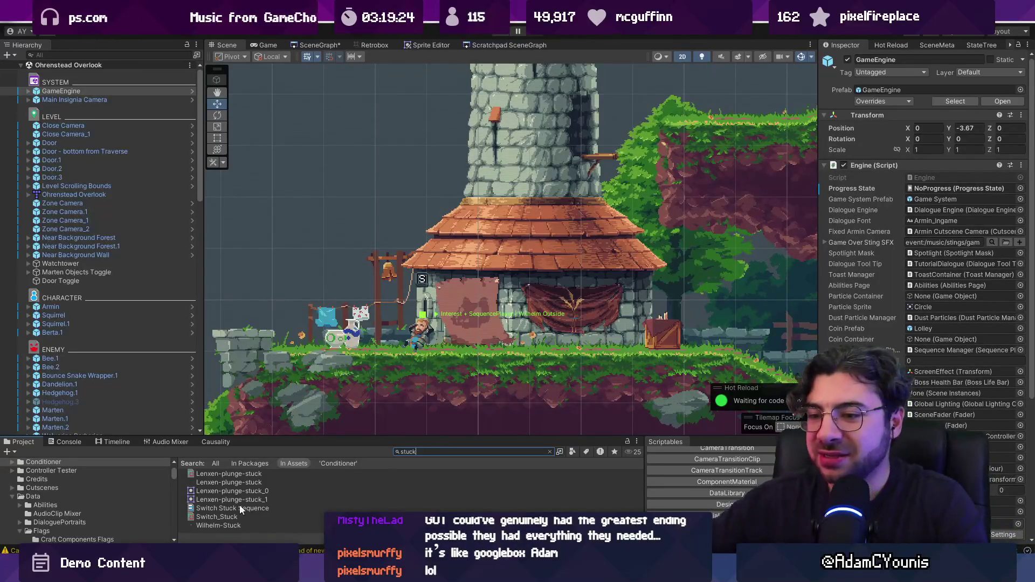
{"action": "left_click", "coordinate": [251, 527]}
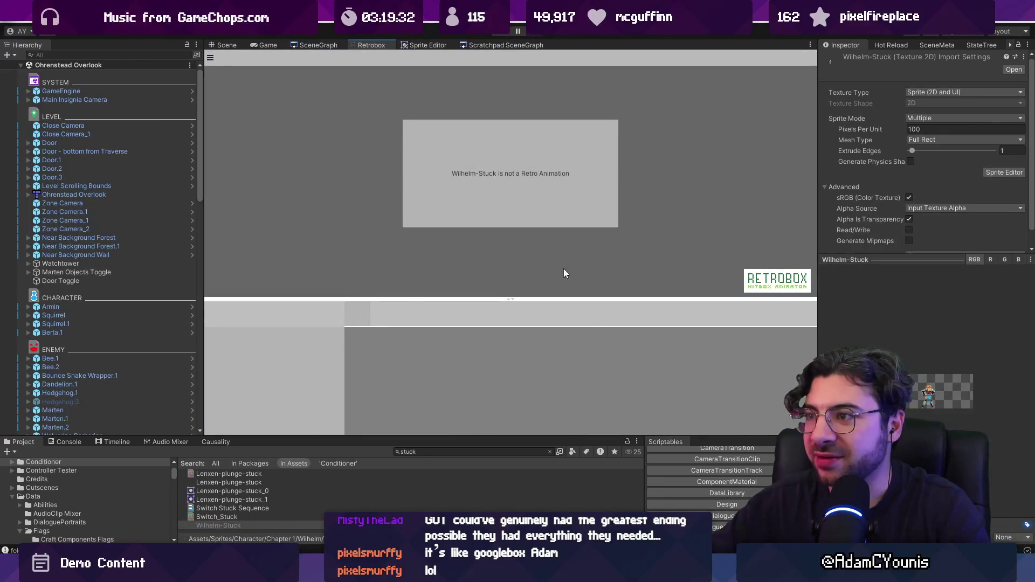
Import Wilhelm-Stuck as a new 172×64 sheet with 0.5/0.5 pivot and select Wilhelm-Stuck_0.
{"action": "left_click", "coordinate": [227, 516]}
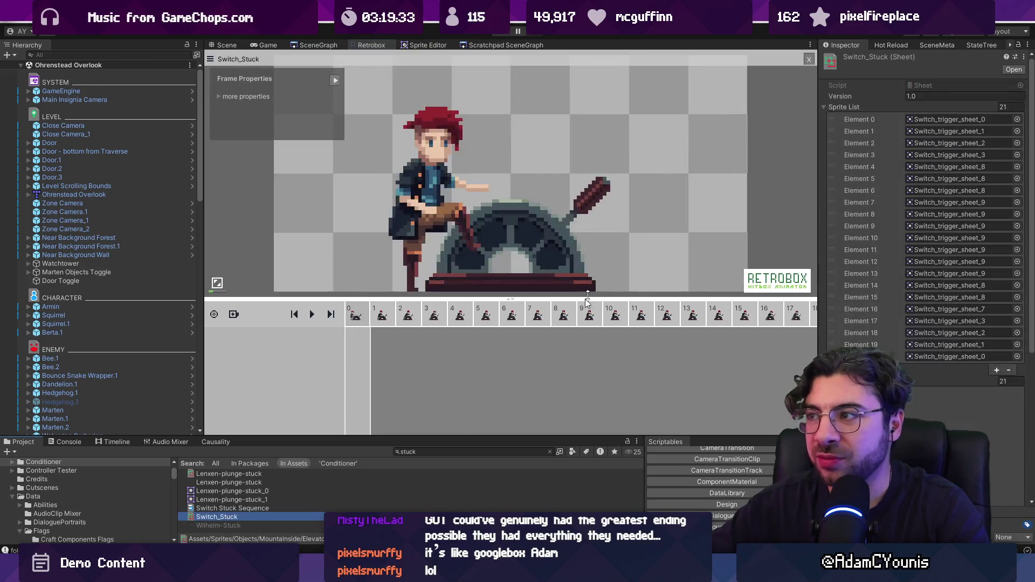
{"action": "left_click", "coordinate": [810, 60]}
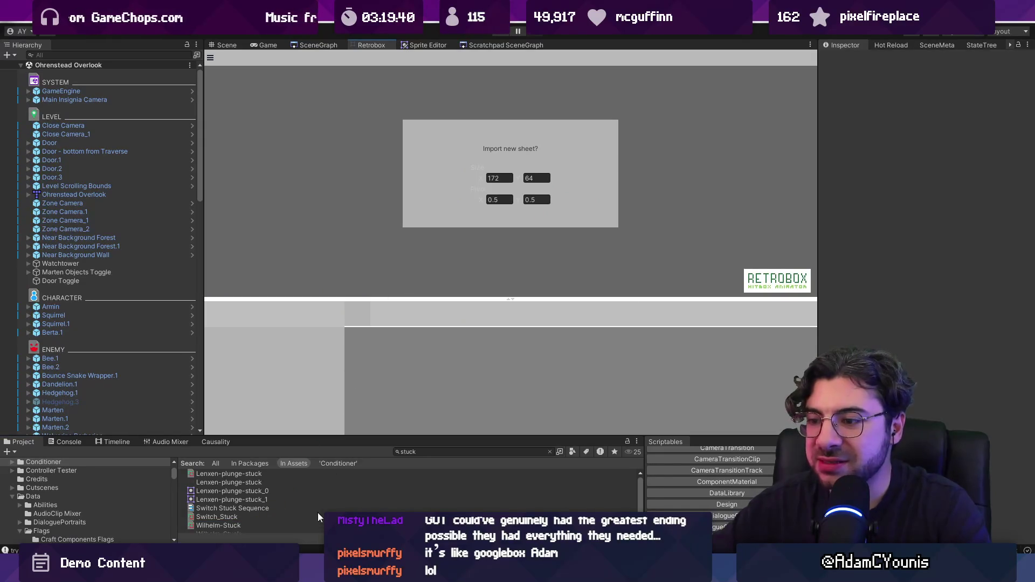
{"action": "scroll", "coordinate": [317, 512], "scroll_direction": "down", "scroll_amount": 1}
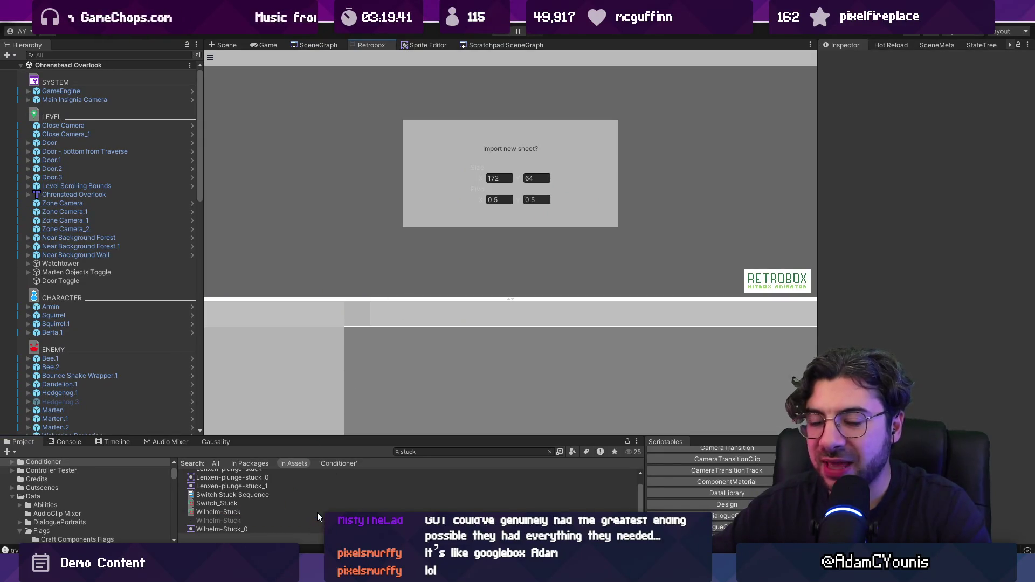
{"action": "left_click", "coordinate": [225, 524]}
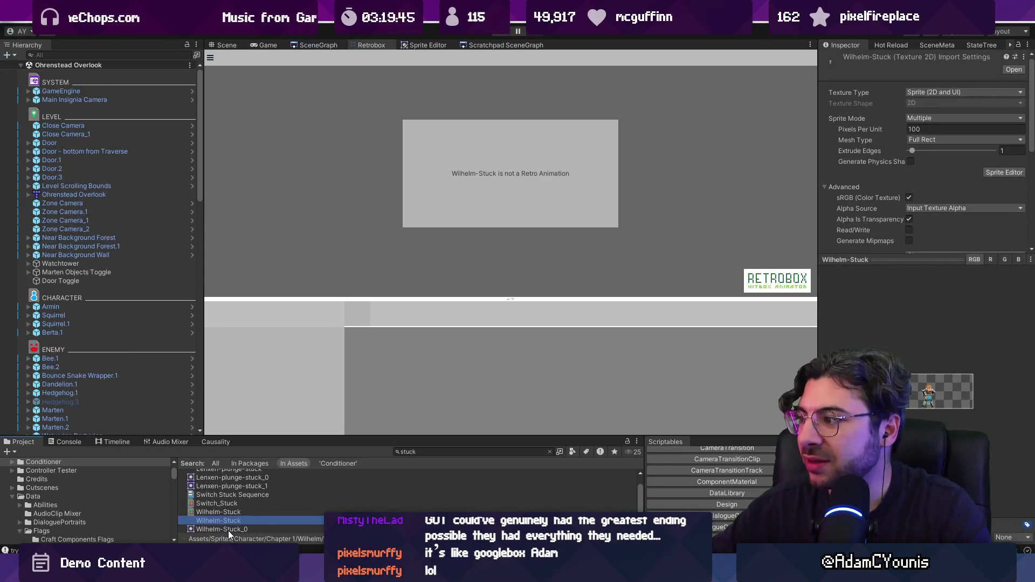
{"action": "left_click", "coordinate": [229, 531]}
{"action": "left_click", "coordinate": [223, 45]}
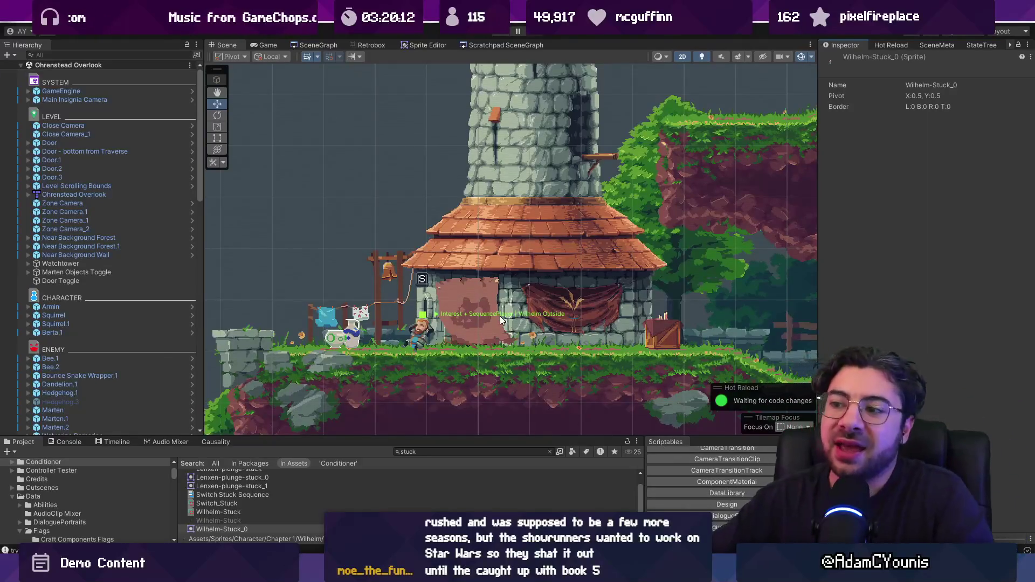
Collapse the Wilhelm Outside group in the Hierarchy and select the Wilhelm Outside sequence object.
{"action": "left_click", "coordinate": [418, 331]}
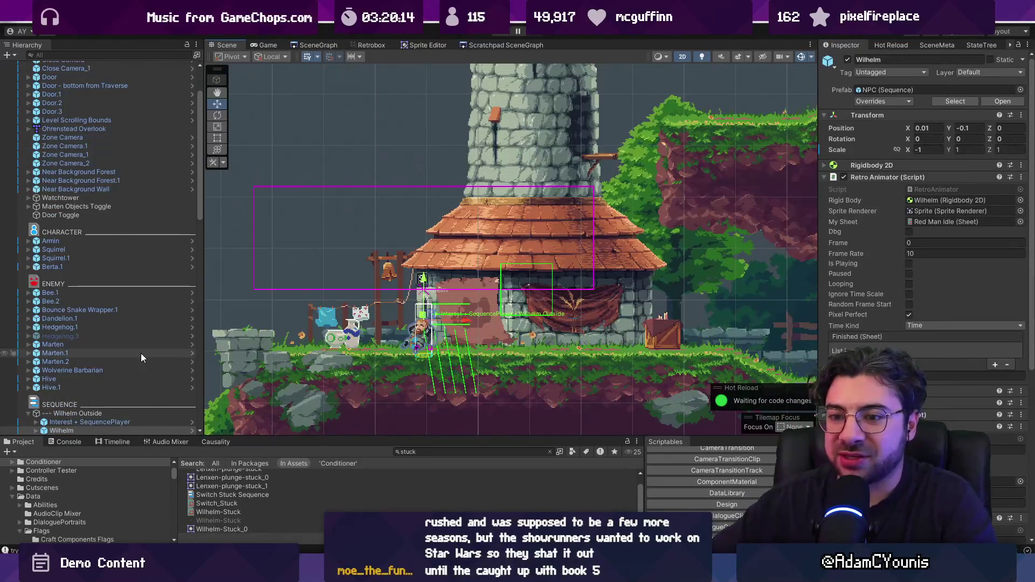
{"action": "scroll", "coordinate": [111, 295], "scroll_direction": "down", "scroll_amount": 3}
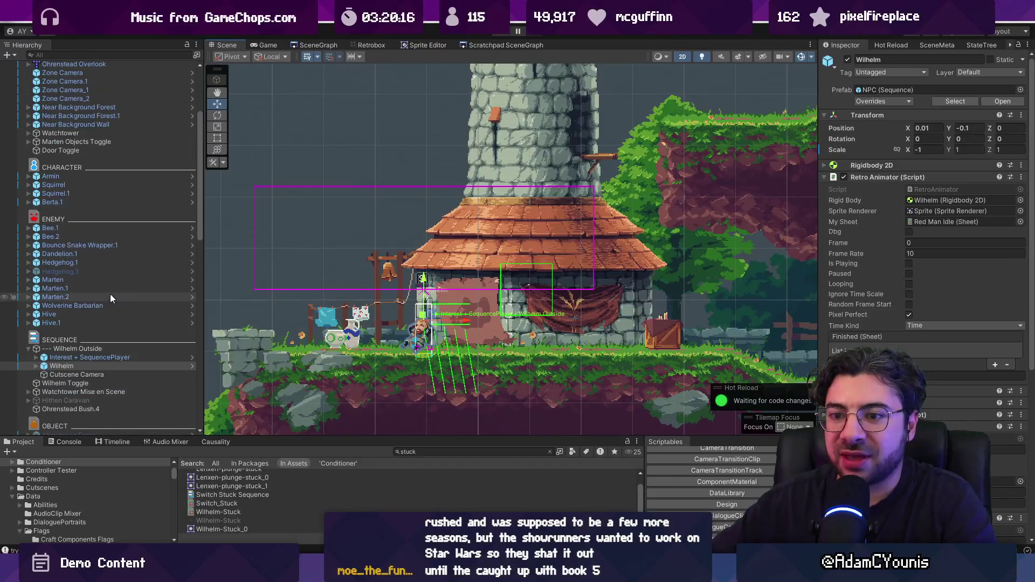
{"action": "left_click", "coordinate": [28, 348]}
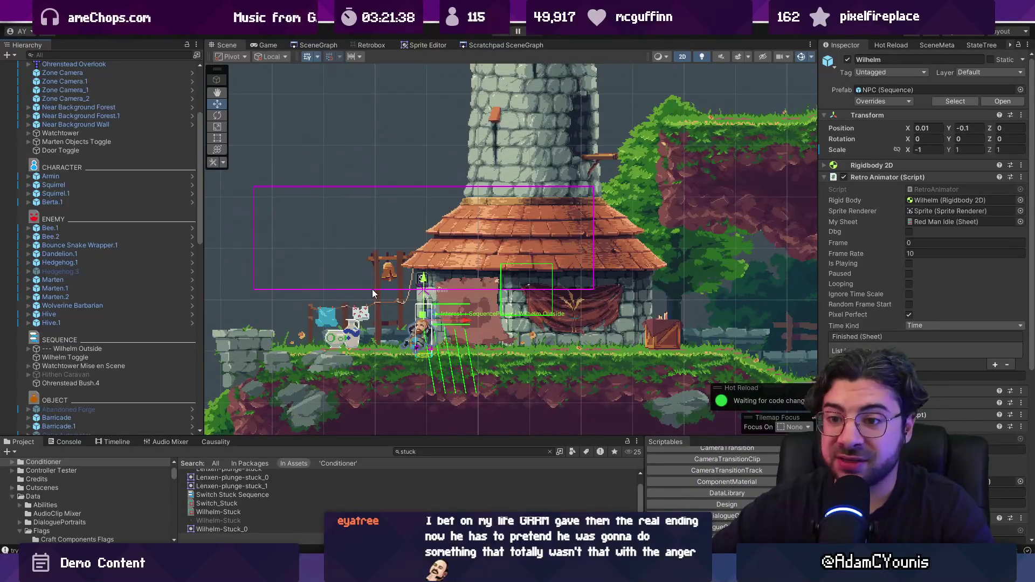
{"action": "left_click", "coordinate": [125, 347]}
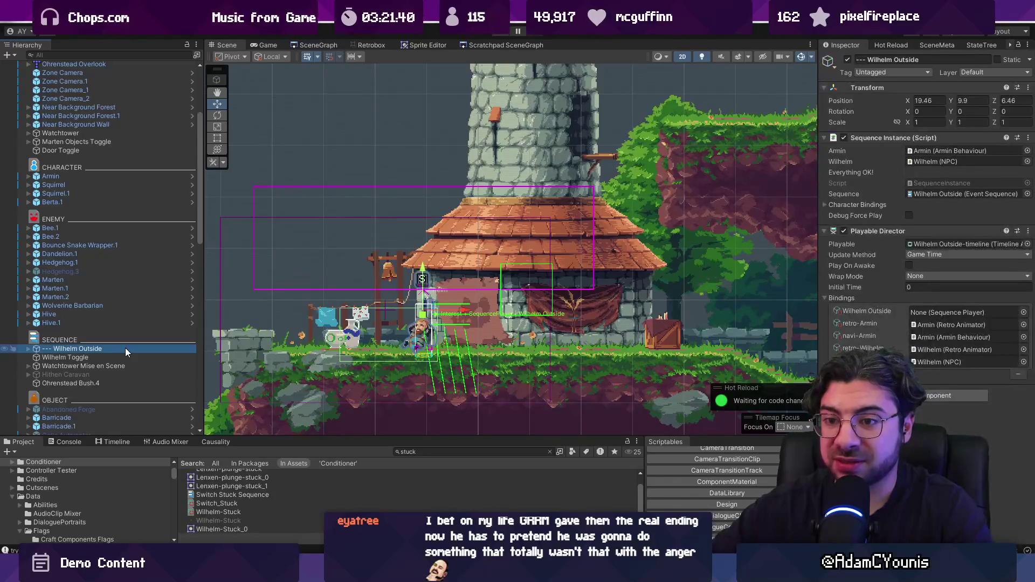
Insert 'Snooze' into the Wilhelm Toggle object's name, making it 'Wilhelm Snooze Toggle'.
{"action": "scroll", "coordinate": [125, 348], "scroll_direction": "down", "scroll_amount": 2}
{"action": "left_click", "coordinate": [119, 324]}
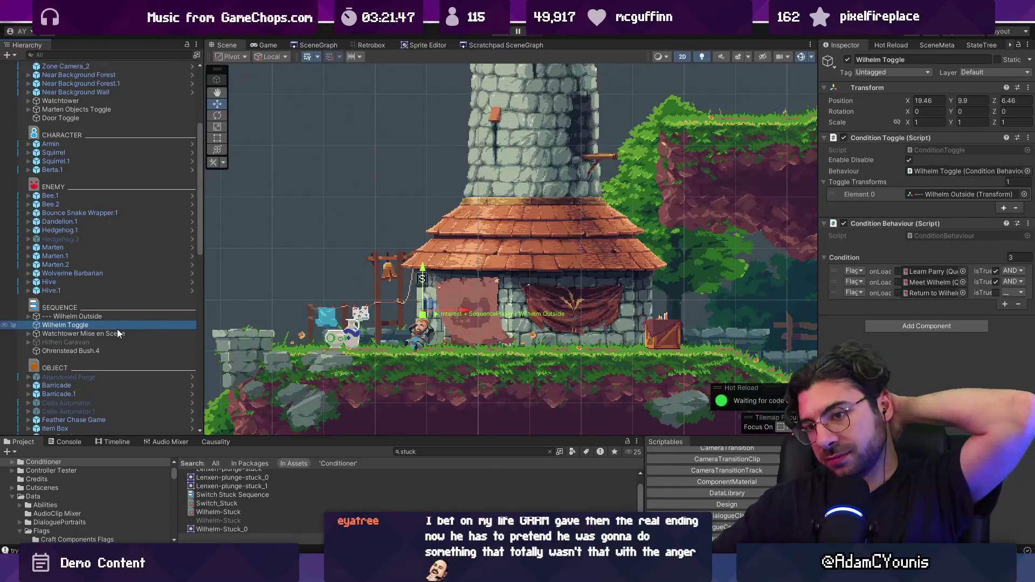
{"action": "left_click", "coordinate": [77, 325]}
{"action": "left_click", "coordinate": [67, 325]}
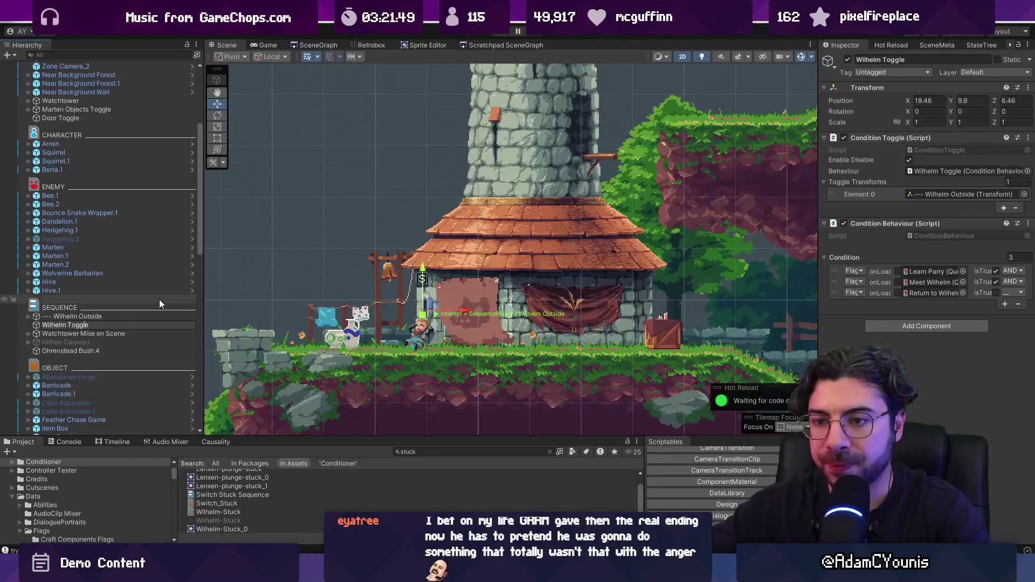
{"action": "type", "text": "Snooze"}
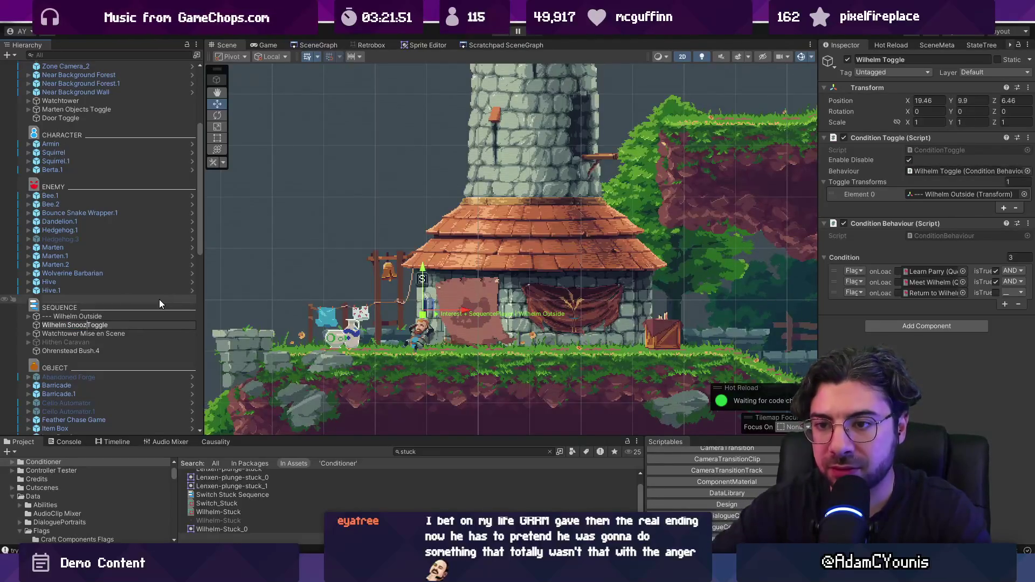
{"action": "key", "text": "Return"}
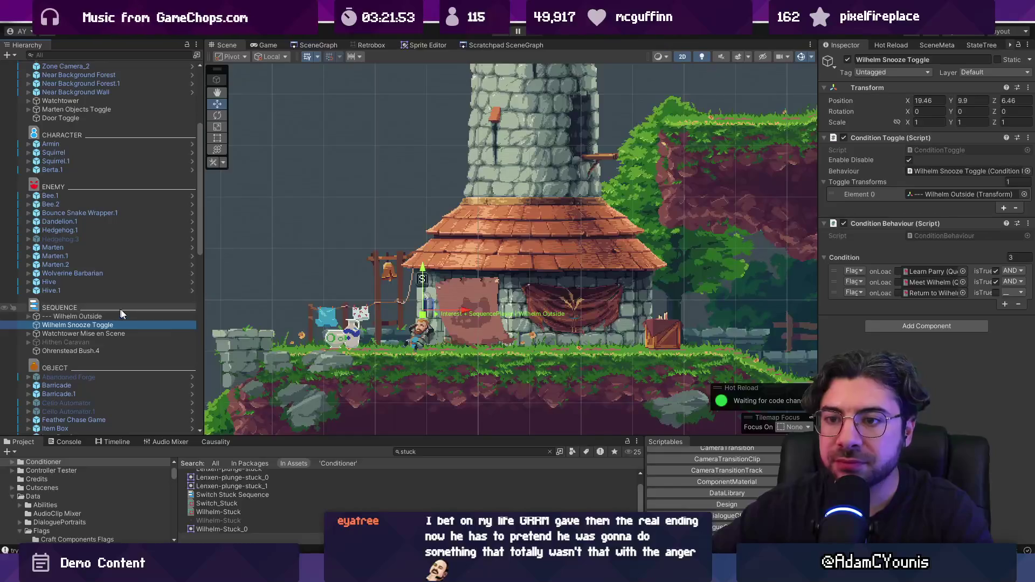
{"action": "scroll", "coordinate": [143, 315], "scroll_direction": "down", "scroll_amount": 3}
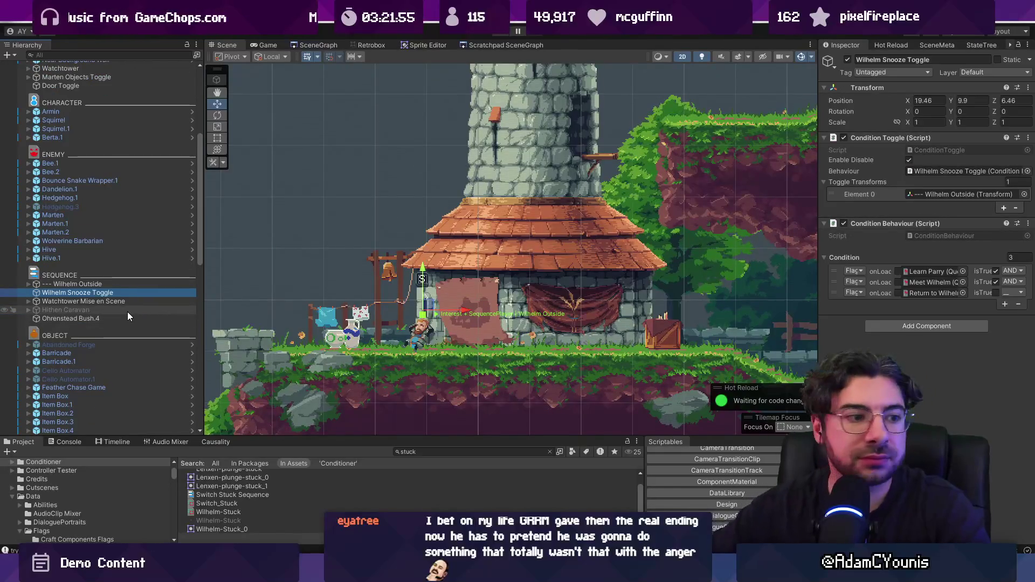
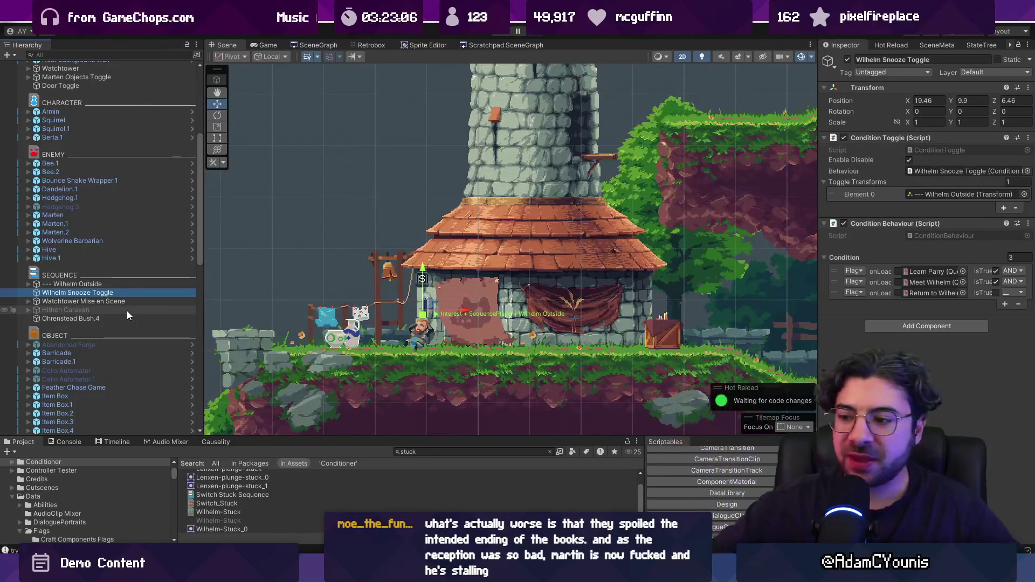
Switch from the Unity editor to the Chrome browser window.
{"action": "key", "text": "alt+Tab"}
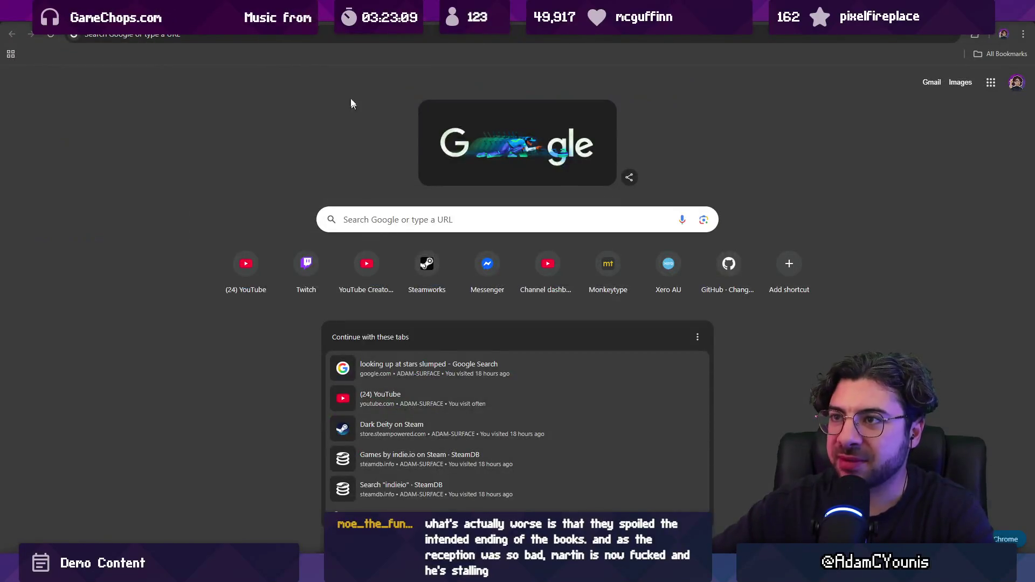
Search Google for 'kingdom two crowns longplay' and open the top Reconquering the Realm longplay video.
{"action": "left_click", "coordinate": [341, 40]}
{"action": "type", "text": "kingdom two cr"}
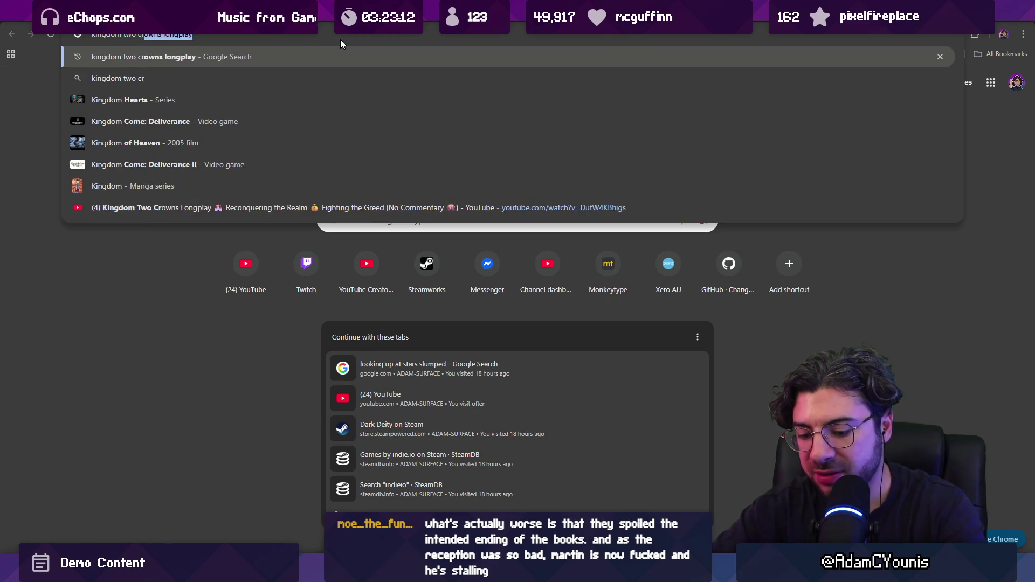
{"action": "key", "text": "Return"}
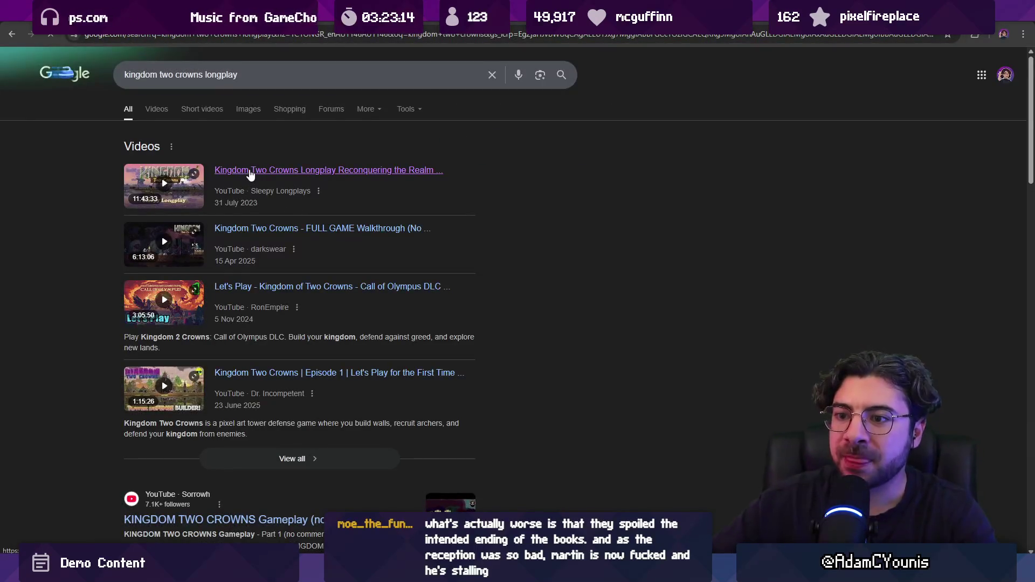
{"action": "left_click", "coordinate": [251, 171]}
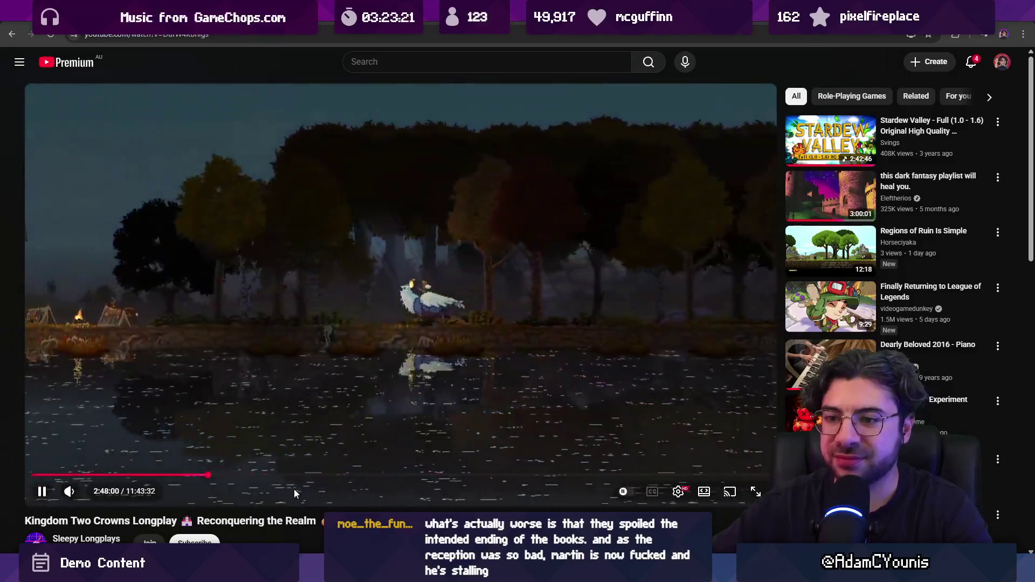
Skip the longplay ahead in small jumps, pausing and resuming along the way.
{"action": "key", "text": "Right"}
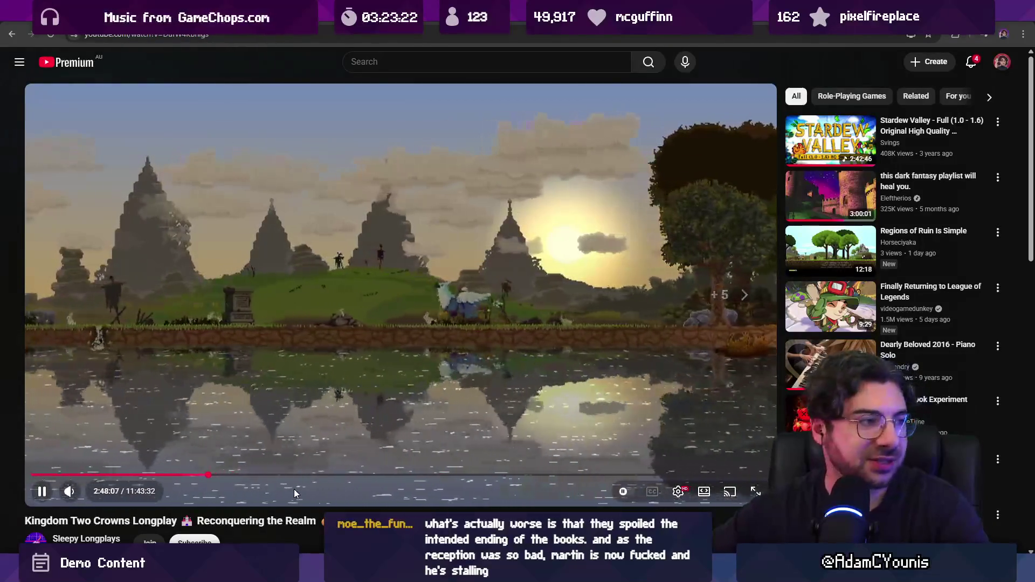
{"action": "key", "text": "Right"}
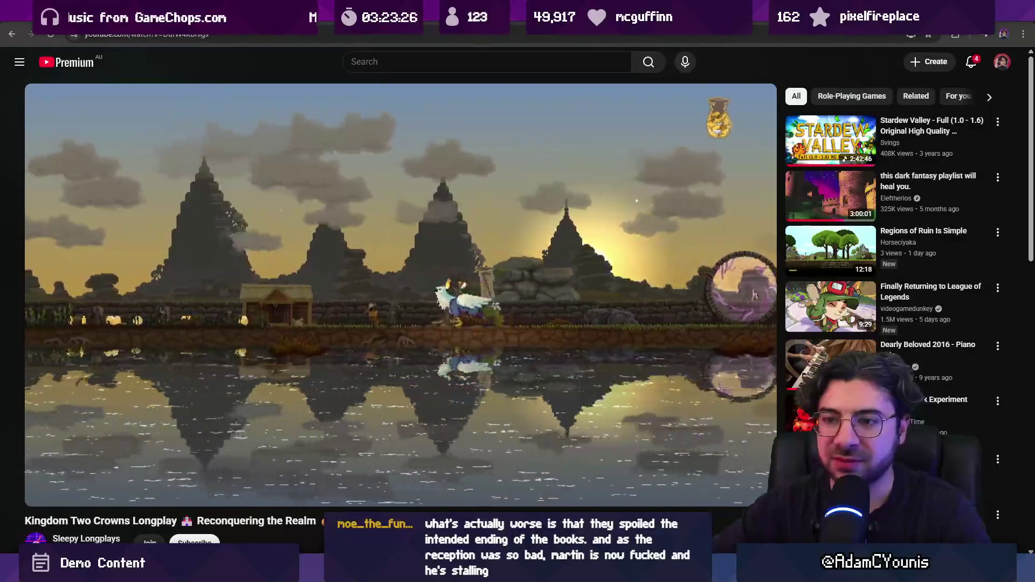
{"action": "key", "text": "space"}
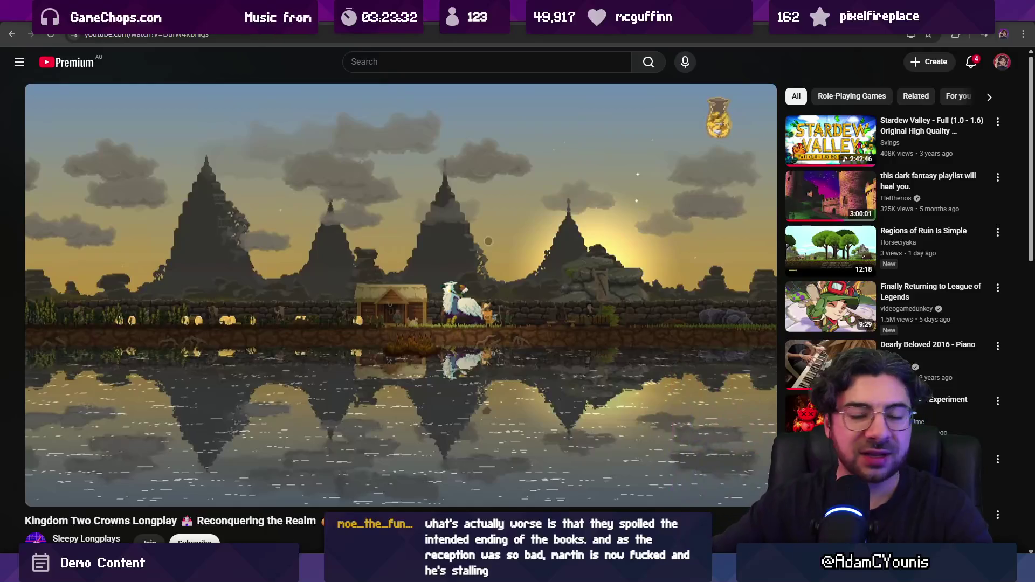
{"action": "key", "text": "space"}
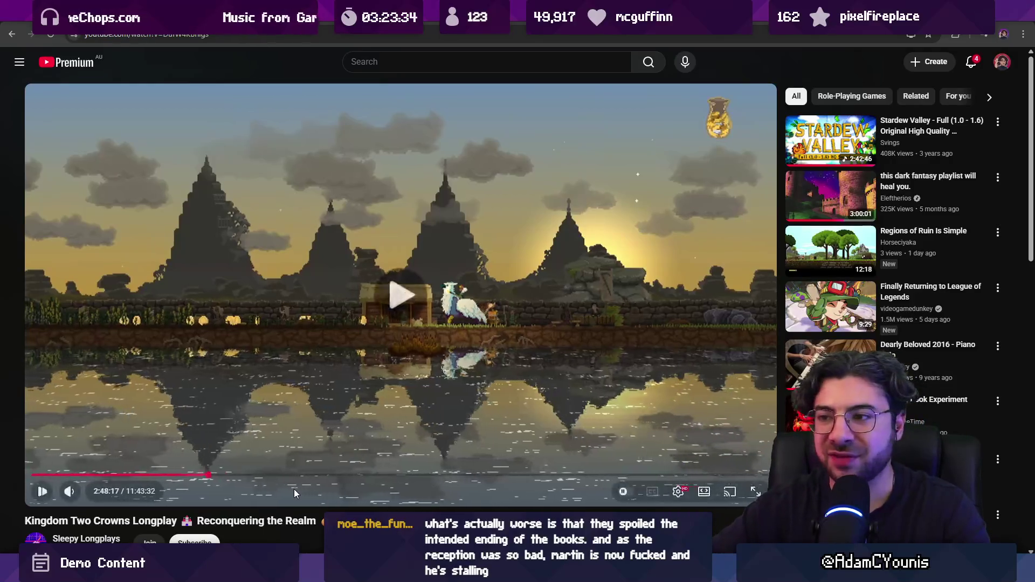
{"action": "key", "text": "l"}
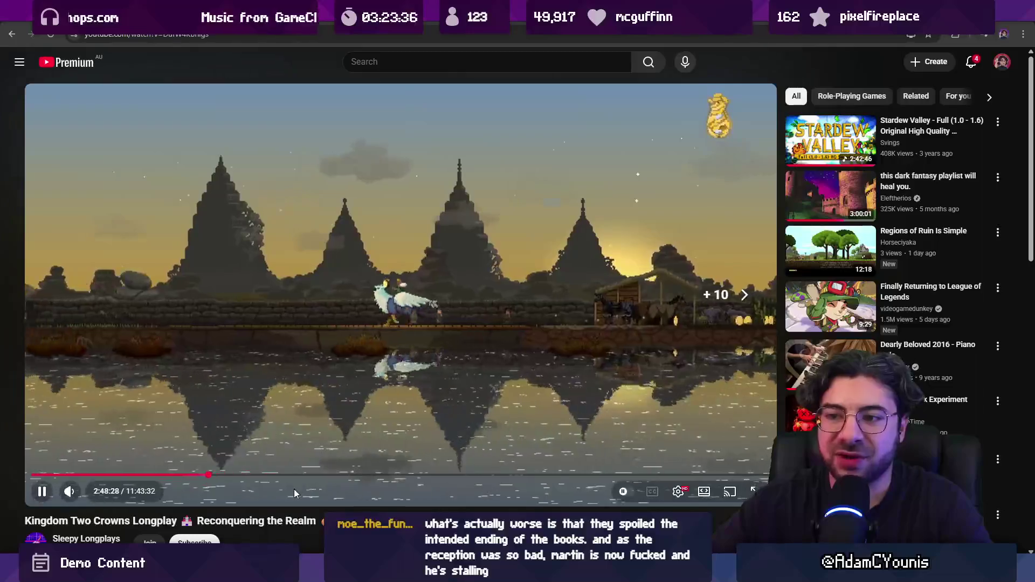
{"action": "key", "text": "space"}
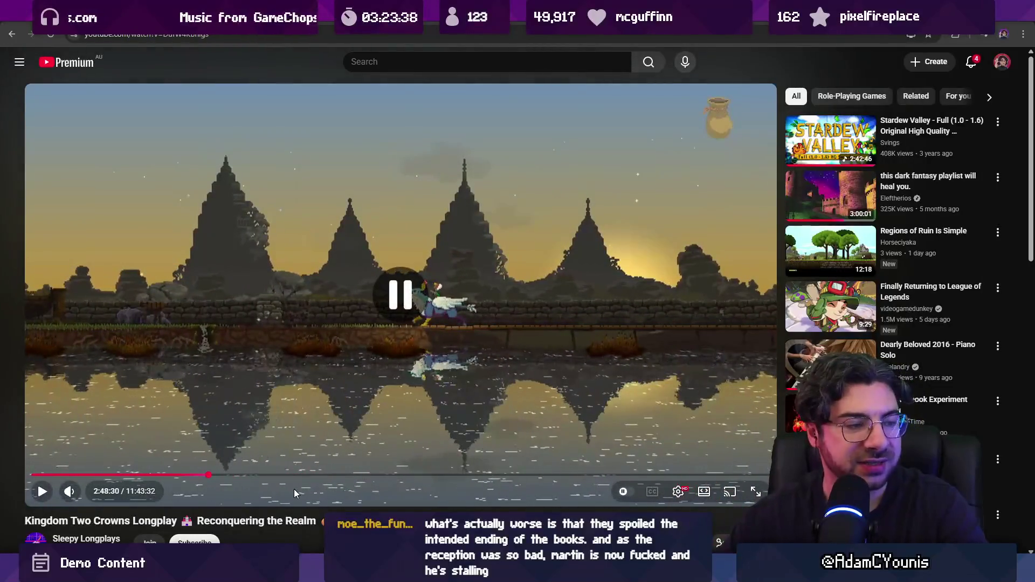
{"action": "key", "text": "Right"}
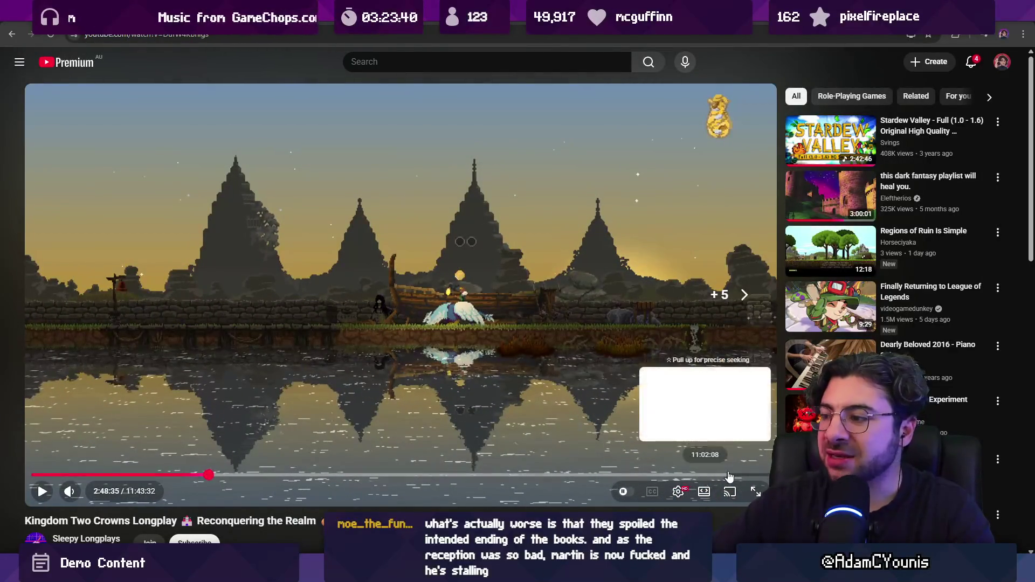
Jump near the video's end and pause at 11:37:53 in the dark cave scene.
{"action": "left_click", "coordinate": [765, 476]}
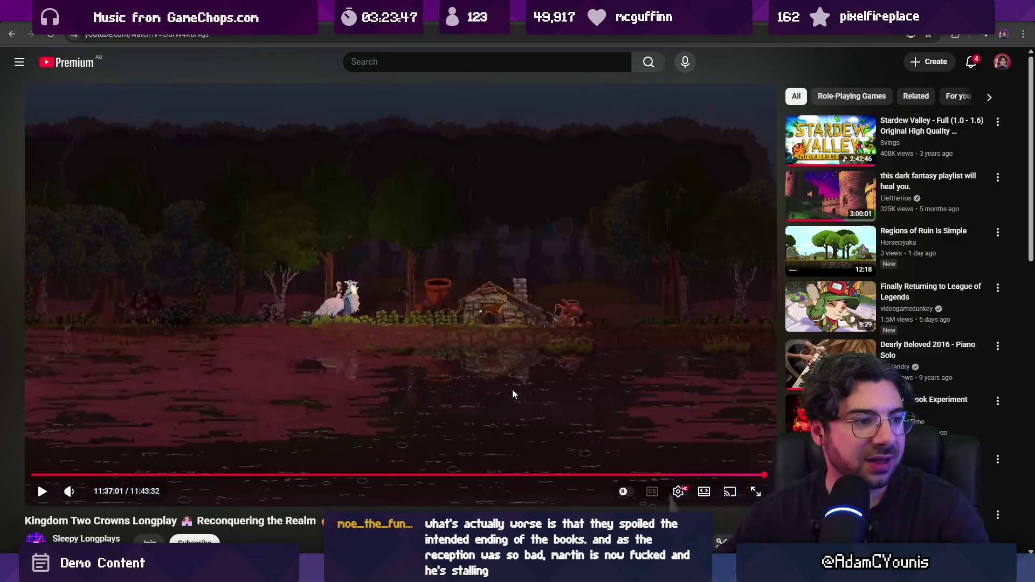
{"action": "left_click", "coordinate": [513, 390]}
{"action": "key", "text": "l"}
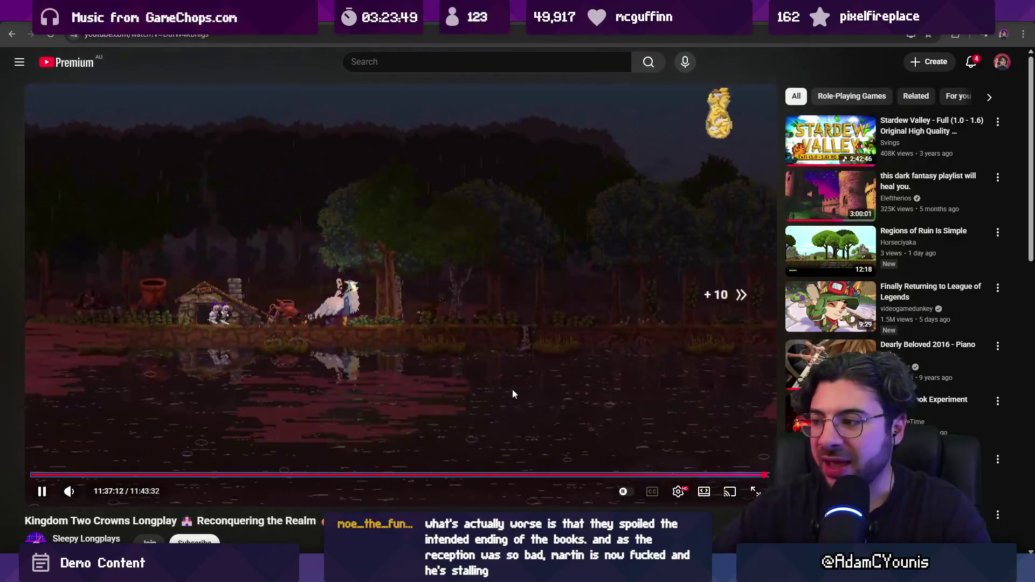
{"action": "key", "text": "l"}
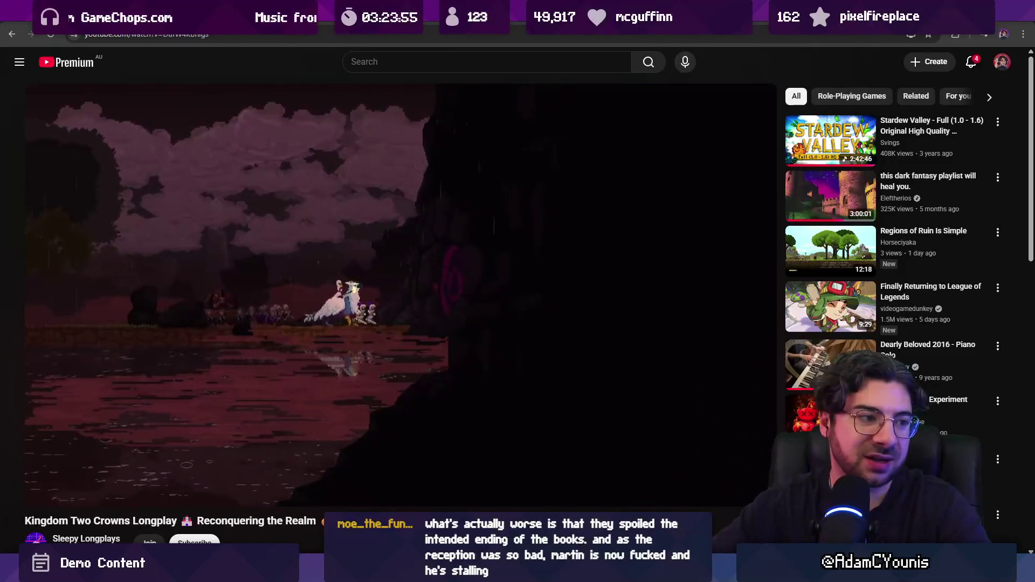
{"action": "key", "text": "l"}
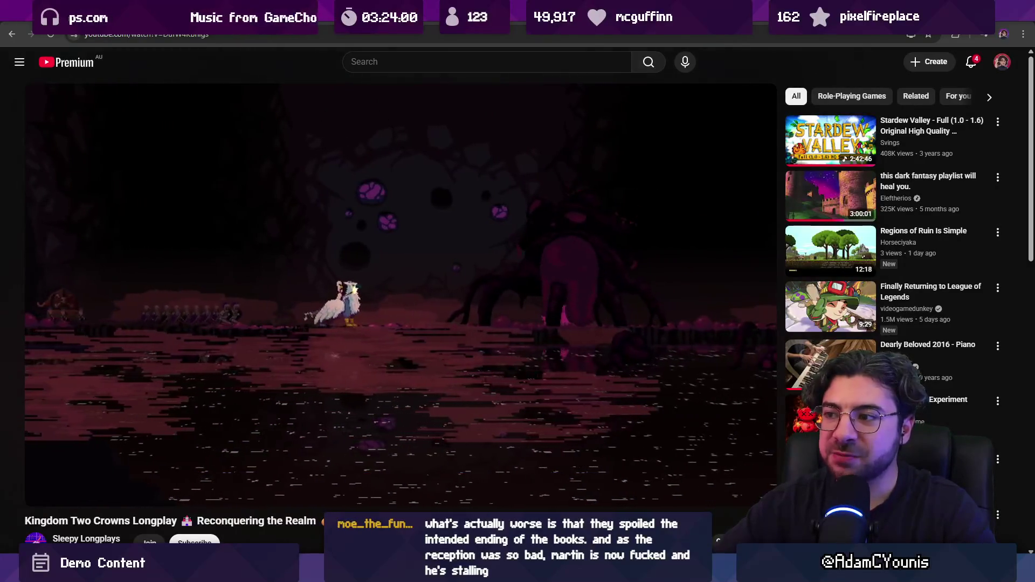
{"action": "left_click", "coordinate": [513, 390]}
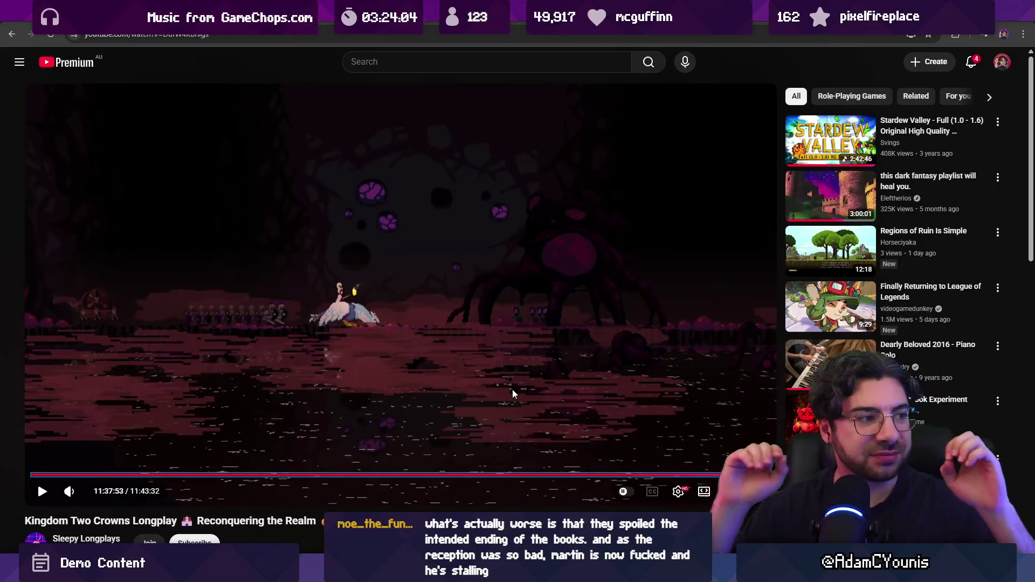
Watch the longplay ending full screen, rewinding slightly, then pausing.
{"action": "double_click", "coordinate": [477, 322]}
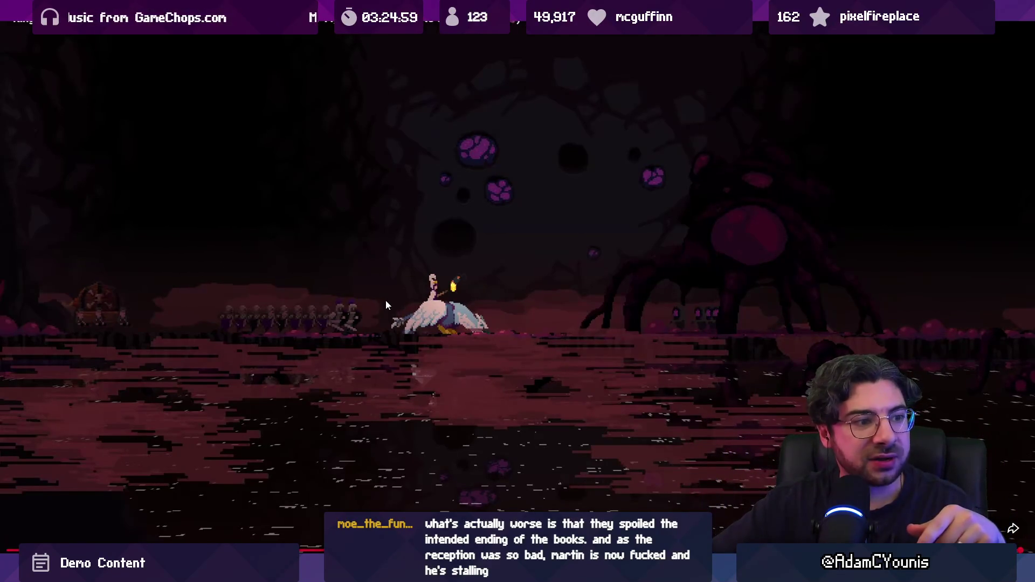
{"action": "key", "text": "Left"}
{"action": "key", "text": "Left"}
{"action": "key", "text": "space"}
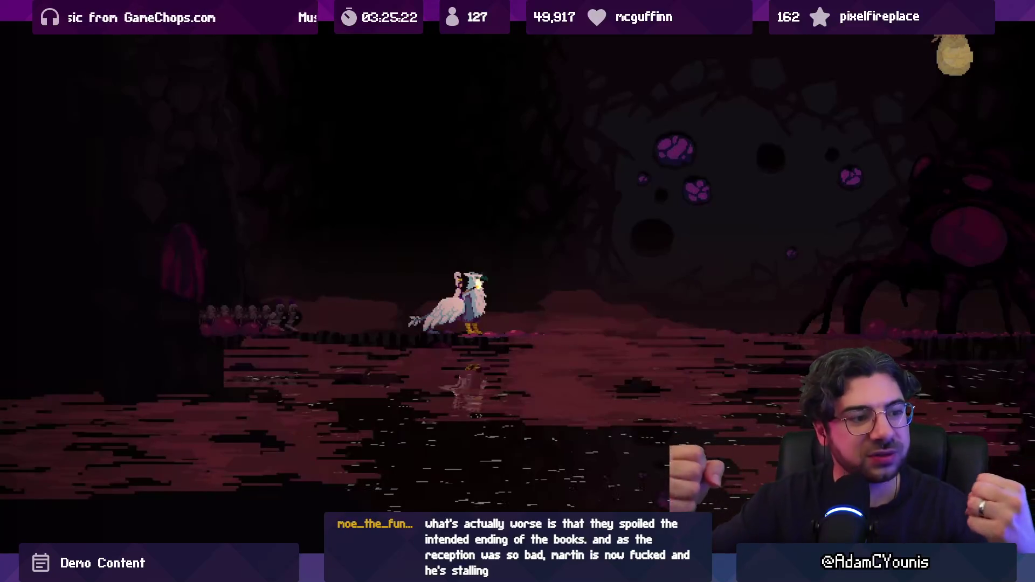
{"action": "mouse_move", "coordinate": [799, 286]}
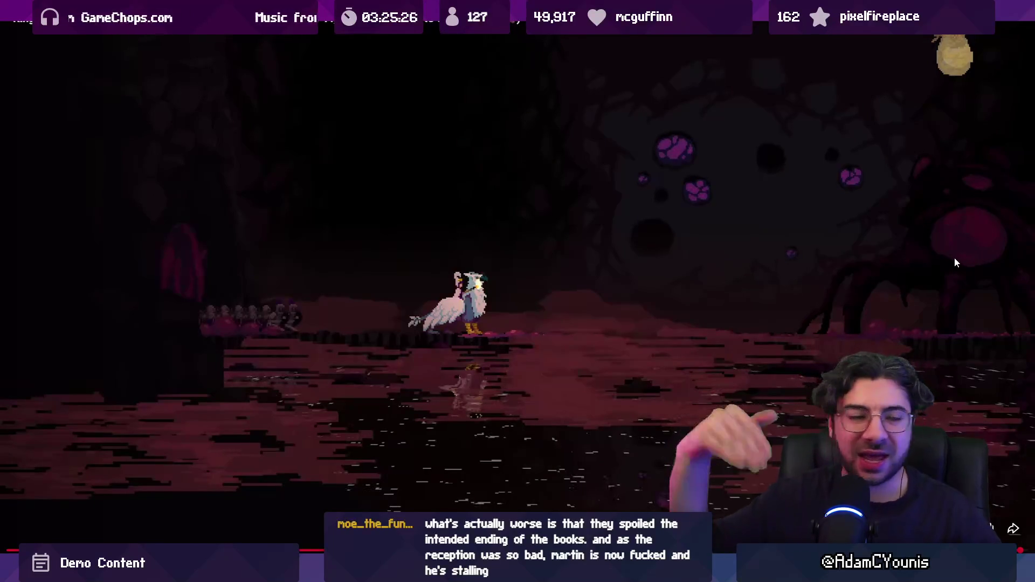
{"action": "key", "text": "Right"}
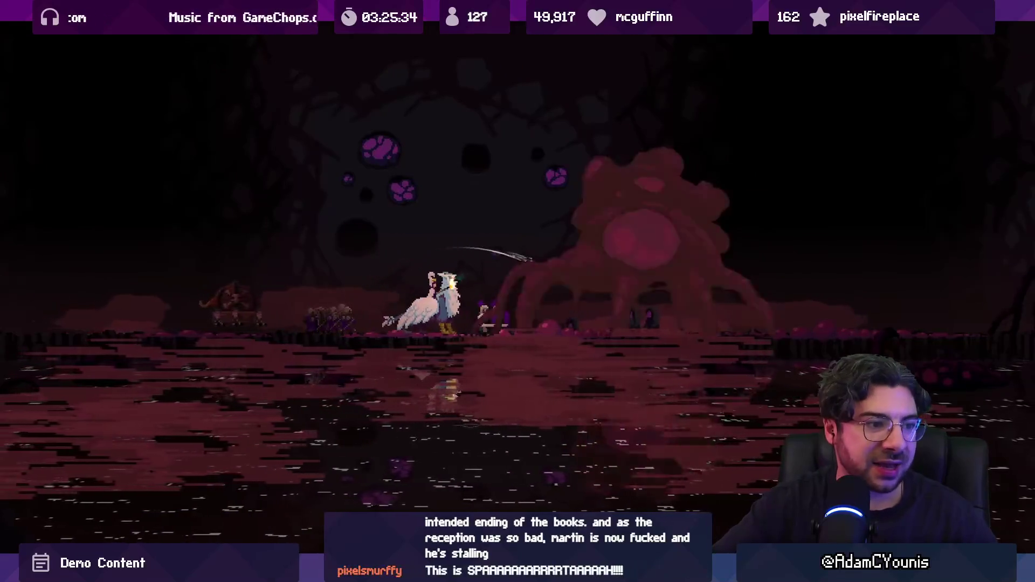
{"action": "left_click", "coordinate": [956, 262]}
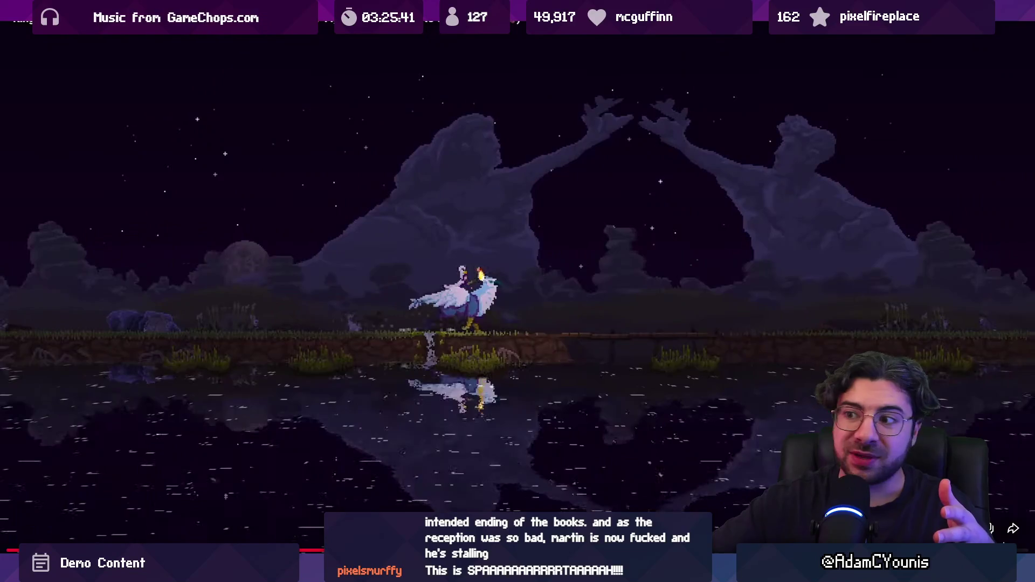
Skip through the lakeside, castle, forest and dusk scenes, then exit full screen.
{"action": "key", "text": "Right"}
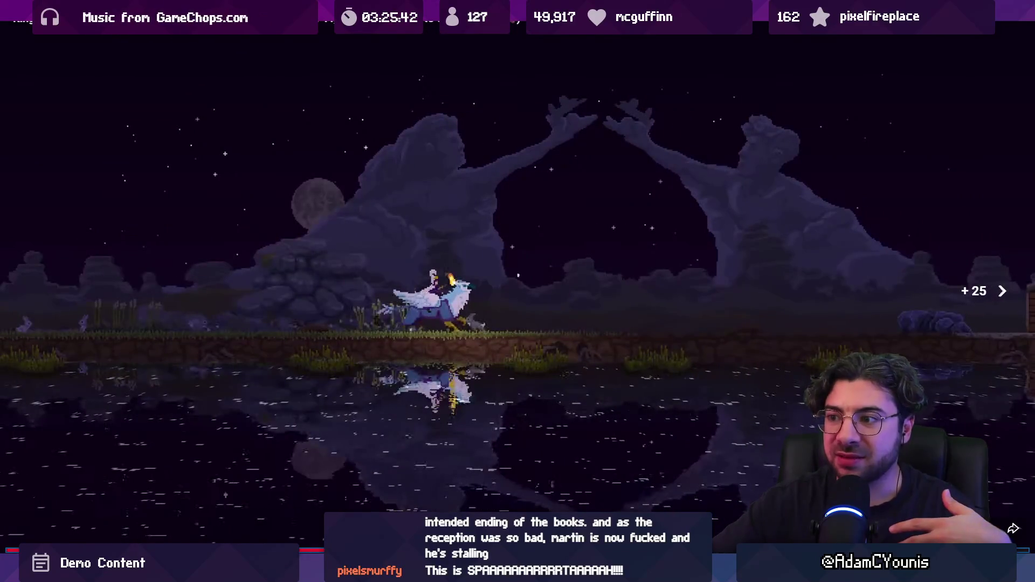
{"action": "key", "text": "Right"}
{"action": "key", "text": "Right"}
{"action": "key", "text": "Right"}
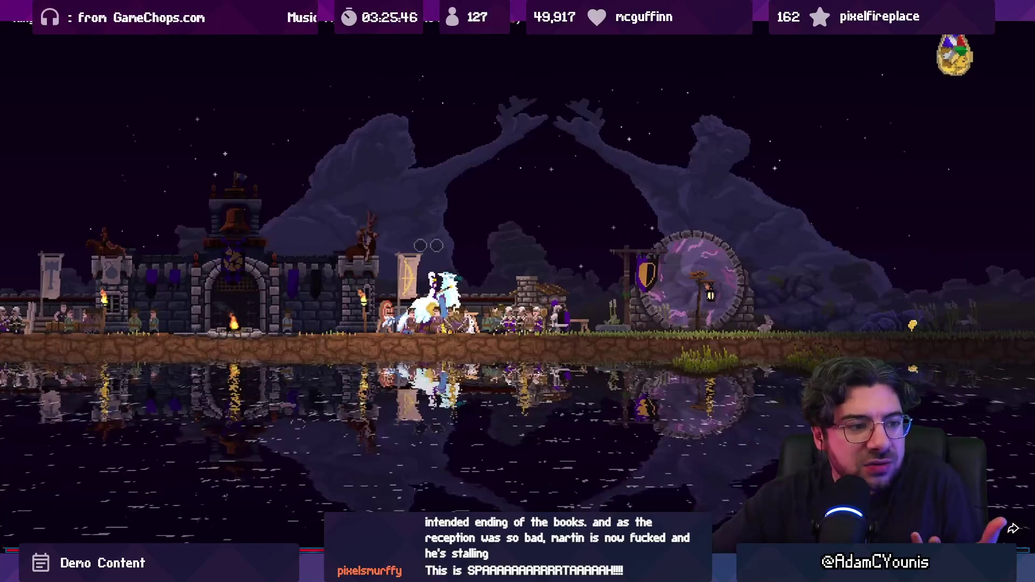
{"action": "key", "text": "Right"}
{"action": "key", "text": "Right"}
{"action": "key", "text": "Right"}
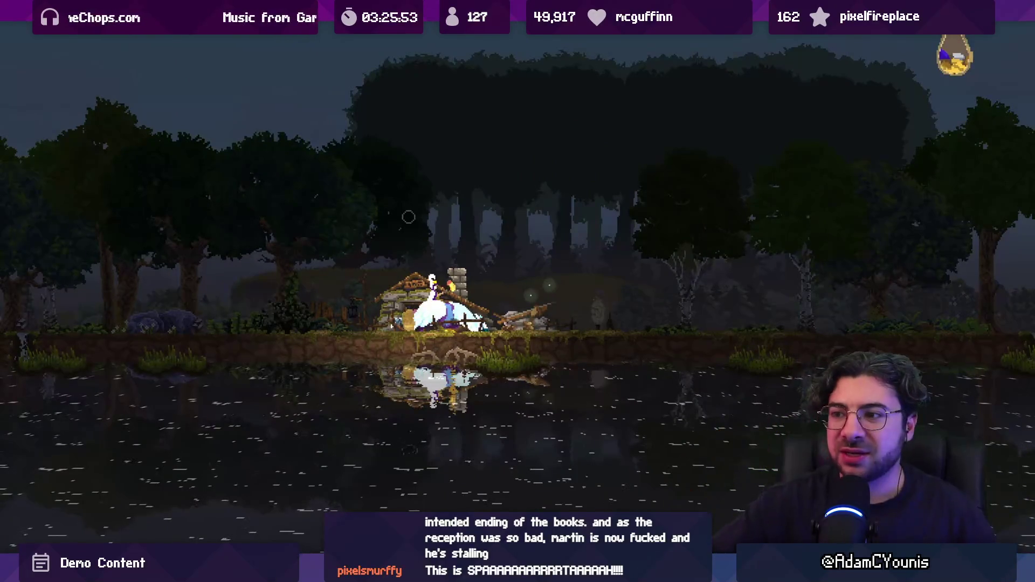
{"action": "key", "text": "Right"}
{"action": "key", "text": "Right"}
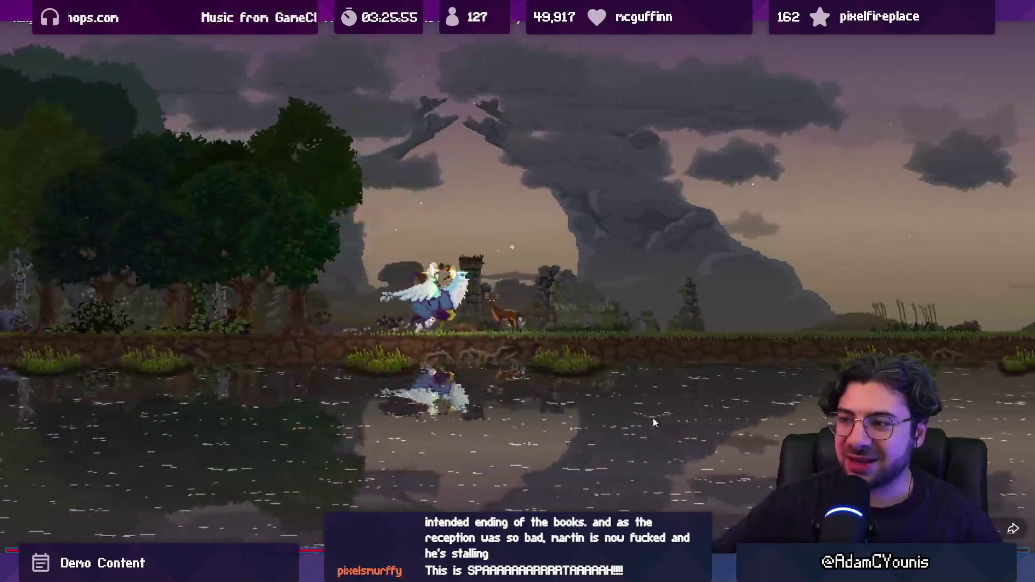
{"action": "left_click", "coordinate": [629, 401]}
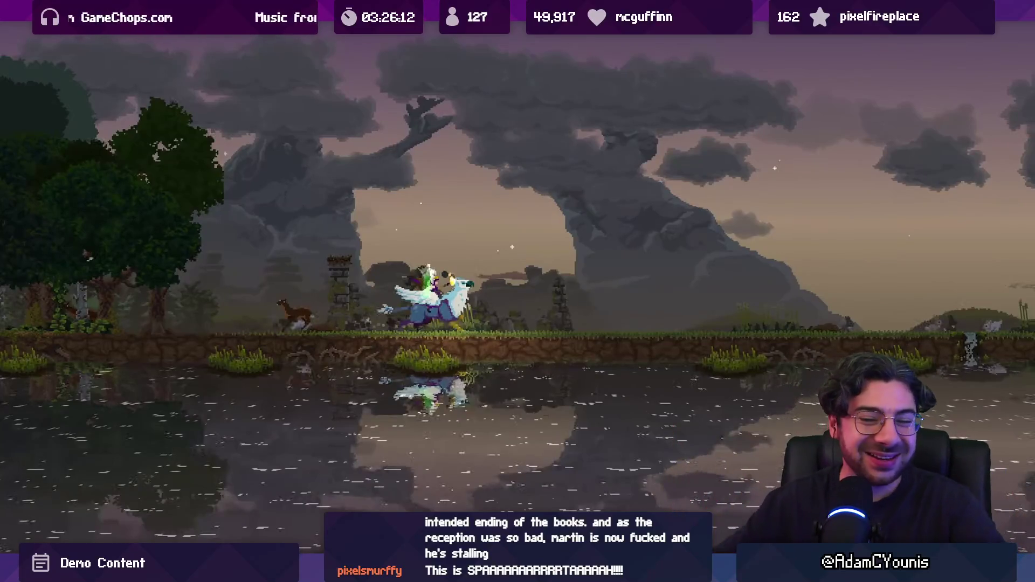
{"action": "key", "text": "Escape"}
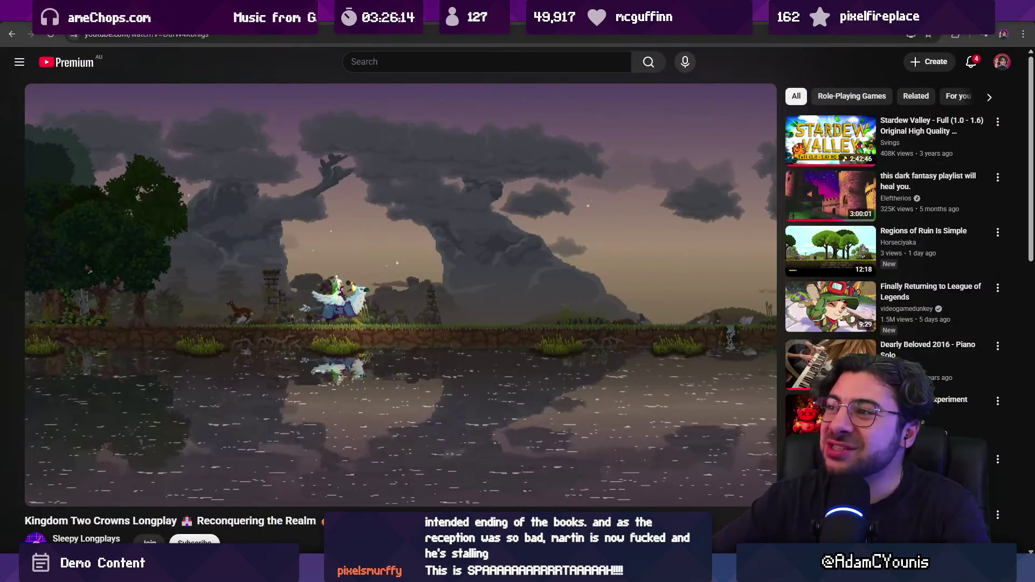
Leave the browser and return to the Unity editor's tower scene.
{"action": "key", "text": "ctrl+Tab"}
{"action": "key", "text": "alt+Tab"}
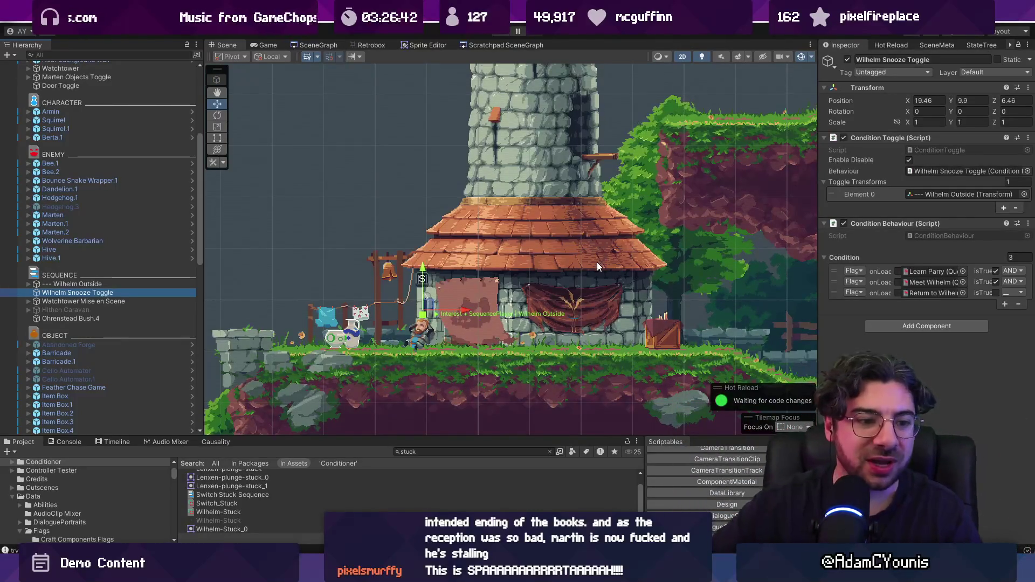
Frame the house below the tower and inspect Wilhelm Snooze Toggle and Wilhelm Outside, selecting both.
{"action": "scroll", "coordinate": [529, 276], "scroll_direction": "down", "scroll_amount": 2}
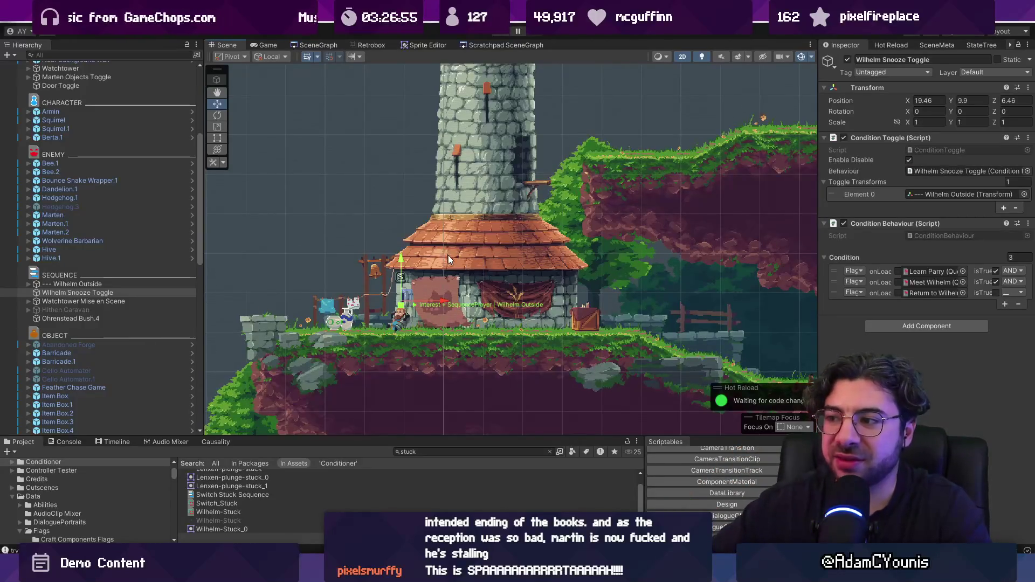
{"action": "scroll", "coordinate": [449, 258], "scroll_direction": "down", "scroll_amount": 2}
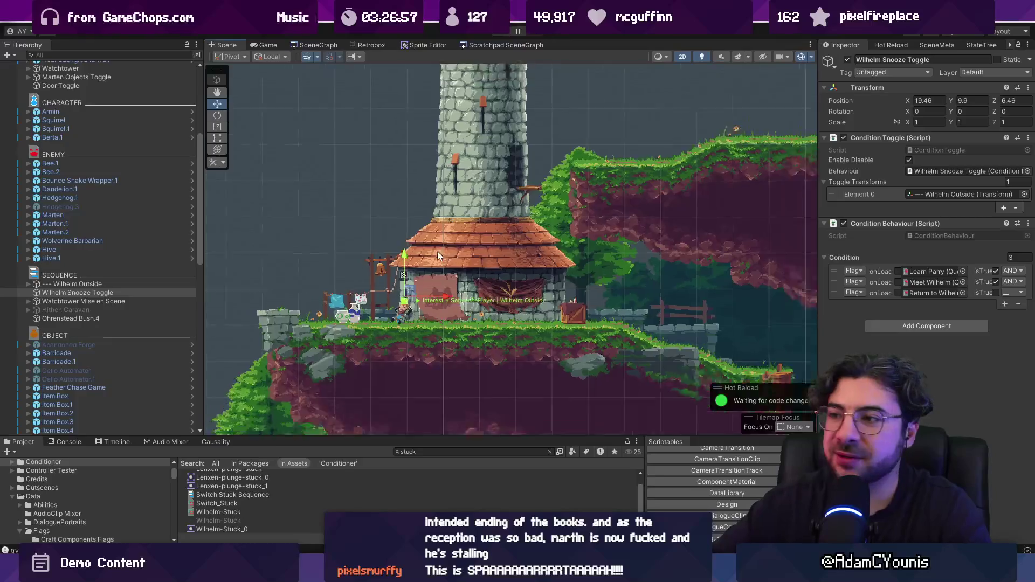
{"action": "mouse_move", "coordinate": [584, 271]}
{"action": "left_mouse_down"}
{"action": "mouse_move", "coordinate": [407, 234]}
{"action": "mouse_move", "coordinate": [470, 277]}
{"action": "left_mouse_up"}
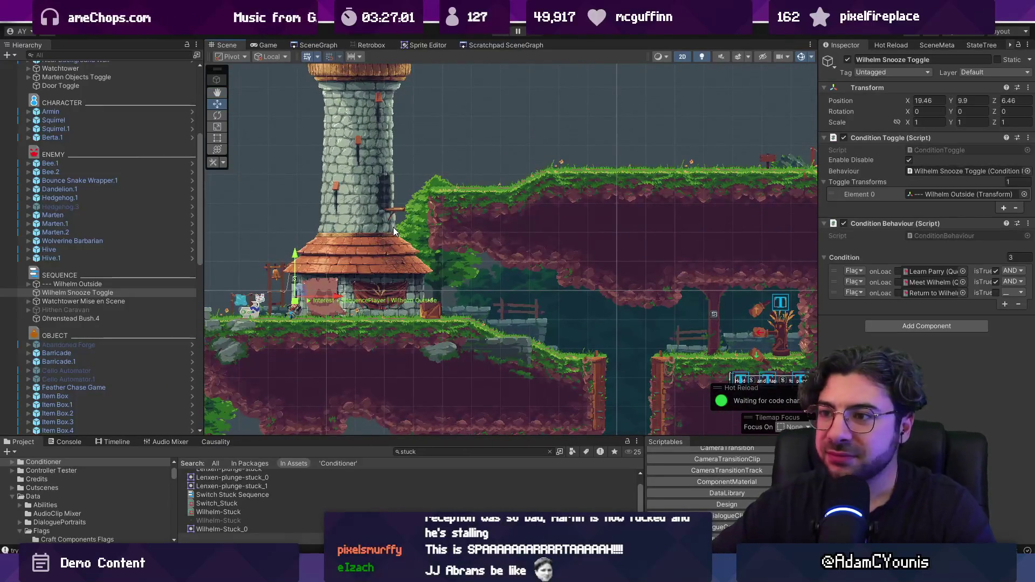
{"action": "scroll", "coordinate": [386, 242], "scroll_direction": "up", "scroll_amount": 2}
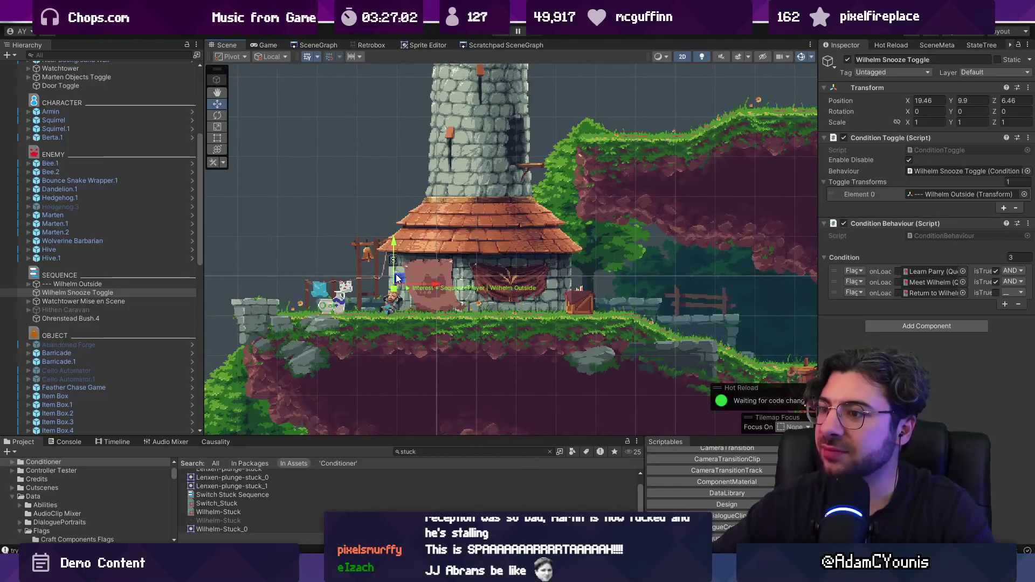
{"action": "left_click", "coordinate": [103, 293]}
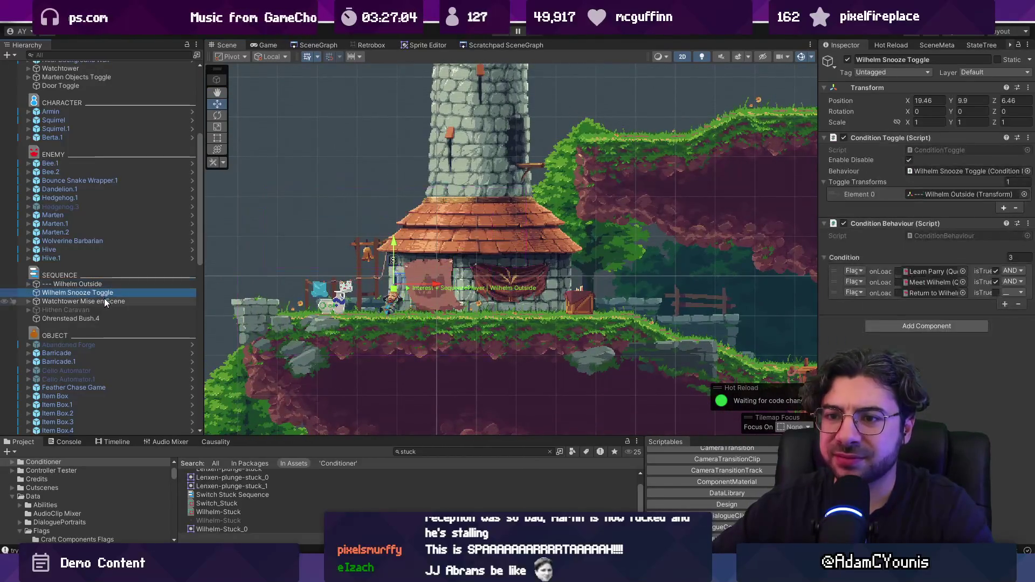
{"action": "left_click", "coordinate": [111, 284]}
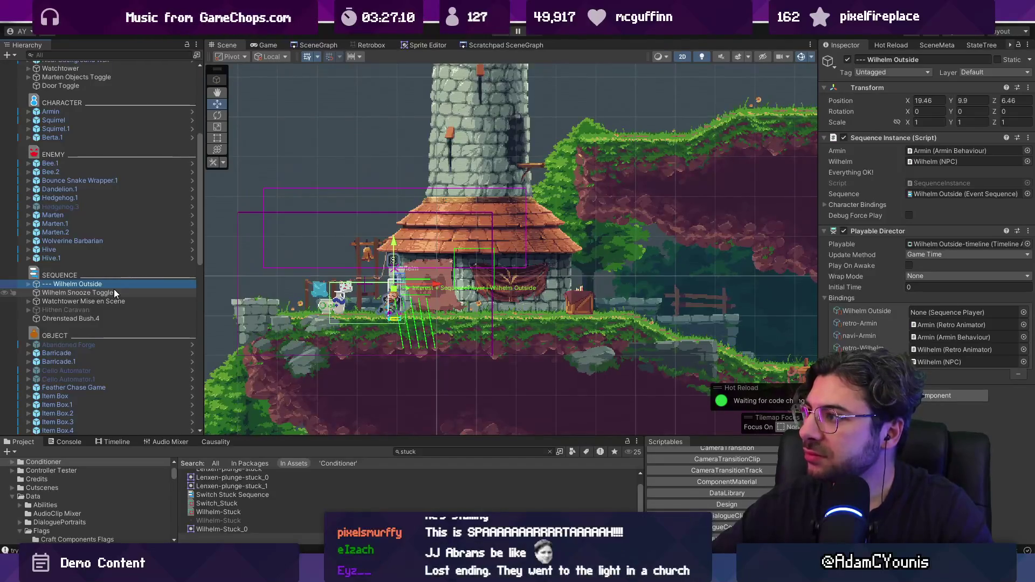
{"action": "left_click", "coordinate": [110, 294]}
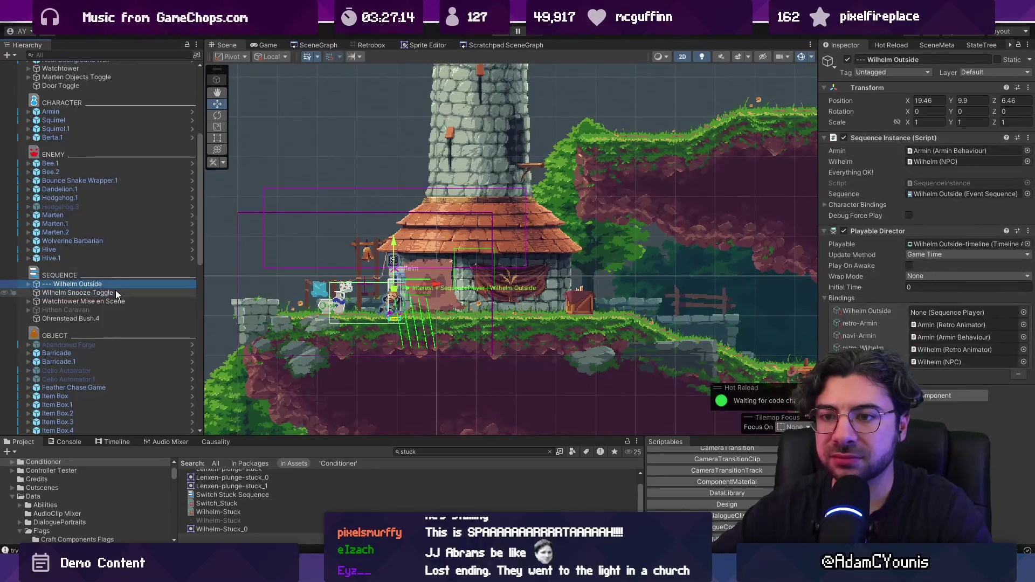
{"action": "left_click", "coordinate": [116, 287], "text": "ctrl"}
Wrap both selected objects in a new empty parent named 'Wilhelm Snooze' and enter Play mode.
{"action": "right_click", "coordinate": [117, 292]}
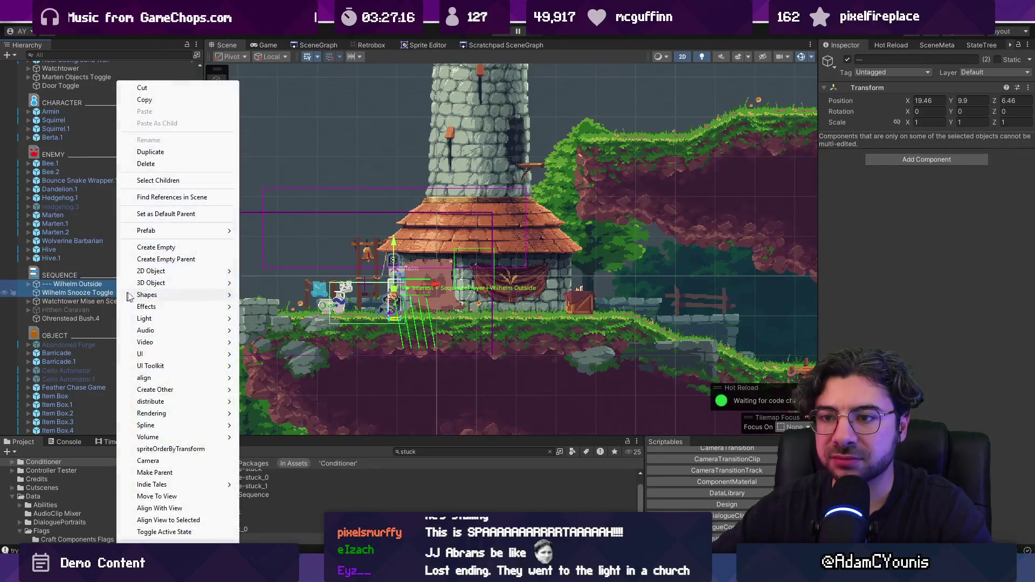
{"action": "left_click", "coordinate": [168, 259]}
{"action": "type", "text": "Wilhel"}
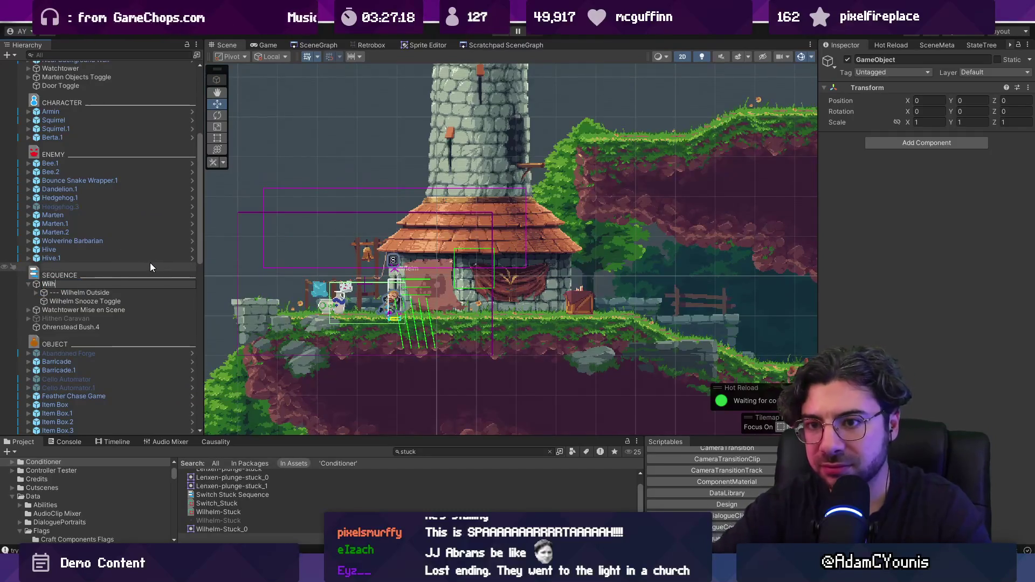
{"action": "type", "text": "m S"}
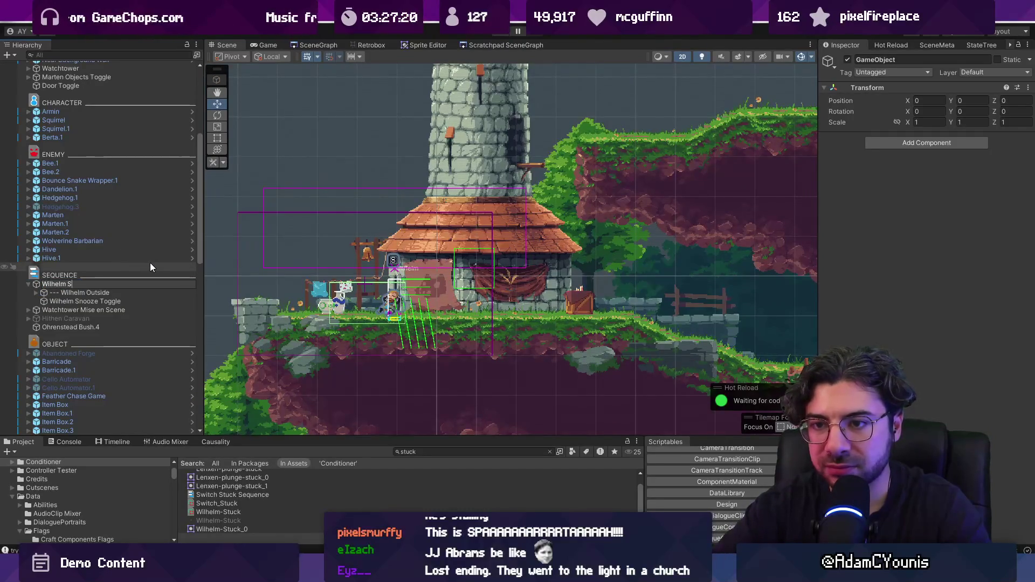
{"action": "type", "text": "nooze"}
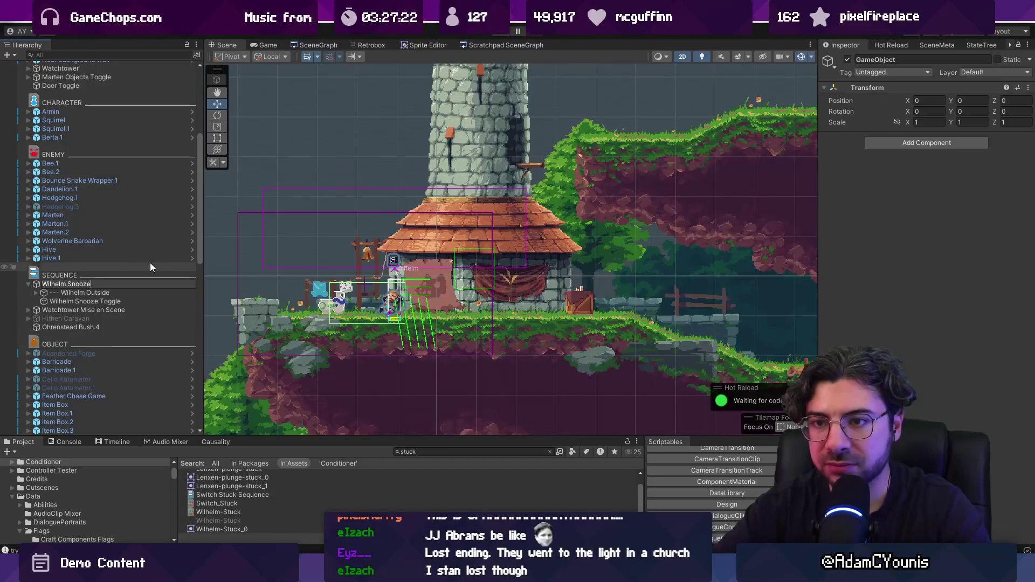
{"action": "key", "text": "Return"}
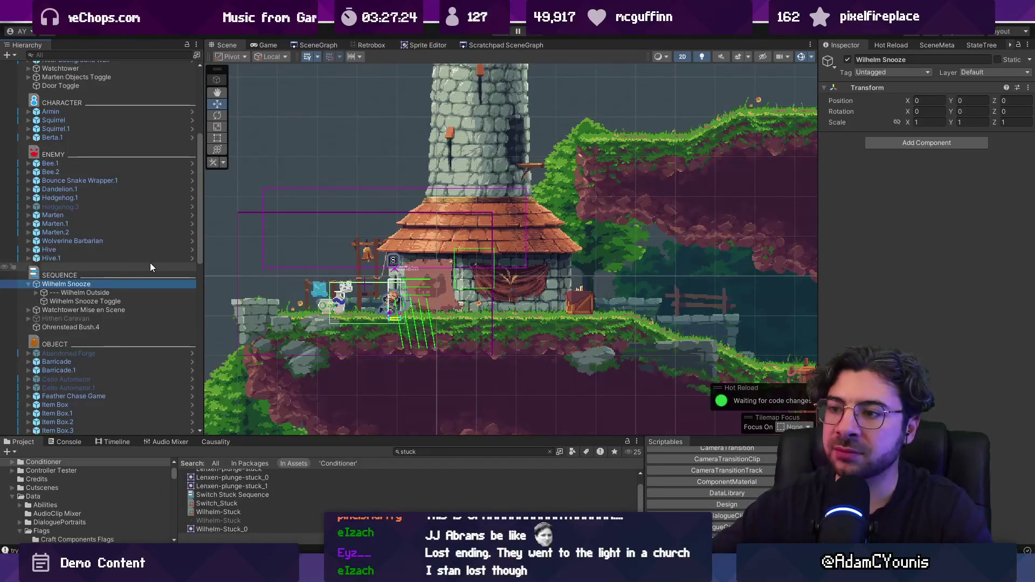
{"action": "left_click", "coordinate": [496, 36]}
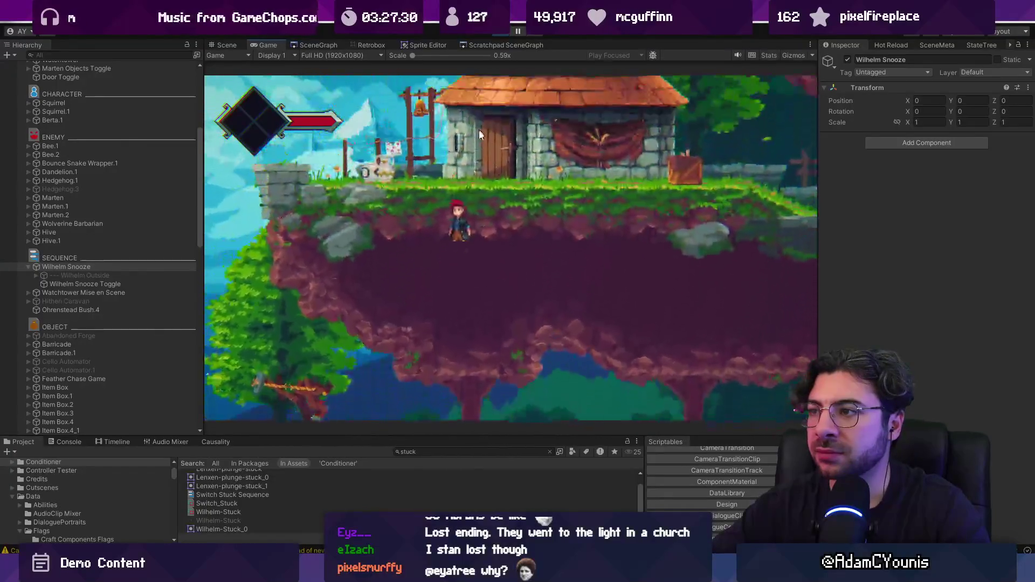
Stop Play mode and expand Wilhelm Outside to show Interest + SequencePlayer, Wilhelm and Cutscene Camera.
{"action": "left_click", "coordinate": [494, 35]}
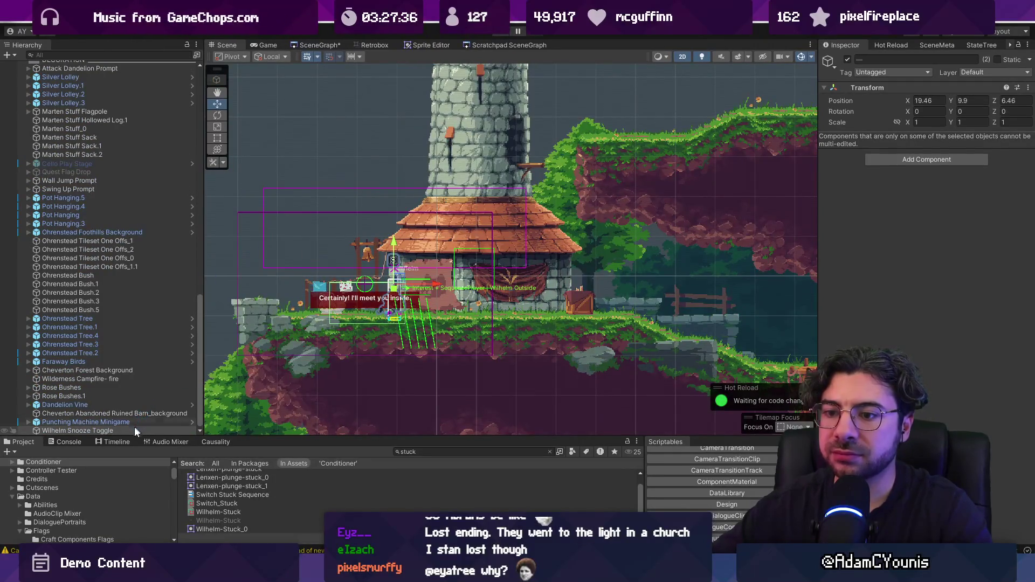
{"action": "scroll", "coordinate": [146, 76], "scroll_direction": "up", "scroll_amount": 3}
{"action": "scroll", "coordinate": [144, 70], "scroll_direction": "up", "scroll_amount": 10}
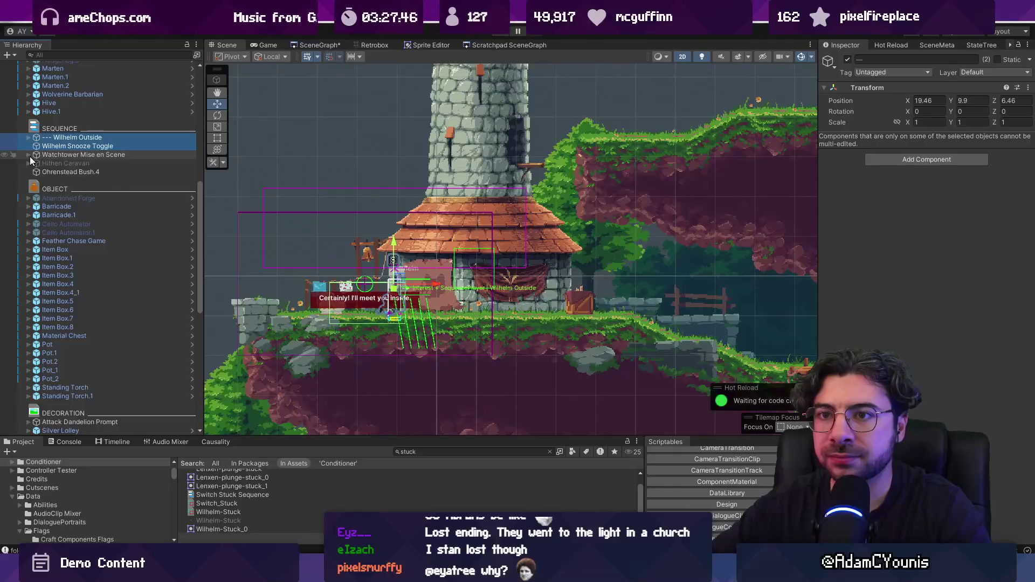
{"action": "left_click", "coordinate": [58, 147]}
{"action": "left_click", "coordinate": [46, 137]}
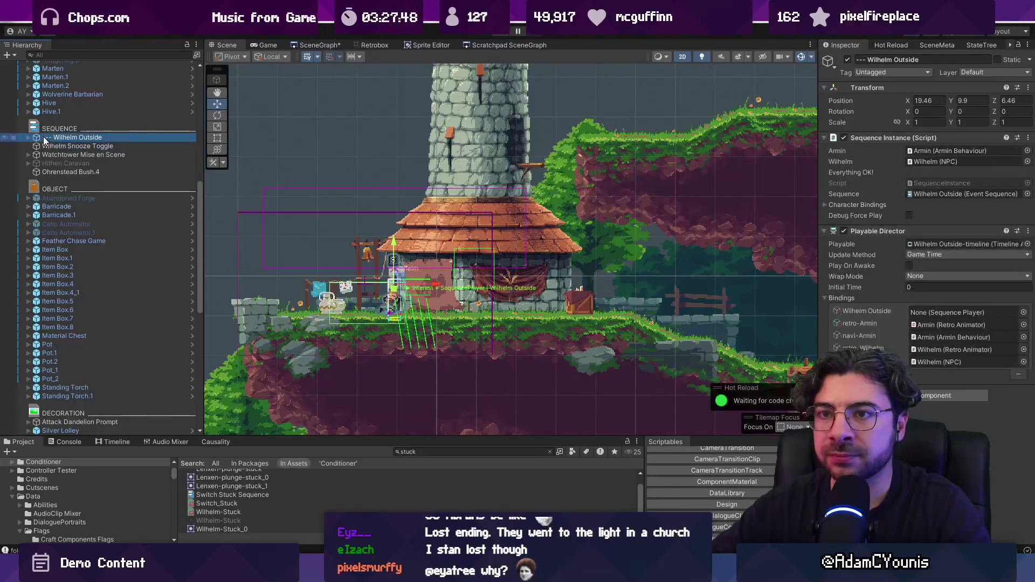
{"action": "left_click", "coordinate": [28, 137]}
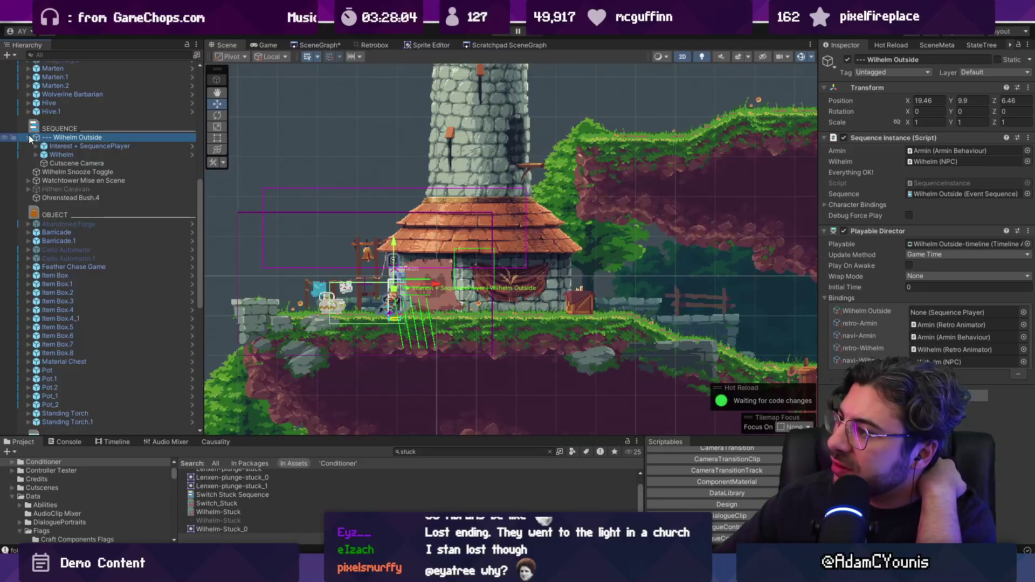
{"action": "left_click", "coordinate": [428, 451]}
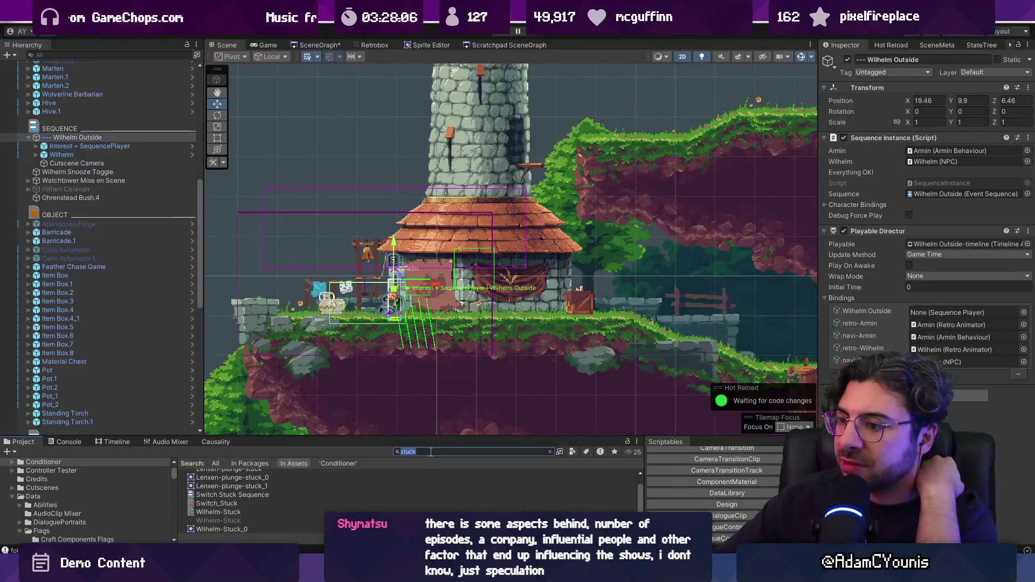
Search project assets for 'sequence instance' to find the SequenceInstance and SequenceInstanceInspector scripts.
{"action": "type", "text": "s"}
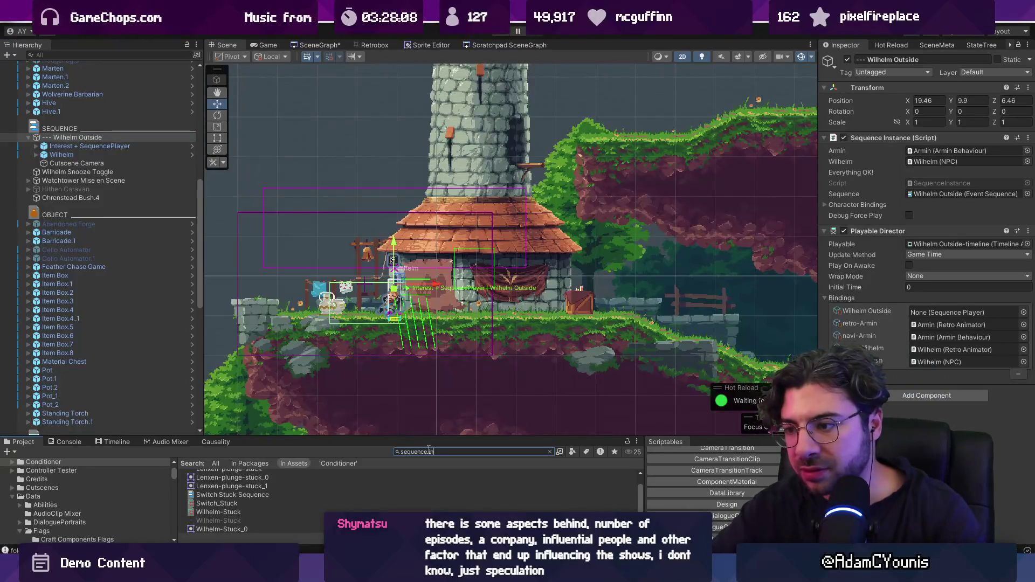
{"action": "type", "text": "tance"}
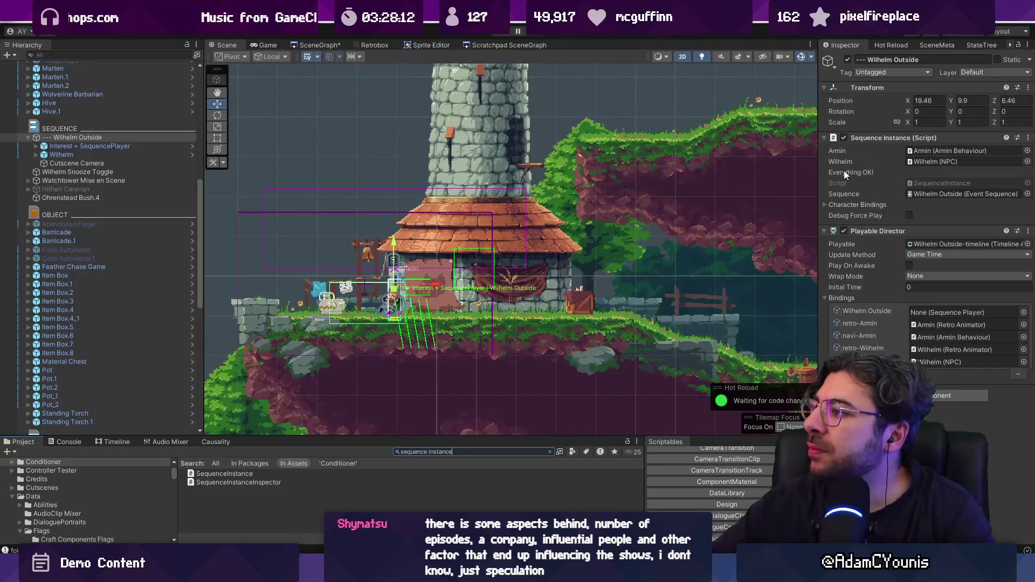
{"action": "left_click", "coordinate": [837, 203]}
{"action": "left_click", "coordinate": [834, 204]}
{"action": "left_click_drag", "start_coordinate": [819, 197], "coordinate": [820, 196]}
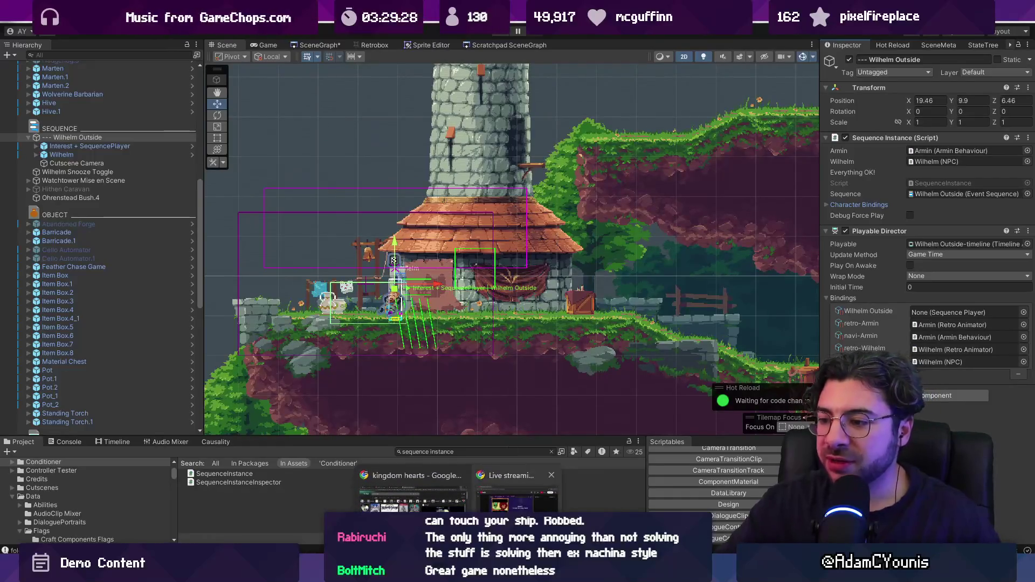
{"action": "key", "text": "alt+Tab"}
Search images for 'sam carrying frodo' and preview results through the Screen Rant image.
{"action": "left_click", "coordinate": [266, 34]}
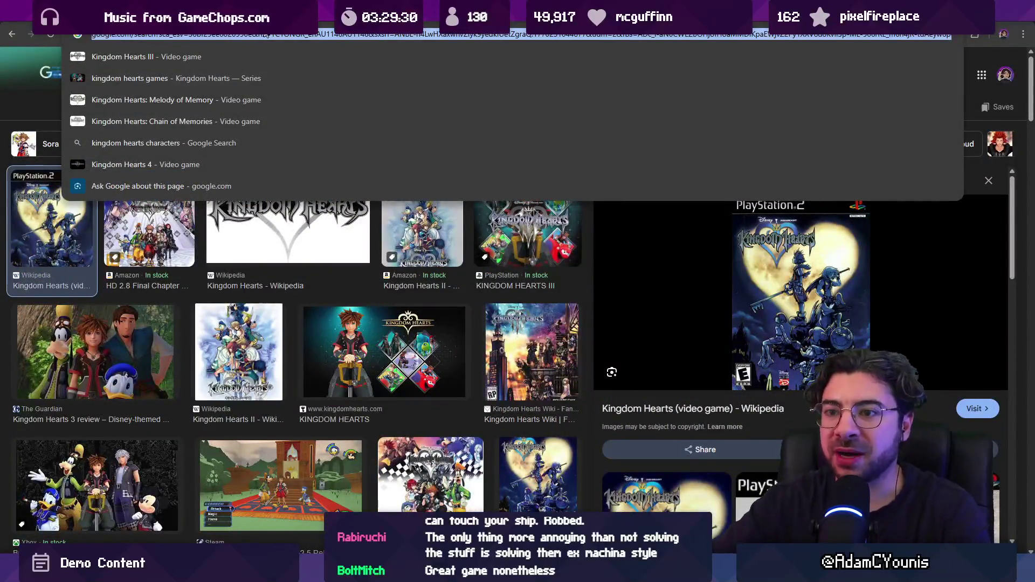
{"action": "type", "text": "sam carrying frodo"}
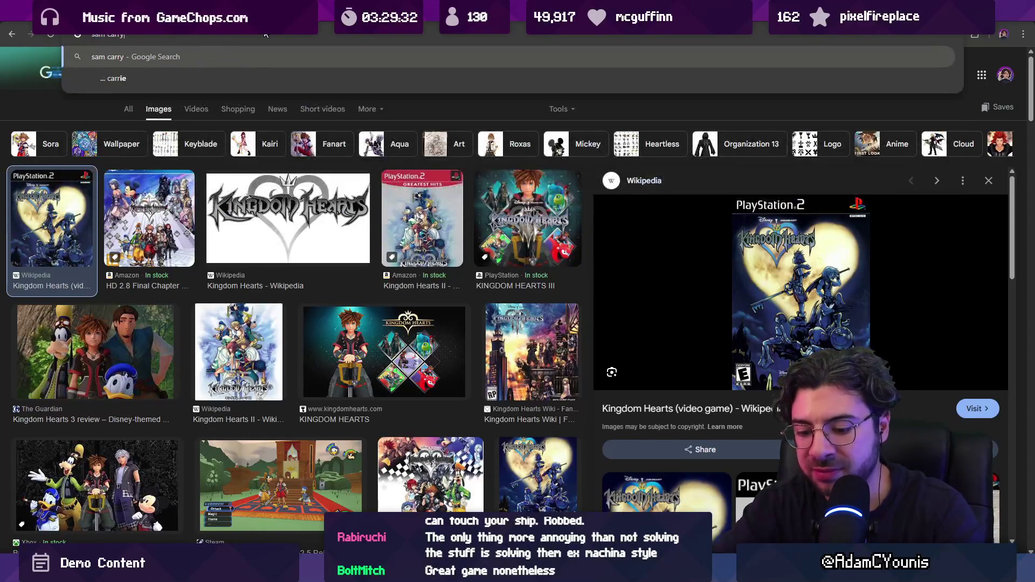
{"action": "key", "text": "Return"}
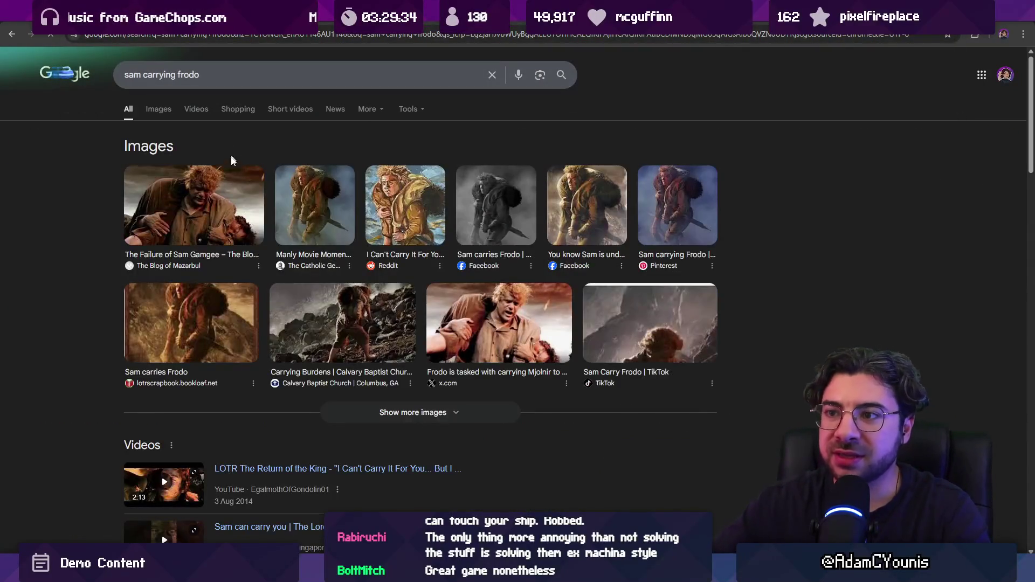
{"action": "left_click", "coordinate": [159, 111]}
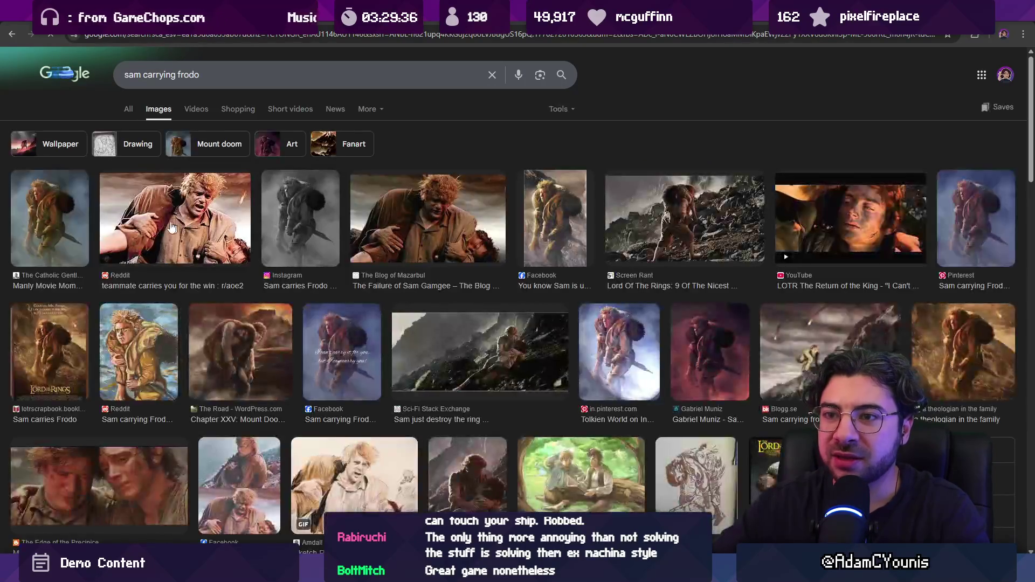
{"action": "left_click", "coordinate": [431, 221]}
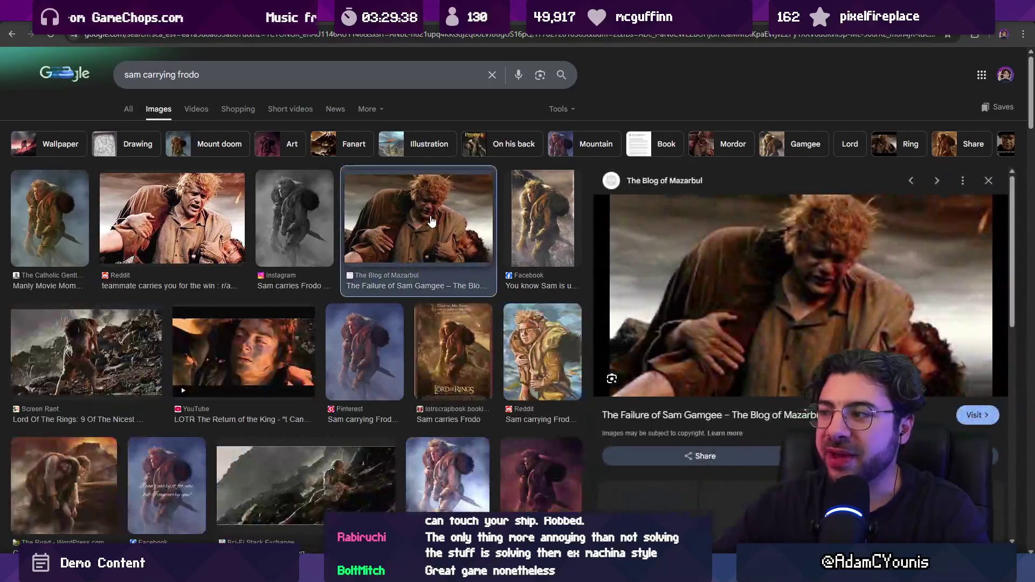
{"action": "key", "text": "Right"}
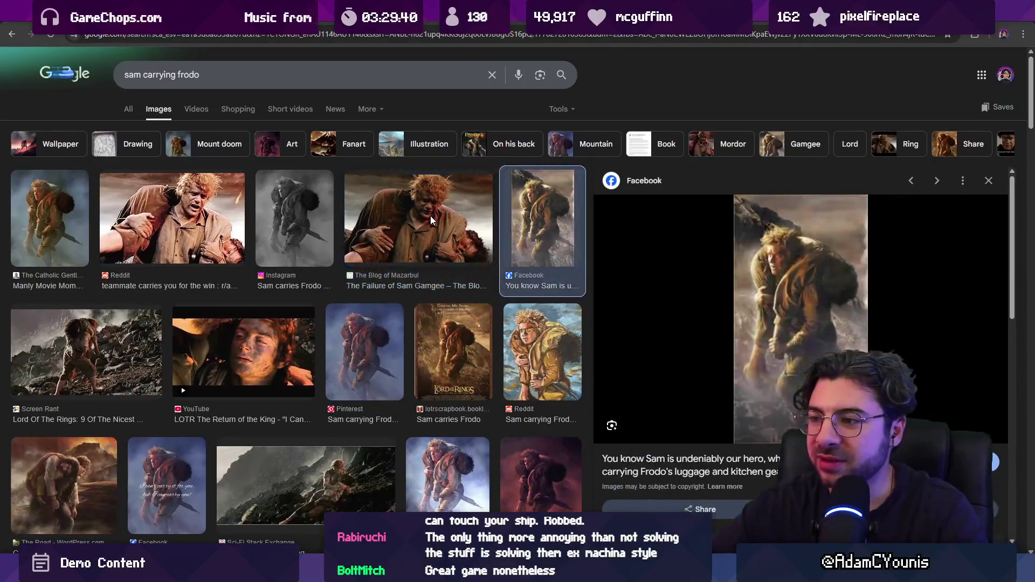
{"action": "key", "text": "Right"}
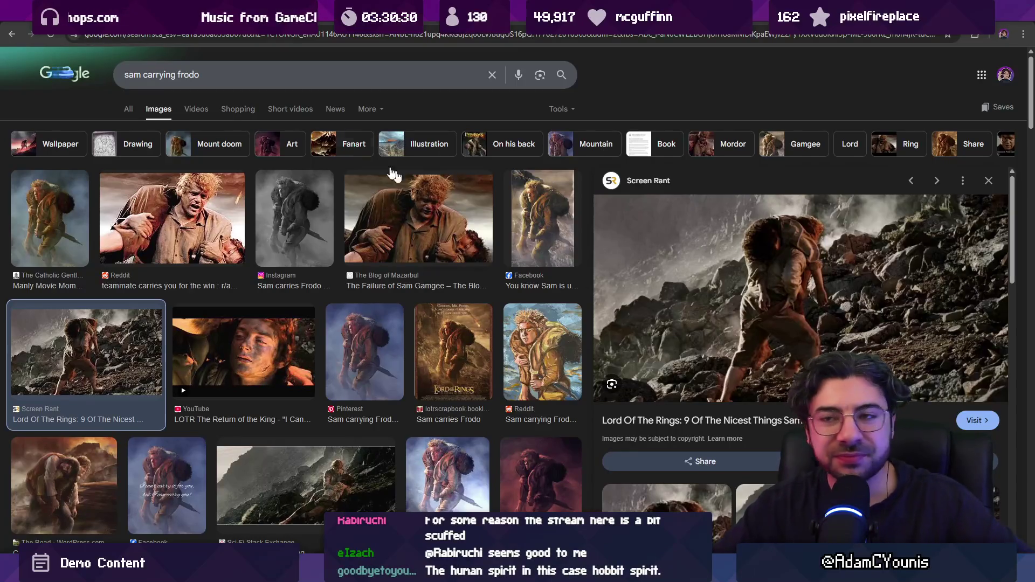
Search images for 'hagrid in the forest deathly hallows' and browse the results.
{"action": "left_click", "coordinate": [235, 76]}
{"action": "key", "text": "BackSpace"}
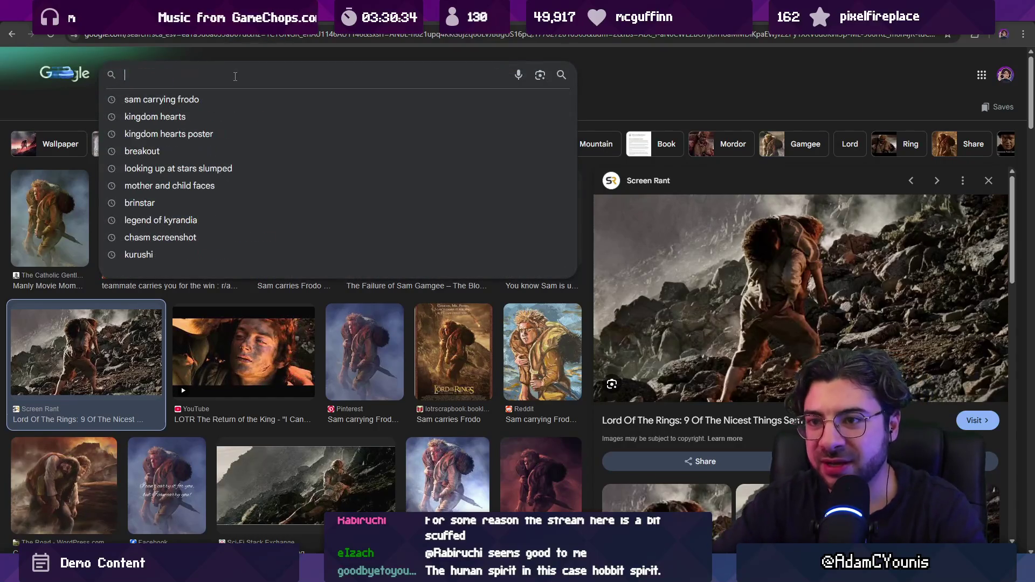
{"action": "type", "text": "asdlakjsdlaskdjasdl"}
{"action": "key", "text": "ctrl+a"}
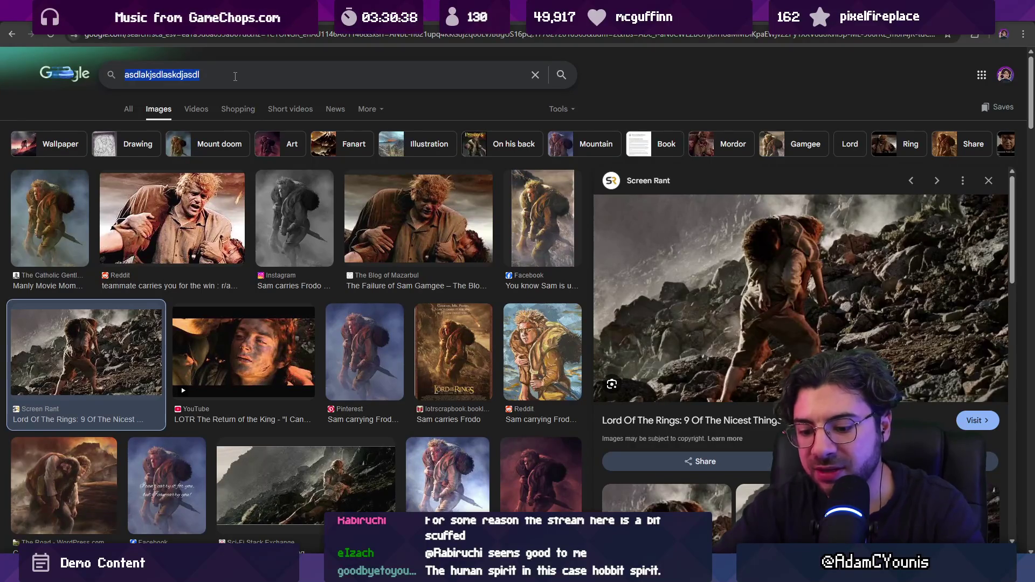
{"action": "type", "text": "hagrid in the f"}
{"action": "type", "text": "orest"}
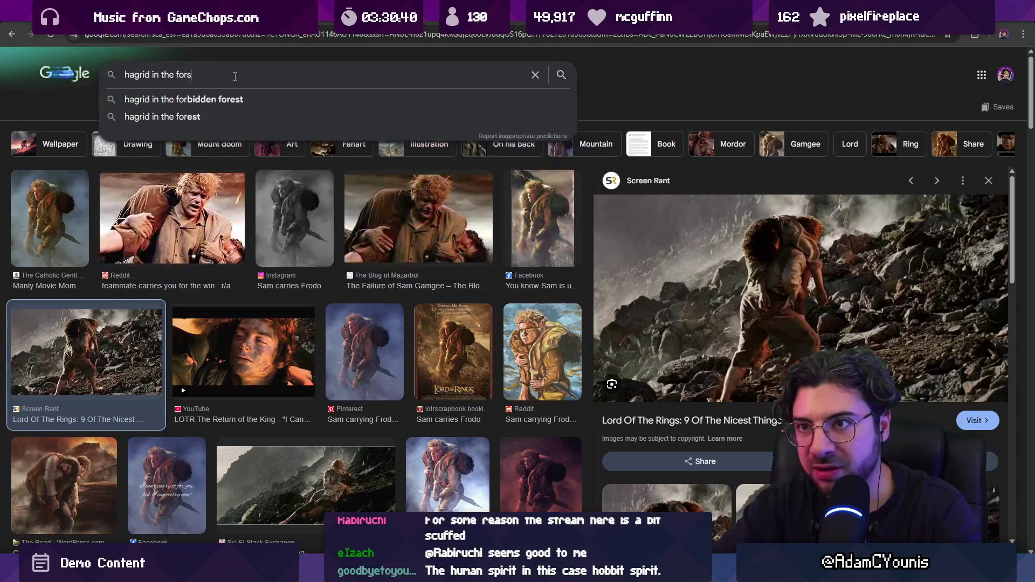
{"action": "key", "text": "Down"}
{"action": "key", "text": "Down"}
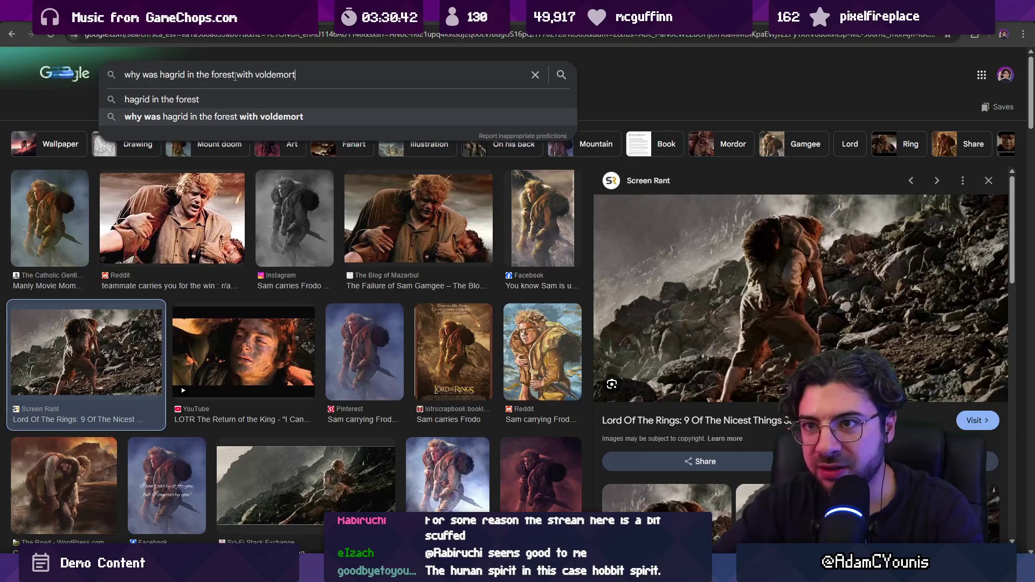
{"action": "key", "text": "Up"}
{"action": "key", "text": "Up"}
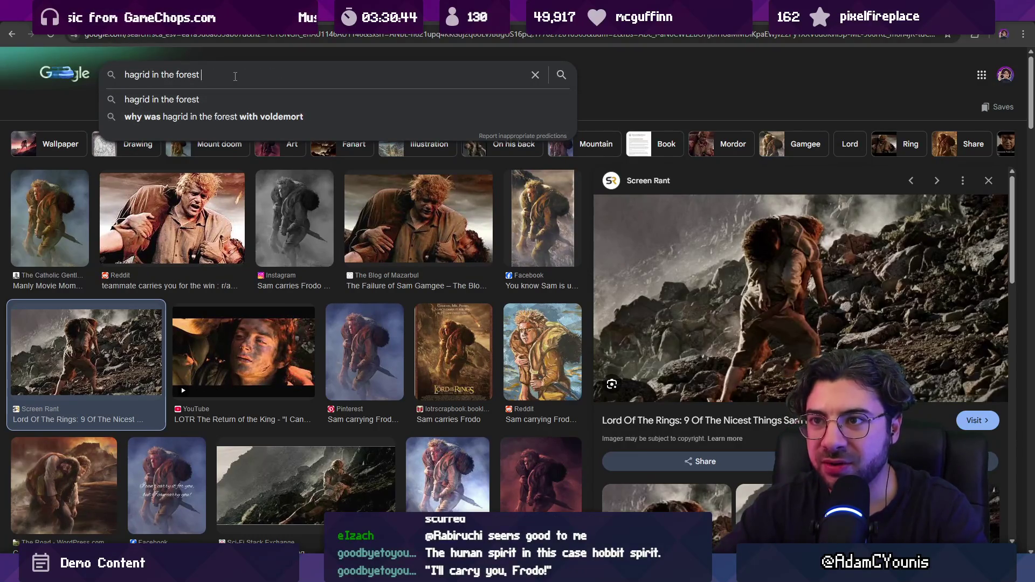
{"action": "type", "text": "eathly hallows"}
{"action": "key", "text": "Return"}
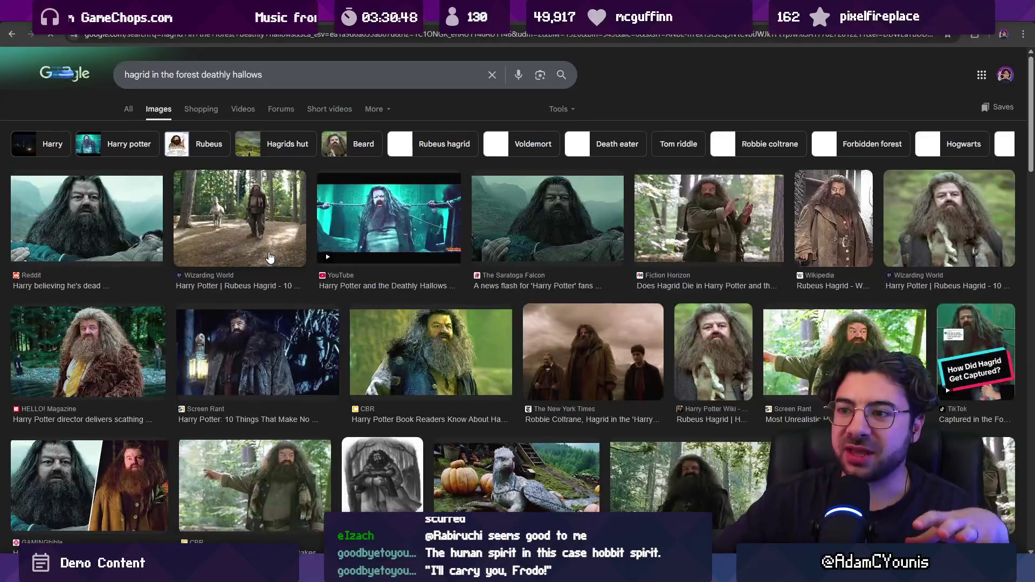
{"action": "scroll", "coordinate": [564, 320], "scroll_direction": "down", "scroll_amount": 1}
{"action": "scroll", "coordinate": [565, 320], "scroll_direction": "down", "scroll_amount": 5}
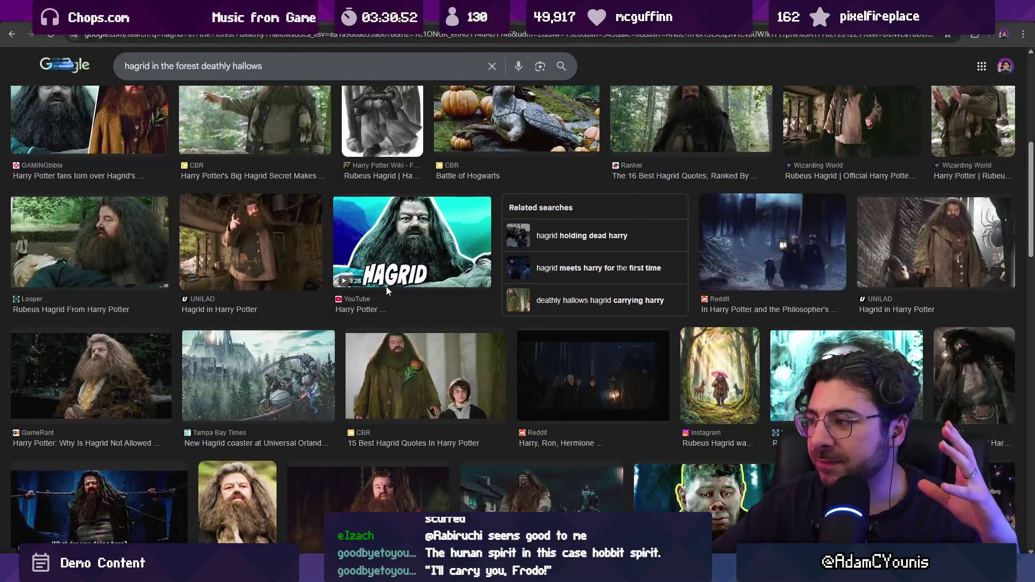
{"action": "scroll", "coordinate": [386, 287], "scroll_direction": "up", "scroll_amount": 7}
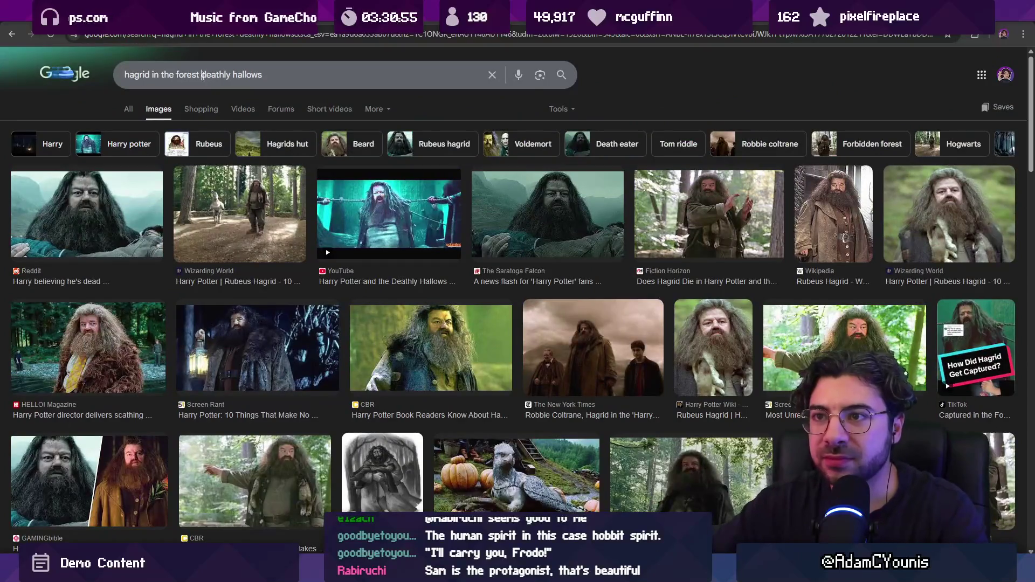
Search images for 'harry goes to die deathly hallows' and preview the Voldemort CBR image.
{"action": "left_click", "coordinate": [203, 76]}
{"action": "type", "text": "with voldemo"}
{"action": "key", "text": "ctrl+a"}
{"action": "type", "text": "harry goes to "}
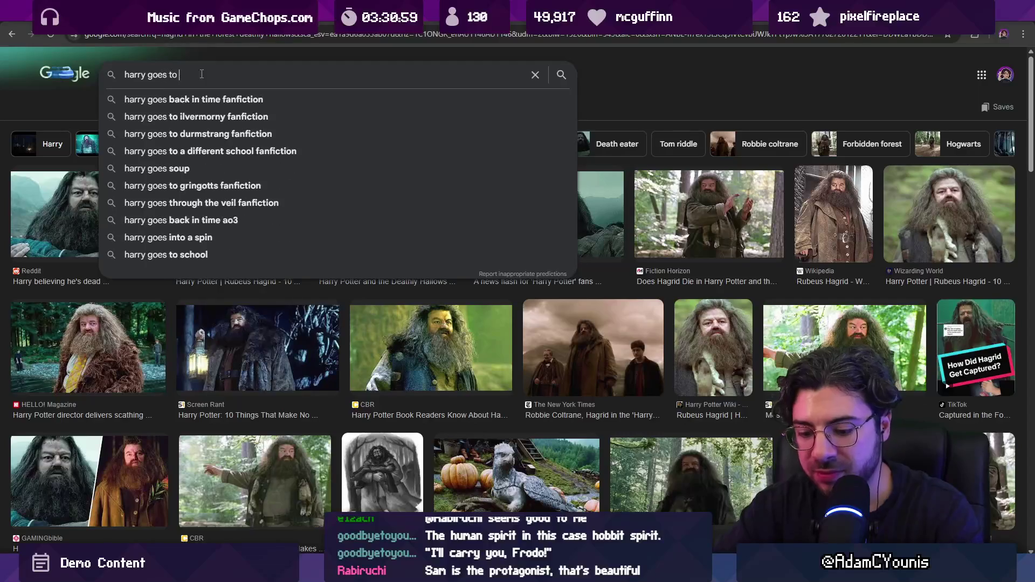
{"action": "type", "text": "die deal"}
{"action": "key", "text": "BackSpace"}
{"action": "type", "text": "thly hallows"}
{"action": "key", "text": "Return"}
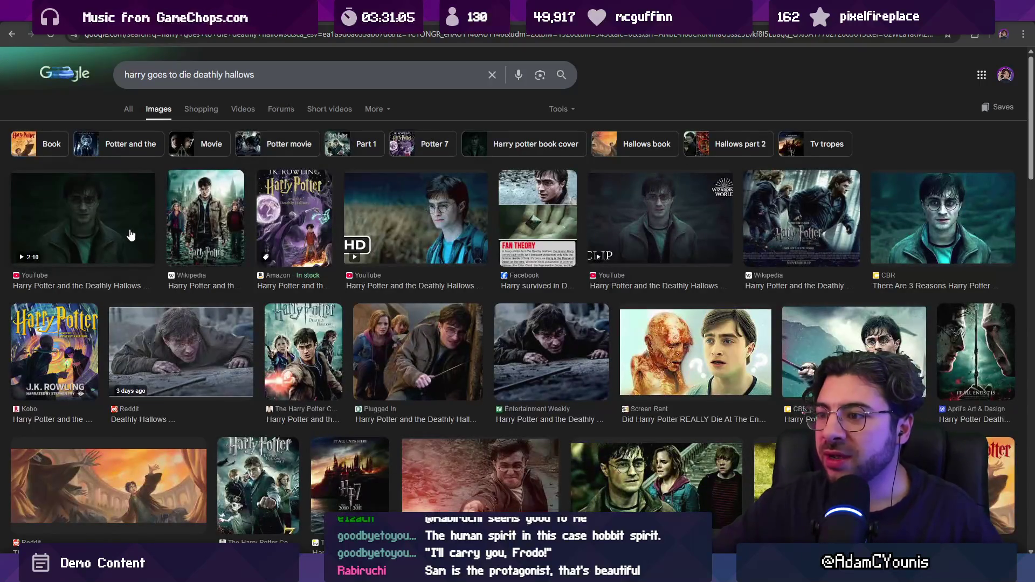
{"action": "scroll", "coordinate": [130, 235], "scroll_direction": "down", "scroll_amount": 6}
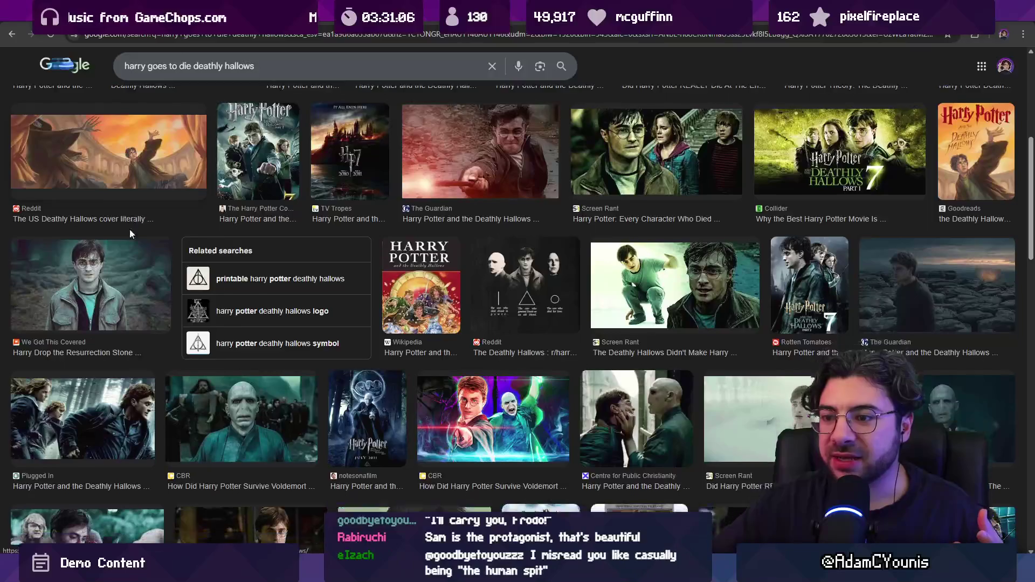
{"action": "scroll", "coordinate": [129, 228], "scroll_direction": "down", "scroll_amount": 1}
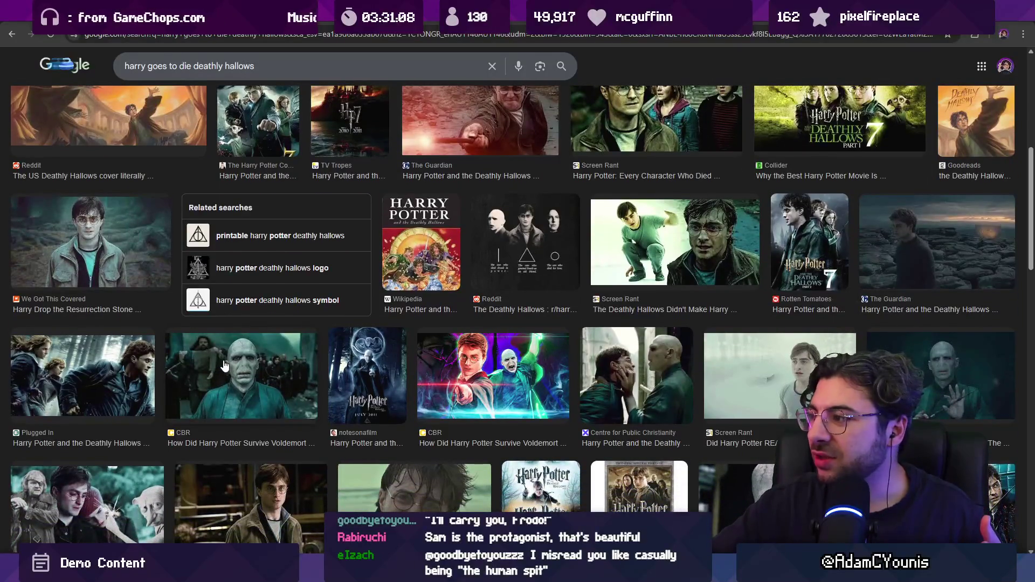
{"action": "left_click", "coordinate": [225, 366]}
{"action": "scroll", "coordinate": [393, 269], "scroll_direction": "down", "scroll_amount": 3}
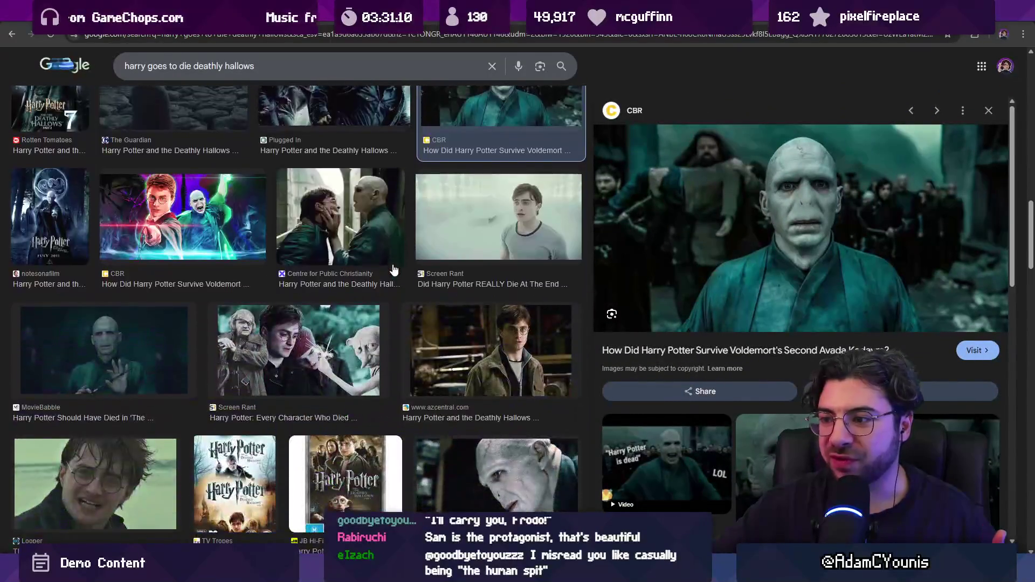
{"action": "scroll", "coordinate": [394, 269], "scroll_direction": "down", "scroll_amount": 2}
Add 'forest' to the query and preview the Reddit 'Harry actually died' image.
{"action": "left_click", "coordinate": [192, 66]}
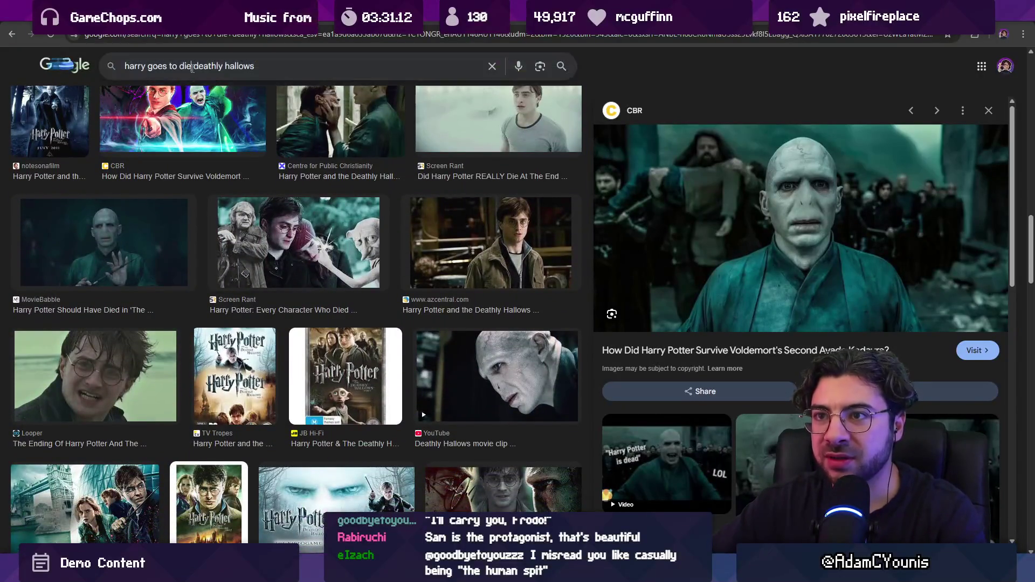
{"action": "type", "text": "forest"}
{"action": "key", "text": "Return"}
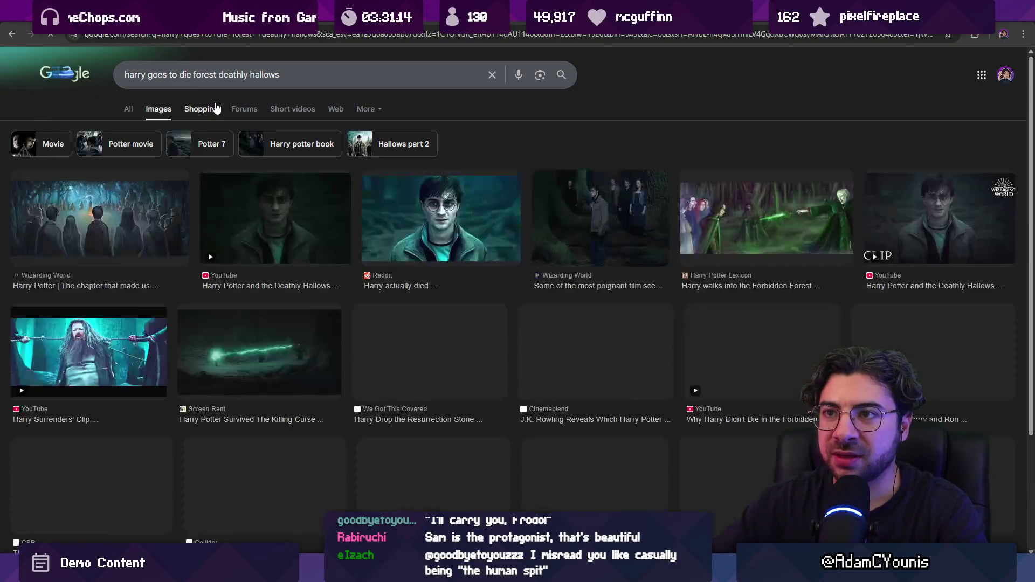
{"action": "left_click", "coordinate": [393, 228]}
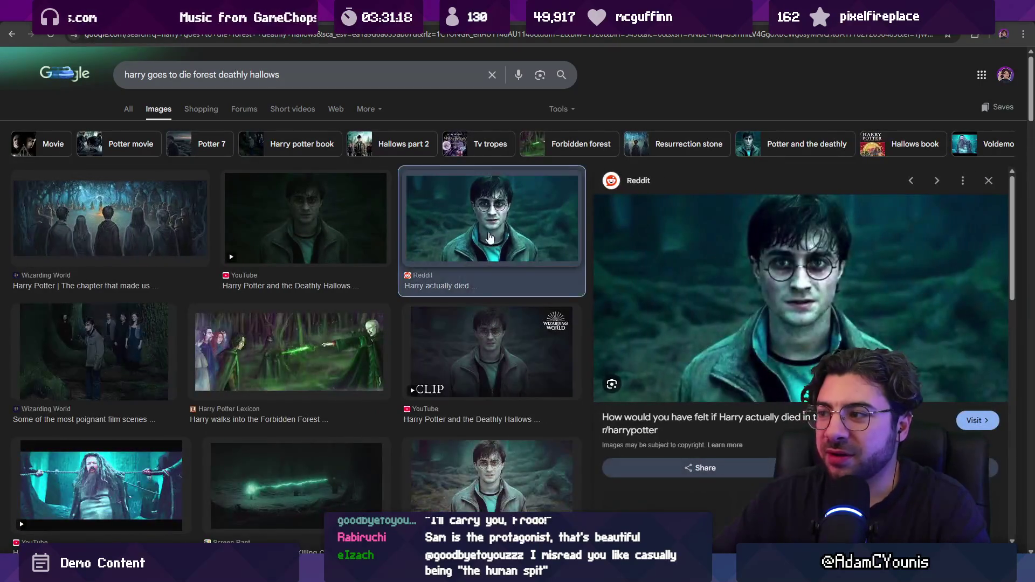
{"action": "scroll", "coordinate": [293, 244], "scroll_direction": "down", "scroll_amount": 3}
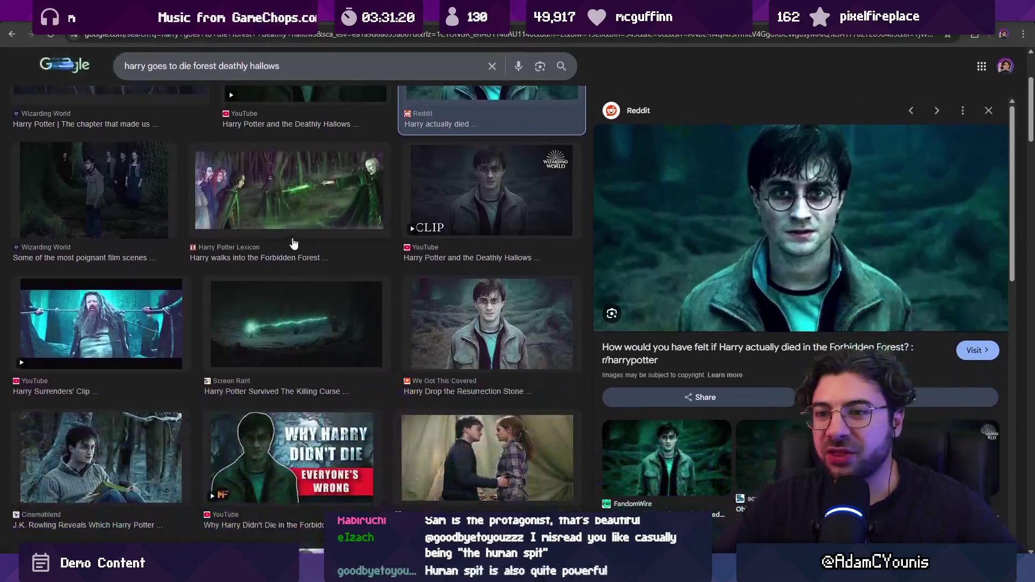
Preview the Harry Surrenders clip and the Wizarding World Battle of Hogwarts image.
{"action": "left_click", "coordinate": [102, 324]}
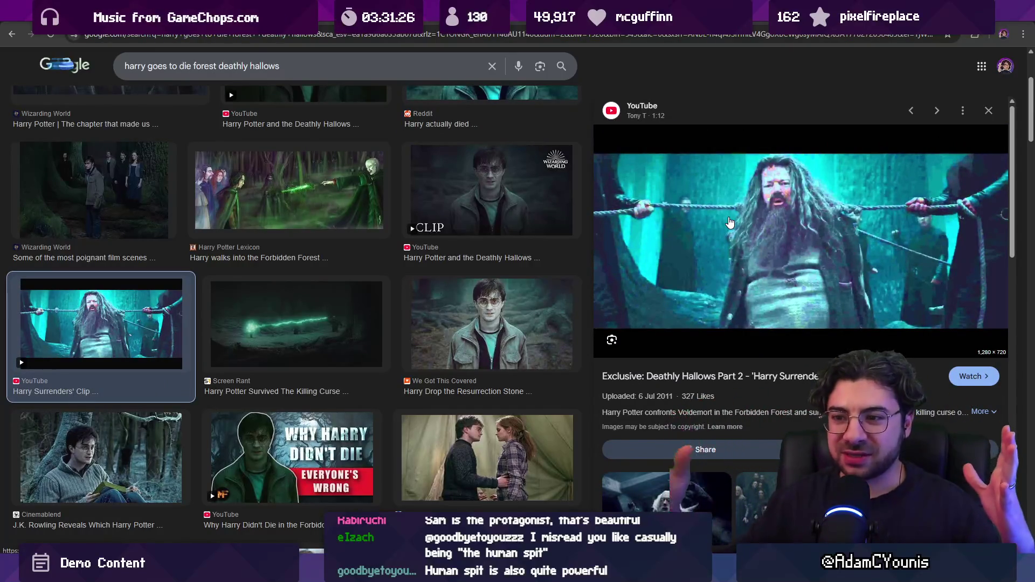
{"action": "scroll", "coordinate": [730, 243], "scroll_direction": "down", "scroll_amount": 5}
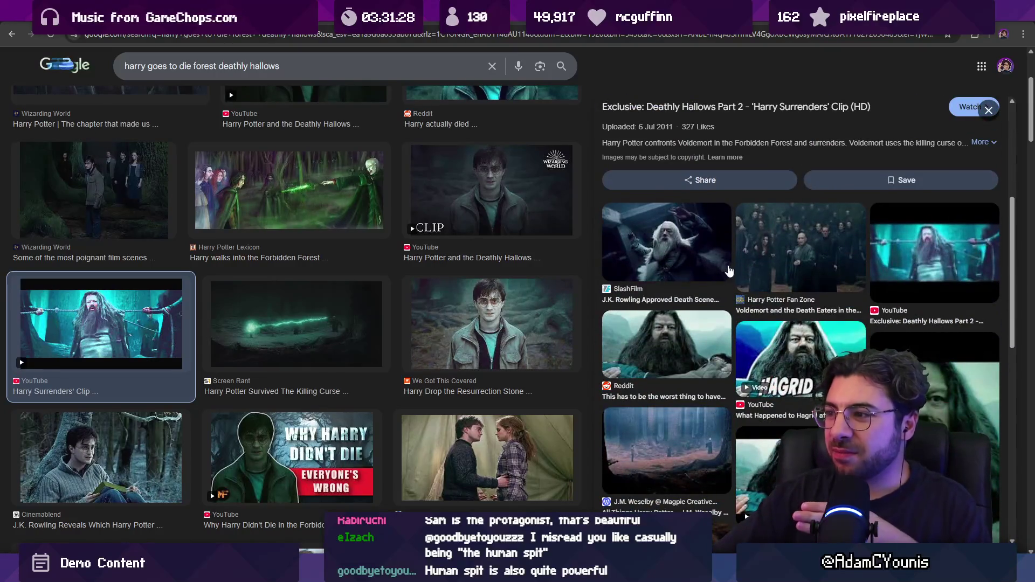
{"action": "scroll", "coordinate": [729, 270], "scroll_direction": "up", "scroll_amount": 5}
{"action": "scroll", "coordinate": [482, 222], "scroll_direction": "up", "scroll_amount": 1}
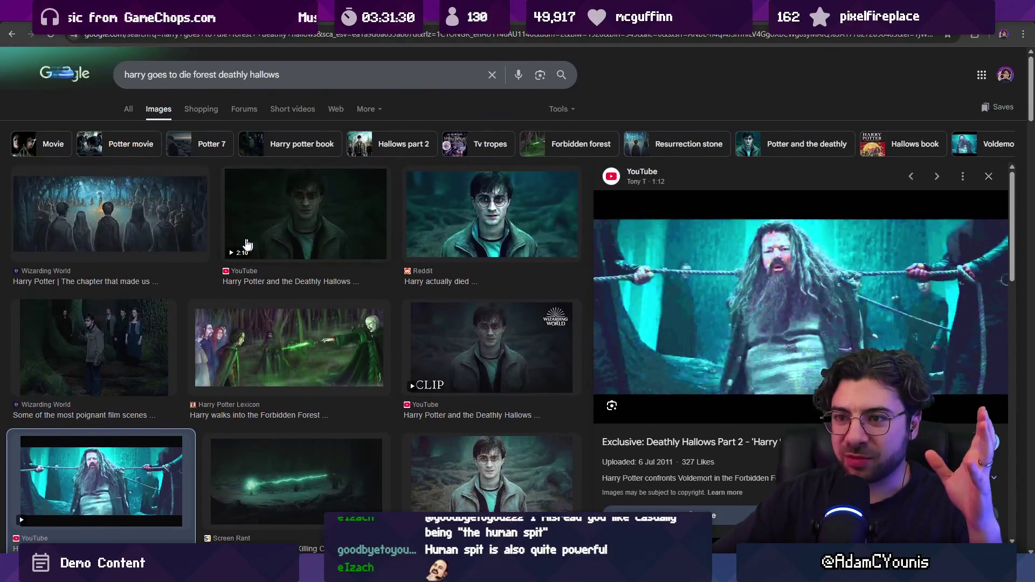
{"action": "left_click", "coordinate": [152, 337]}
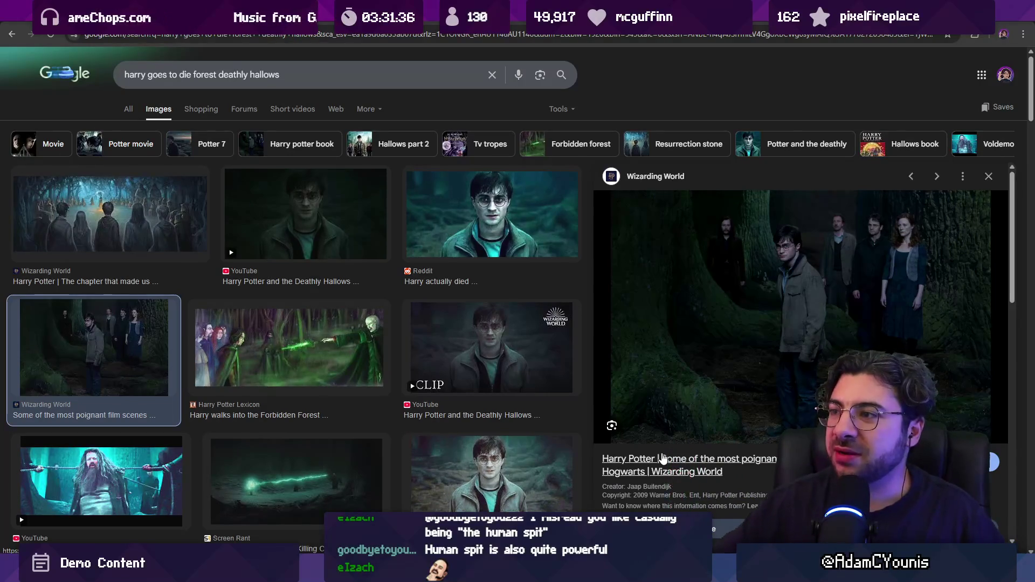
{"action": "scroll", "coordinate": [663, 459], "scroll_direction": "down", "scroll_amount": 5}
{"action": "scroll", "coordinate": [629, 356], "scroll_direction": "down", "scroll_amount": 4}
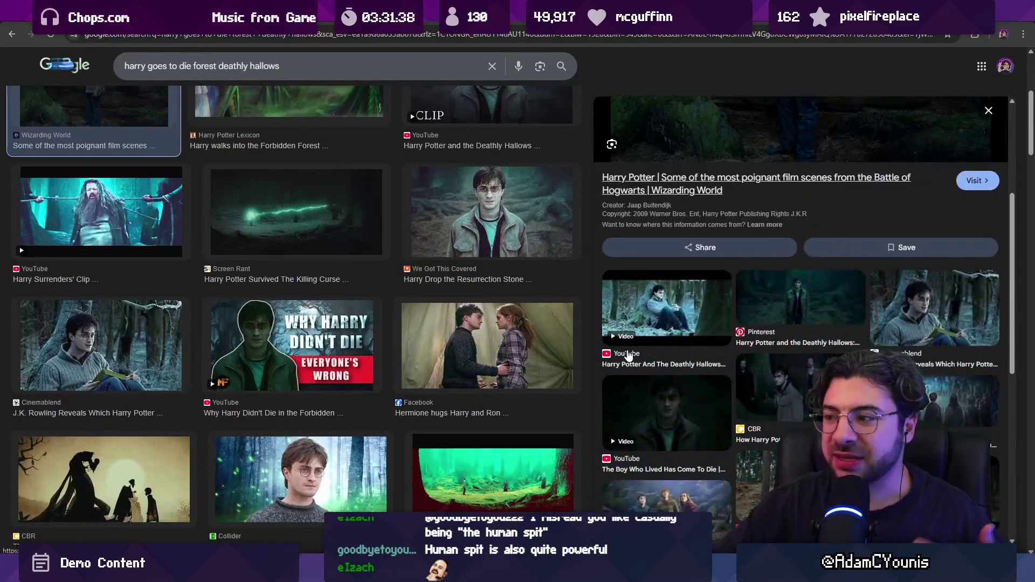
{"action": "scroll", "coordinate": [713, 368], "scroll_direction": "down", "scroll_amount": 3}
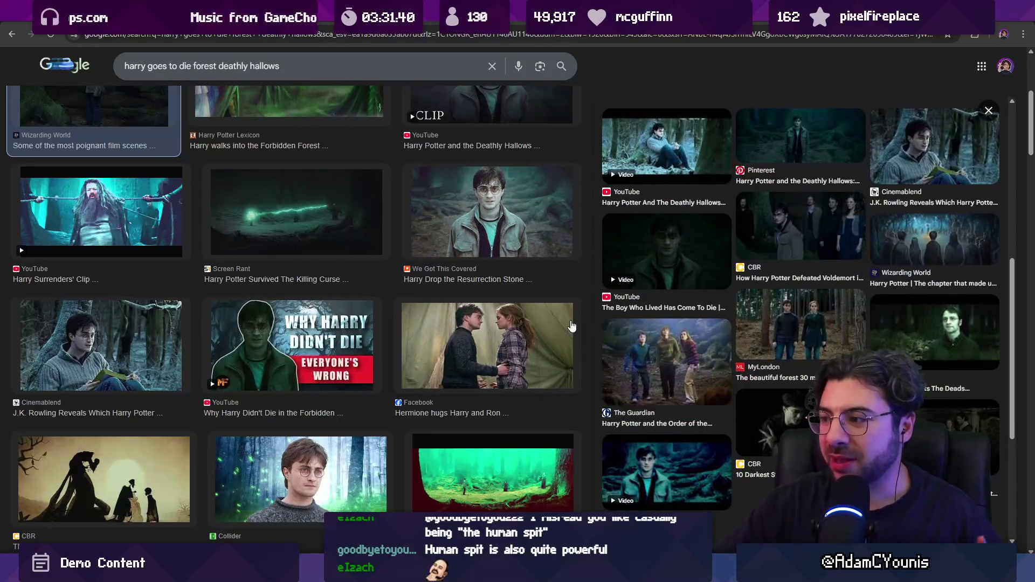
{"action": "scroll", "coordinate": [508, 298], "scroll_direction": "up", "scroll_amount": 5}
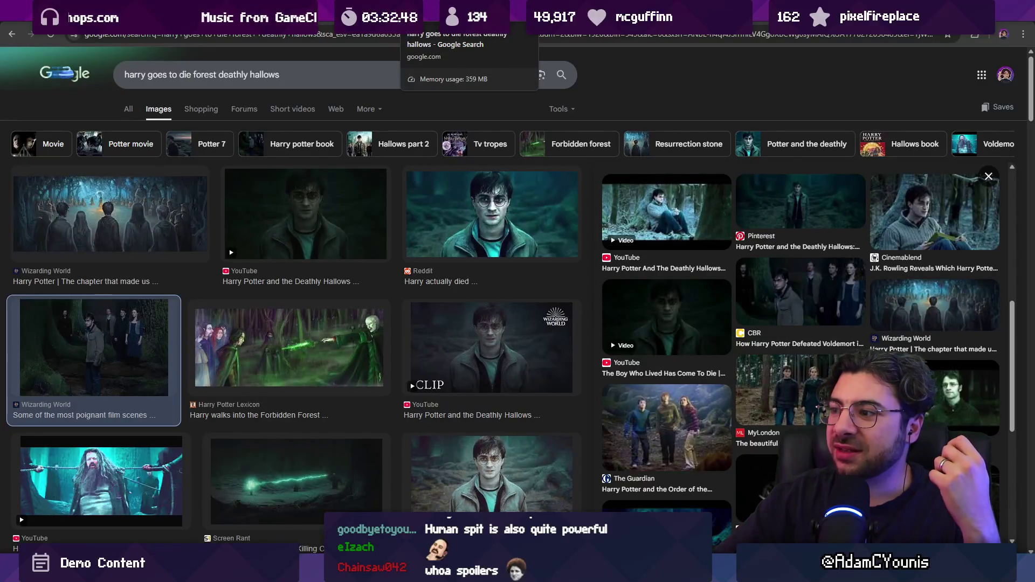
{"action": "key", "text": "ctrl+w"}
Return to the Unity editor, zoom the Scene view out, and enter Play mode to test the level.
{"action": "key", "text": "alt+Tab"}
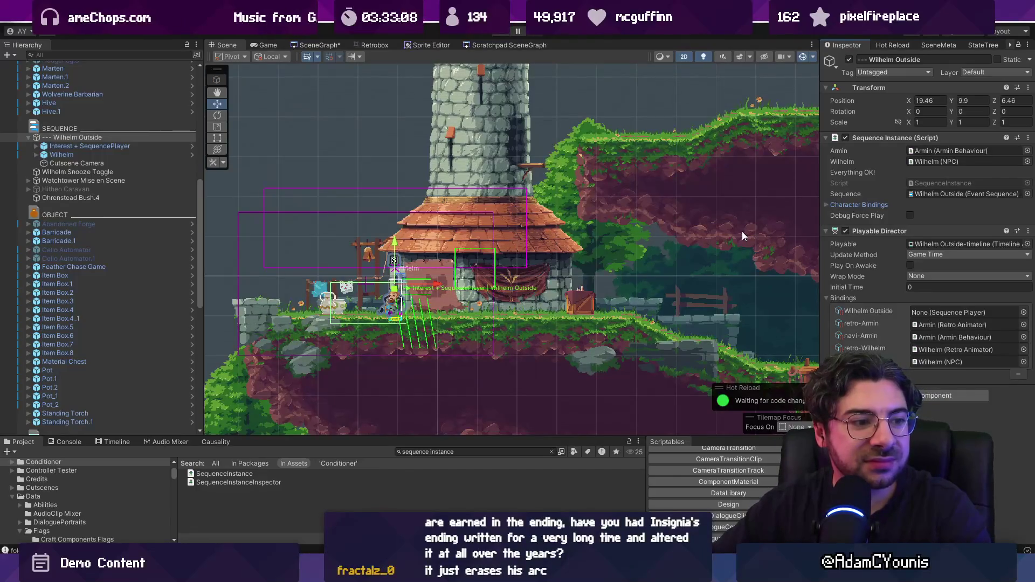
{"action": "scroll", "coordinate": [491, 229], "scroll_direction": "down", "scroll_amount": 4}
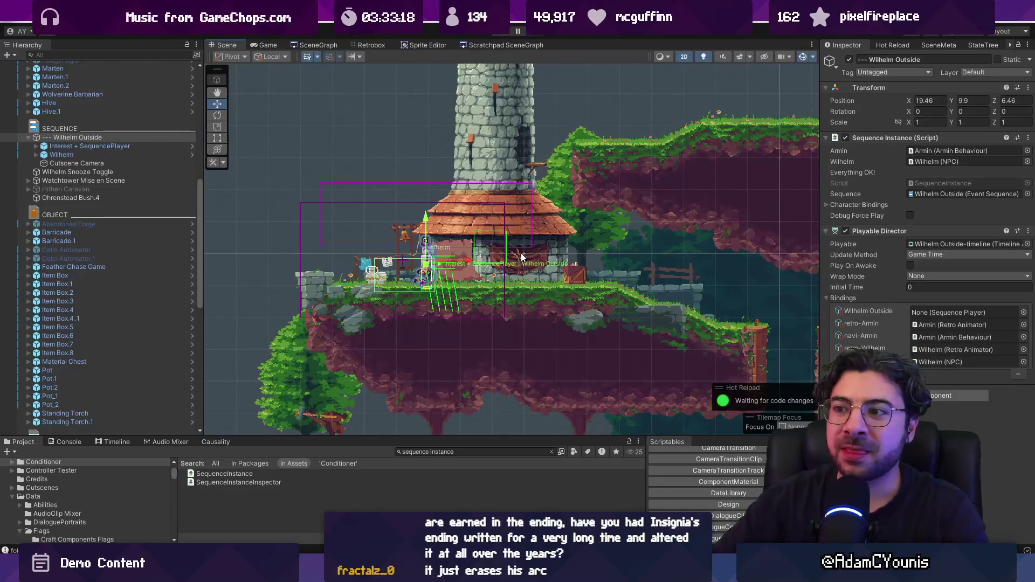
{"action": "key", "text": "ctrl+p"}
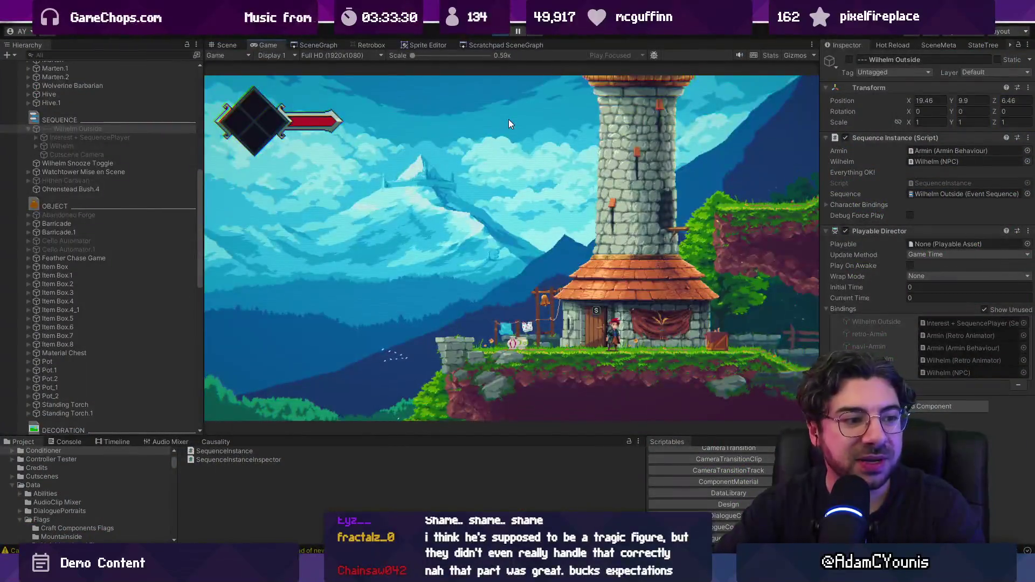
Exit Play mode with Ctrl+P to return to the Scene view of the house beneath the tower.
{"action": "key", "text": "ctrl+p"}
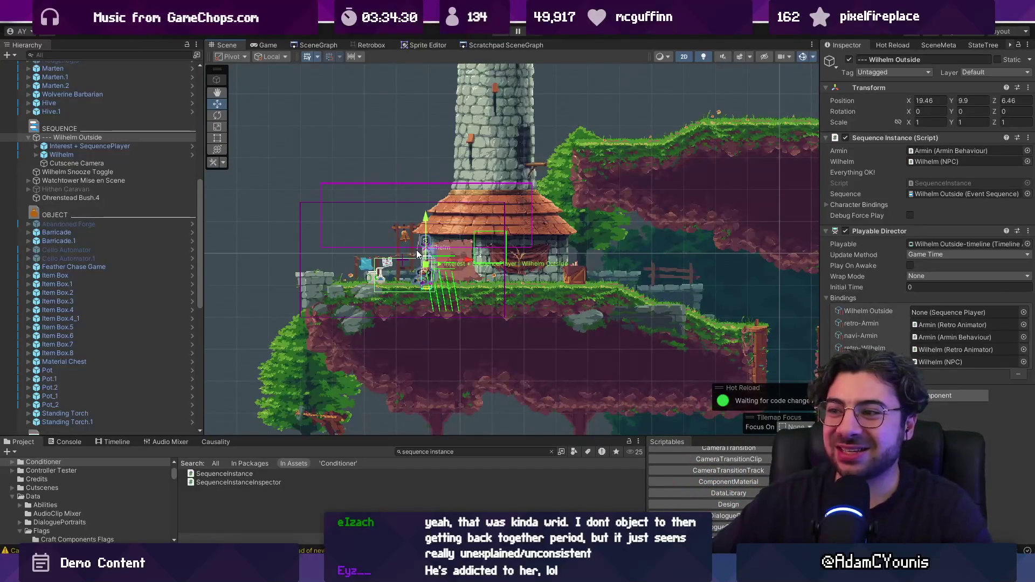
{"action": "scroll", "coordinate": [417, 254], "scroll_direction": "up", "scroll_amount": 5}
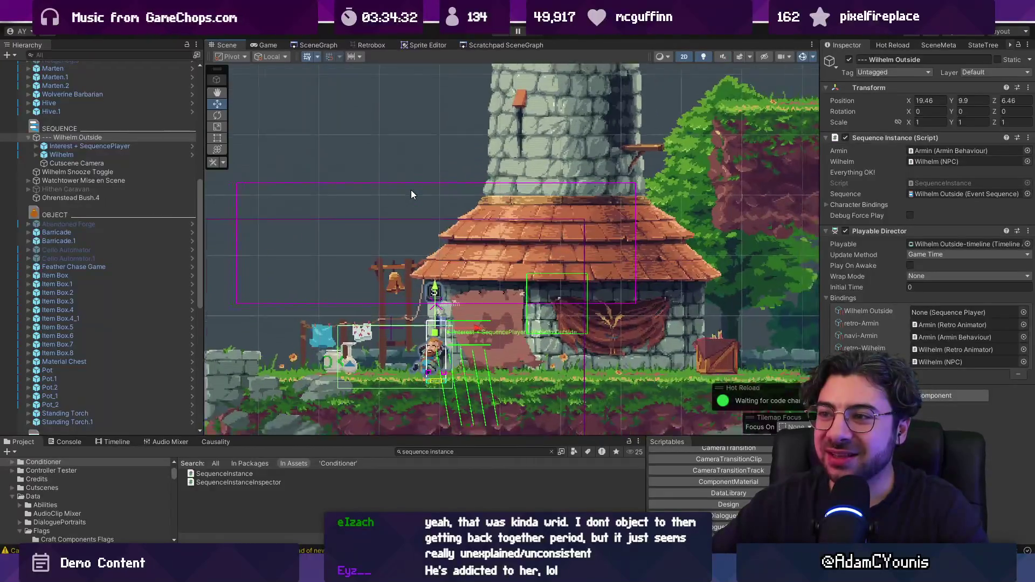
{"action": "scroll", "coordinate": [410, 190], "scroll_direction": "down", "scroll_amount": 1}
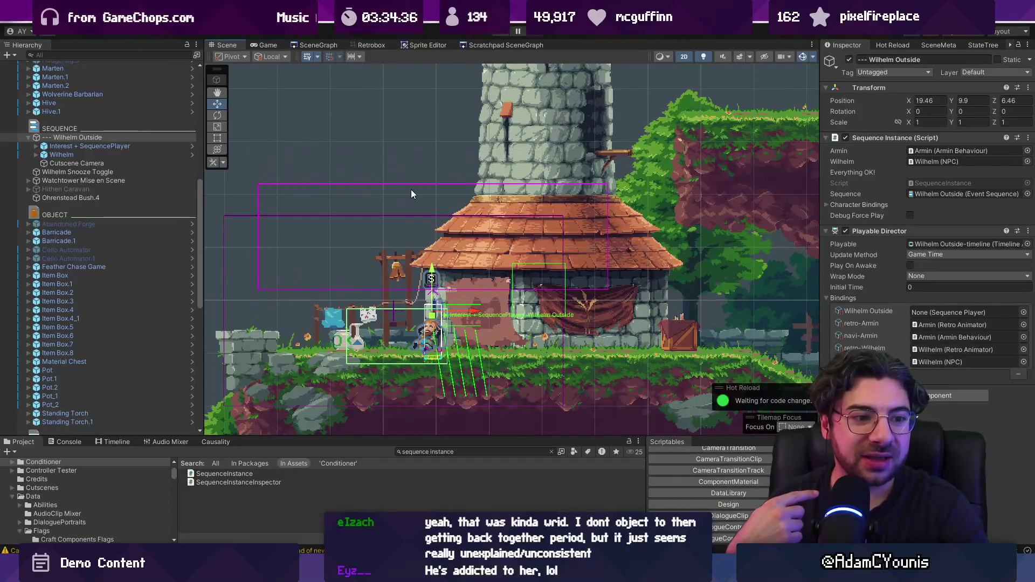
{"action": "scroll", "coordinate": [403, 186], "scroll_direction": "down", "scroll_amount": 1}
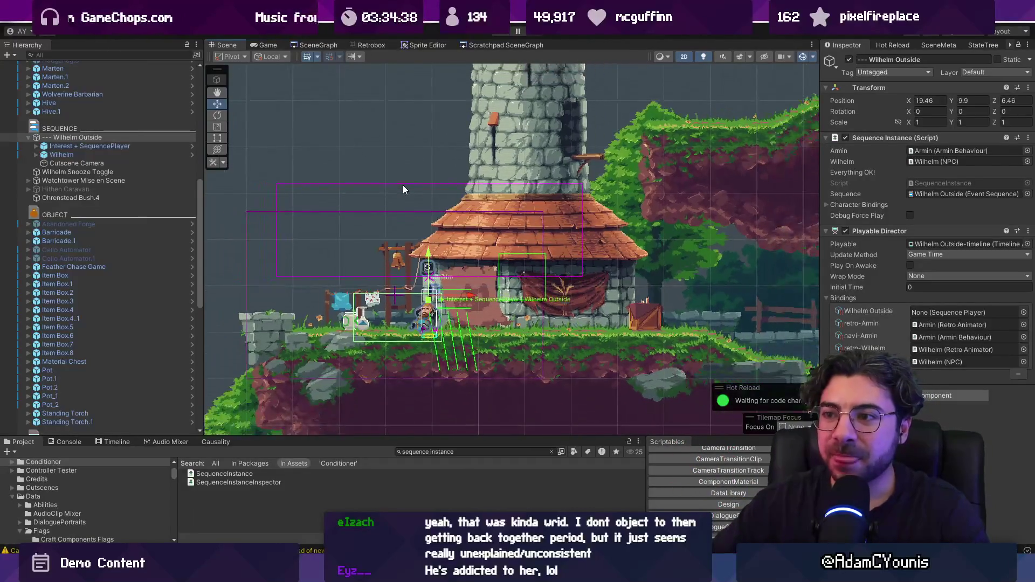
{"action": "scroll", "coordinate": [404, 190], "scroll_direction": "down", "scroll_amount": 1}
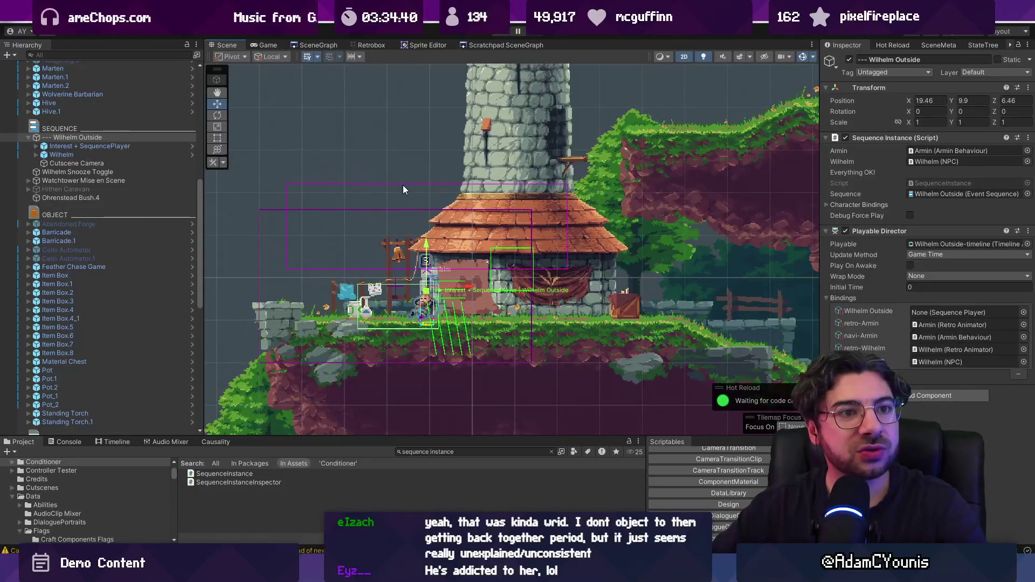